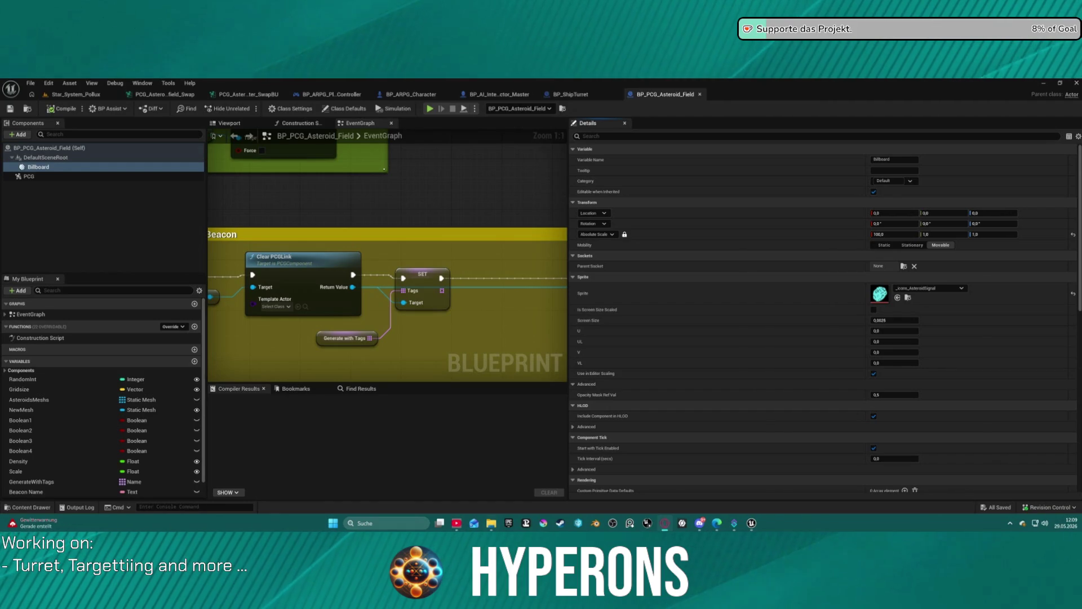
Step: Assign T_Asteroids_Spline as the billboard's sprite texture
{"action": "left_click", "coordinate": [907, 297]}
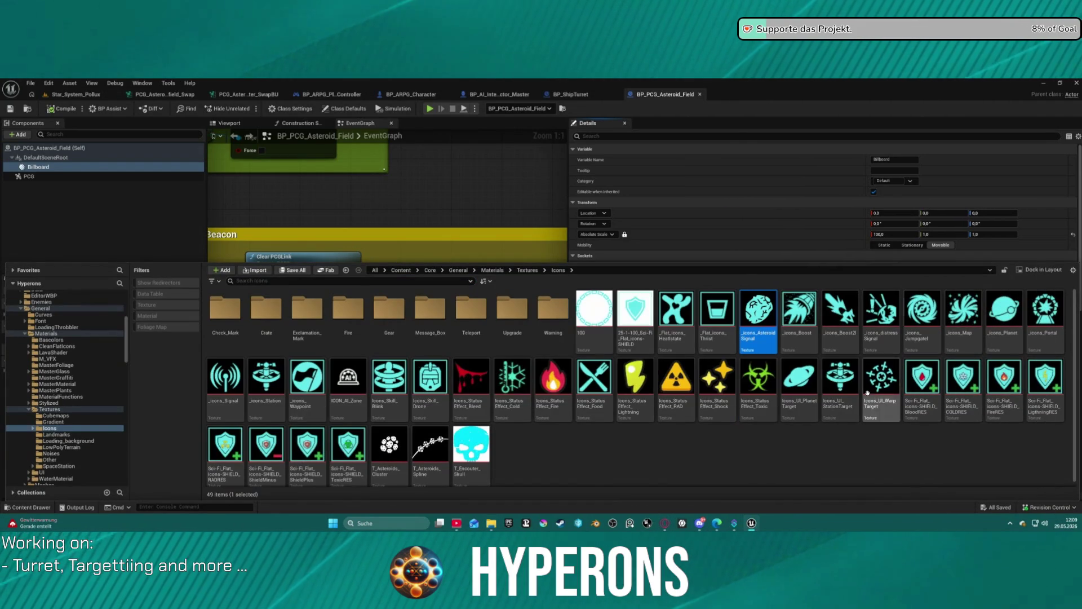
{"action": "left_click", "coordinate": [436, 451]}
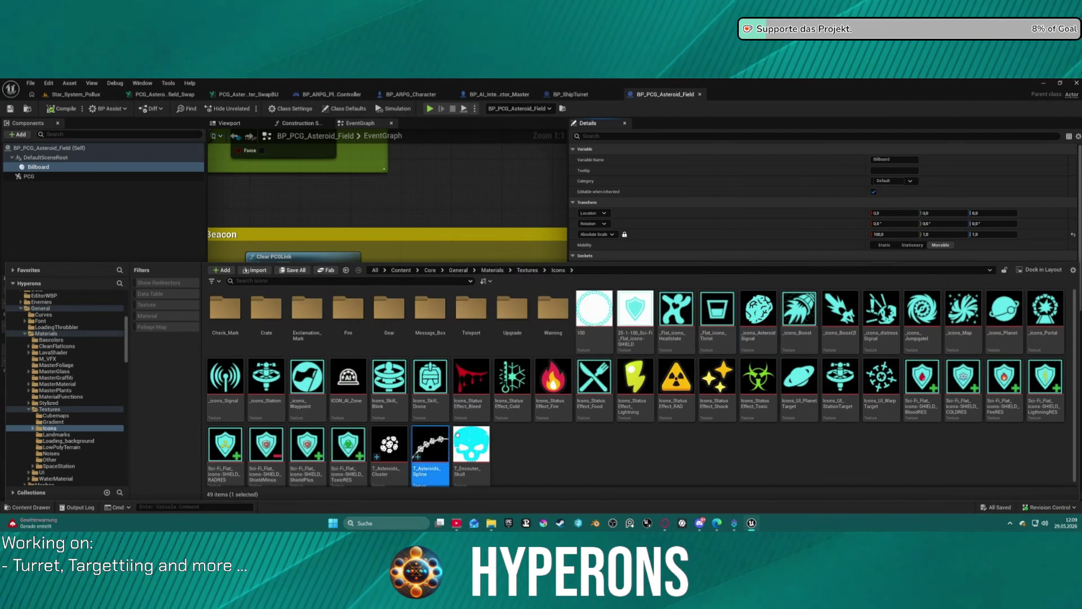
{"action": "left_click", "coordinate": [897, 297]}
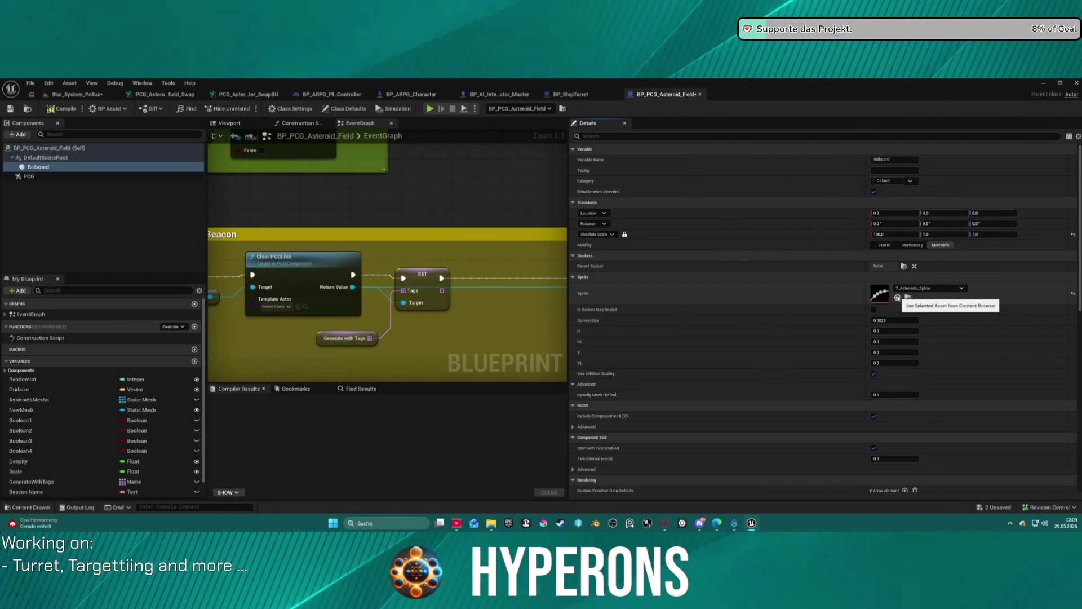
Step: Swap the sprite to T_Asteroids_Cluster, compile the blueprint, and select the Gridsize variable
{"action": "left_click", "coordinate": [908, 297]}
{"action": "left_click", "coordinate": [376, 451]}
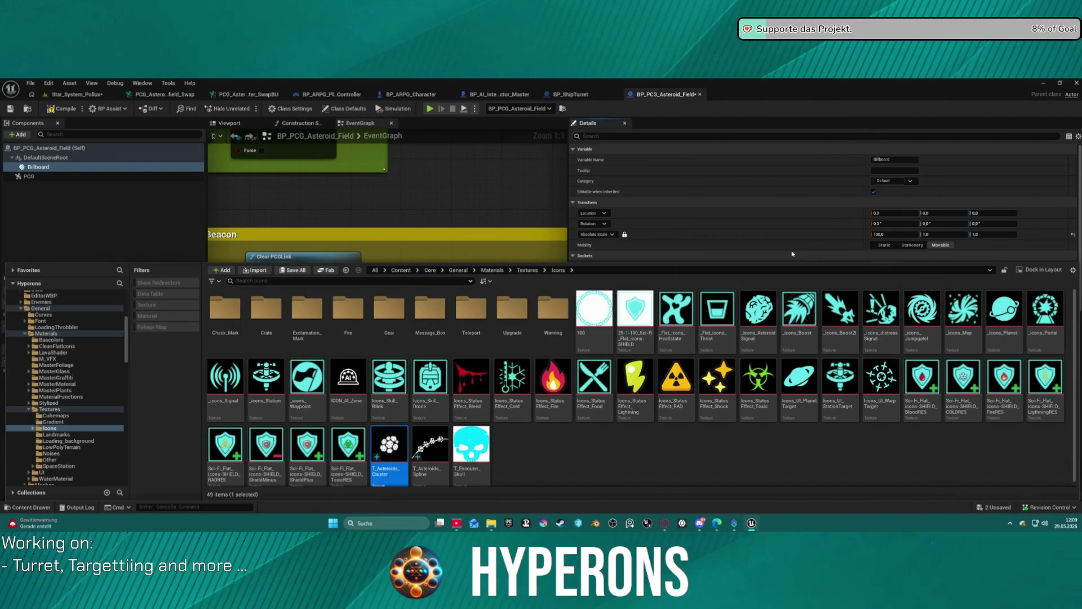
{"action": "left_click", "coordinate": [785, 254]}
{"action": "key", "text": "F7"}
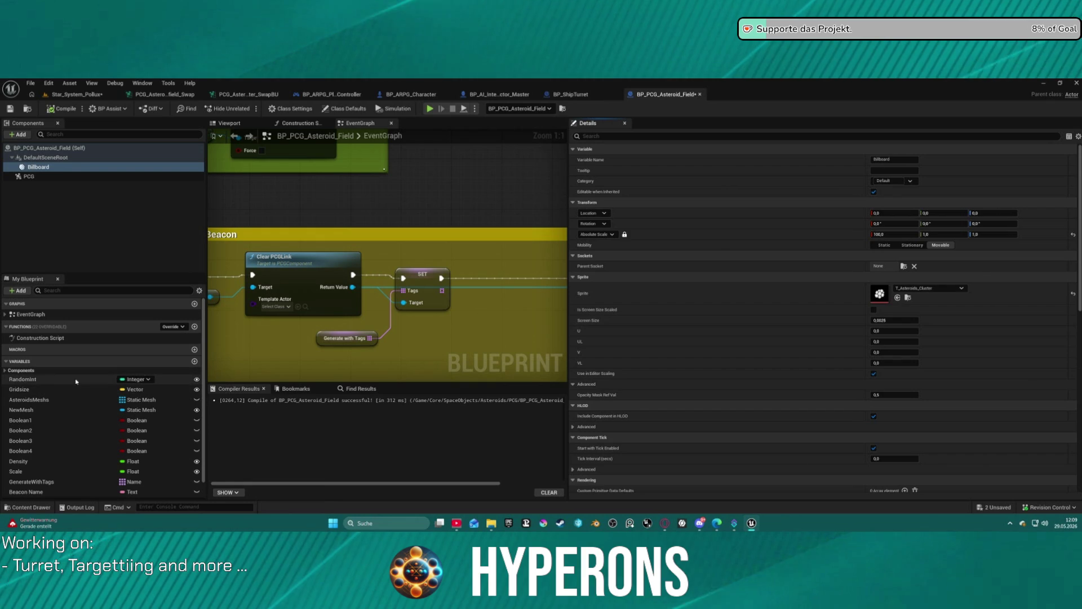
{"action": "left_click", "coordinate": [19, 389]}
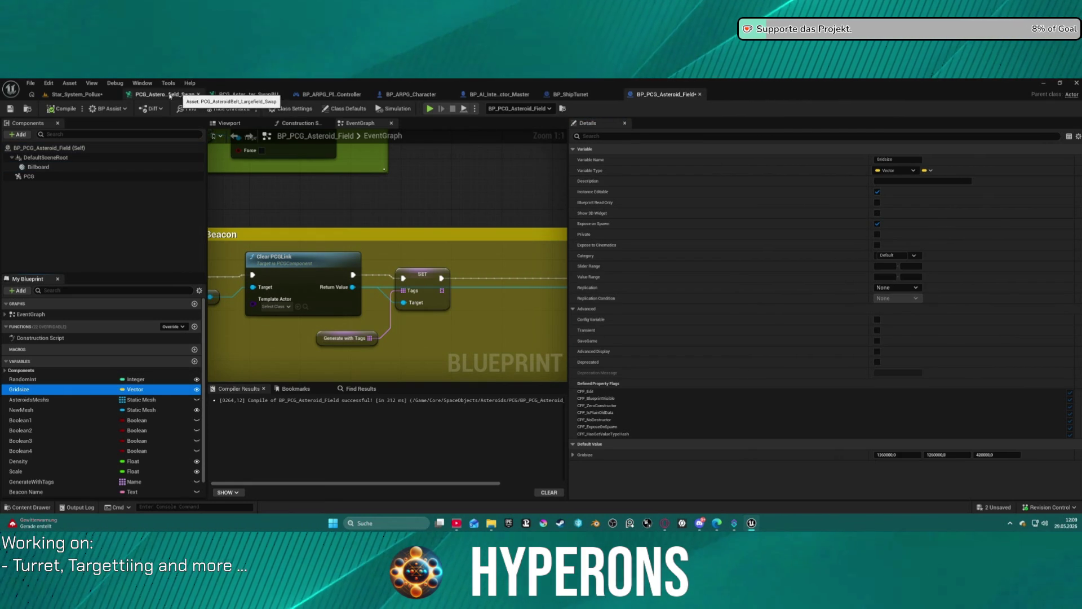
Step: Glance over the backup PCG graph, then return to and pan the asteroid field Swap graph
{"action": "left_click", "coordinate": [153, 96]}
{"action": "left_click", "coordinate": [247, 94]}
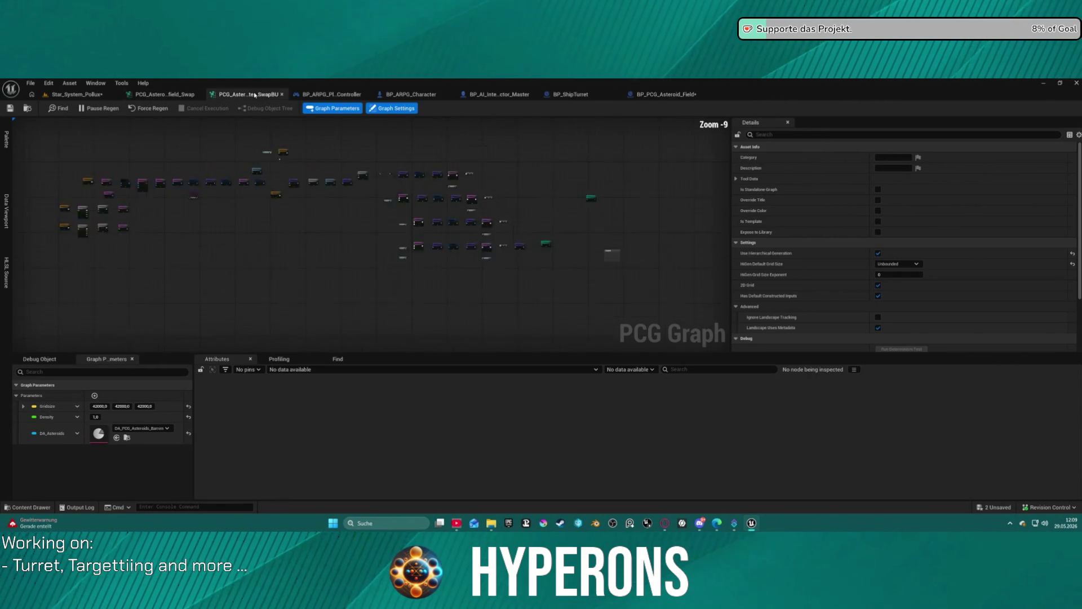
{"action": "scroll", "coordinate": [485, 213], "scroll_direction": "up", "scroll_amount": 4}
{"action": "scroll", "coordinate": [485, 213], "scroll_direction": "down", "scroll_amount": 3}
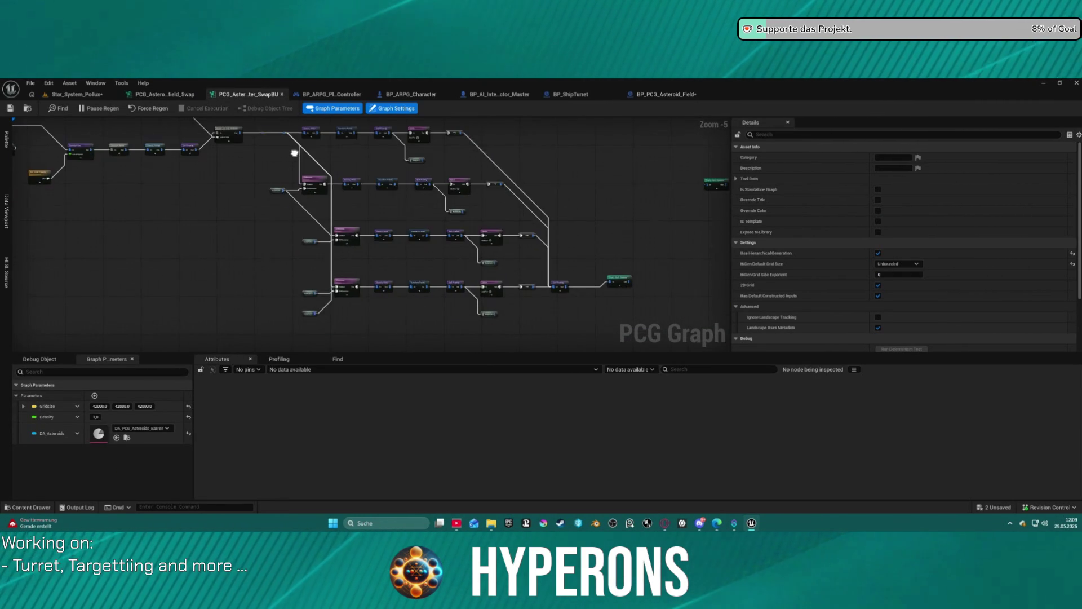
{"action": "scroll", "coordinate": [429, 188], "scroll_direction": "down", "scroll_amount": 3}
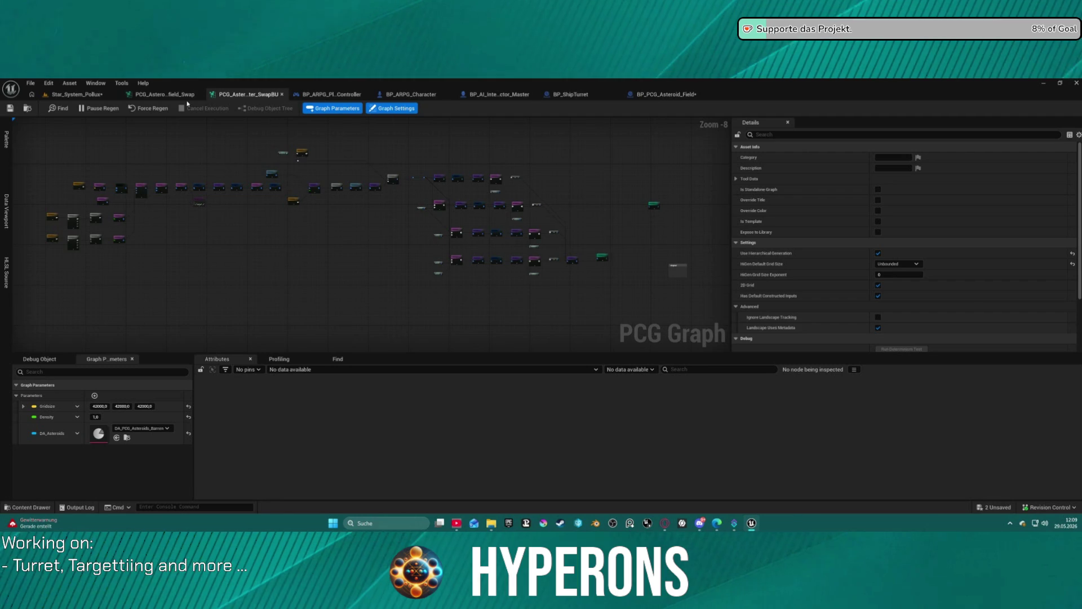
{"action": "left_click", "coordinate": [164, 94]}
{"action": "scroll", "coordinate": [422, 238], "scroll_direction": "up", "scroll_amount": 4}
{"action": "mouse_move", "coordinate": [422, 238]}
{"action": "left_mouse_down"}
{"action": "mouse_move", "coordinate": [246, 164]}
{"action": "mouse_move", "coordinate": [546, 237]}
{"action": "mouse_move", "coordinate": [619, 271]}
{"action": "left_mouse_up"}
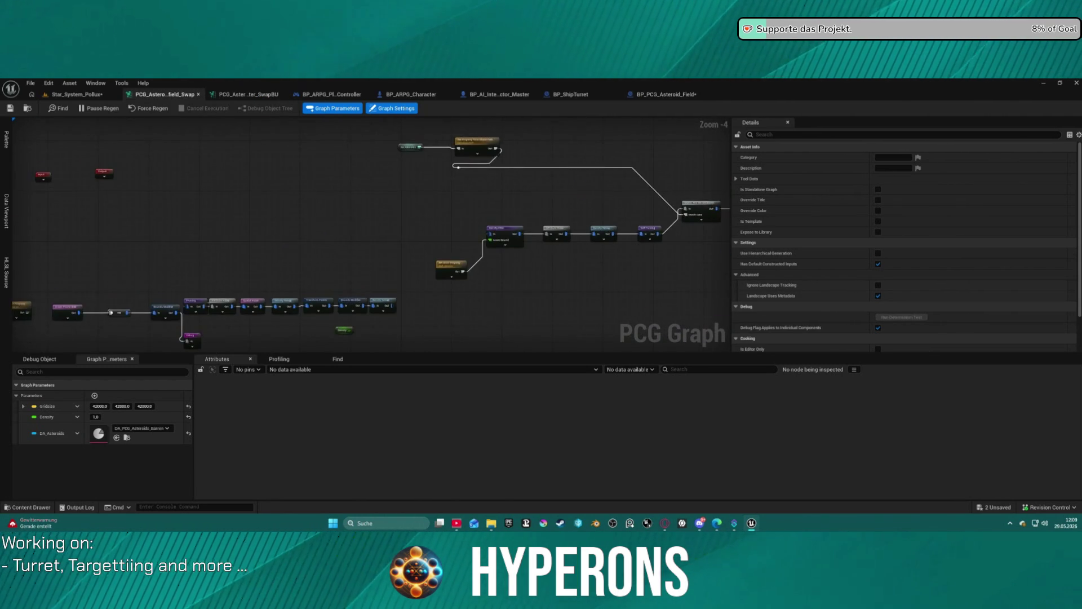
Step: Shift the Bounds Modifier and reroute nodes left, expand Create Points Grid's pins, then return to Star_System_Pollux
{"action": "scroll", "coordinate": [413, 218], "scroll_direction": "up", "scroll_amount": 5}
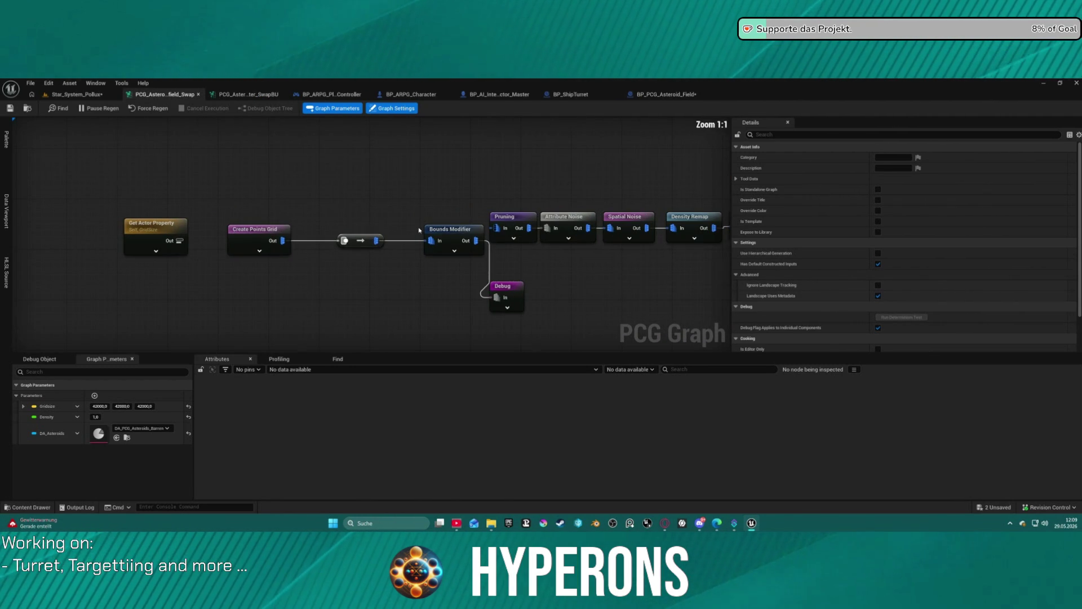
{"action": "left_click_drag", "start_coordinate": [446, 236], "coordinate": [321, 237]}
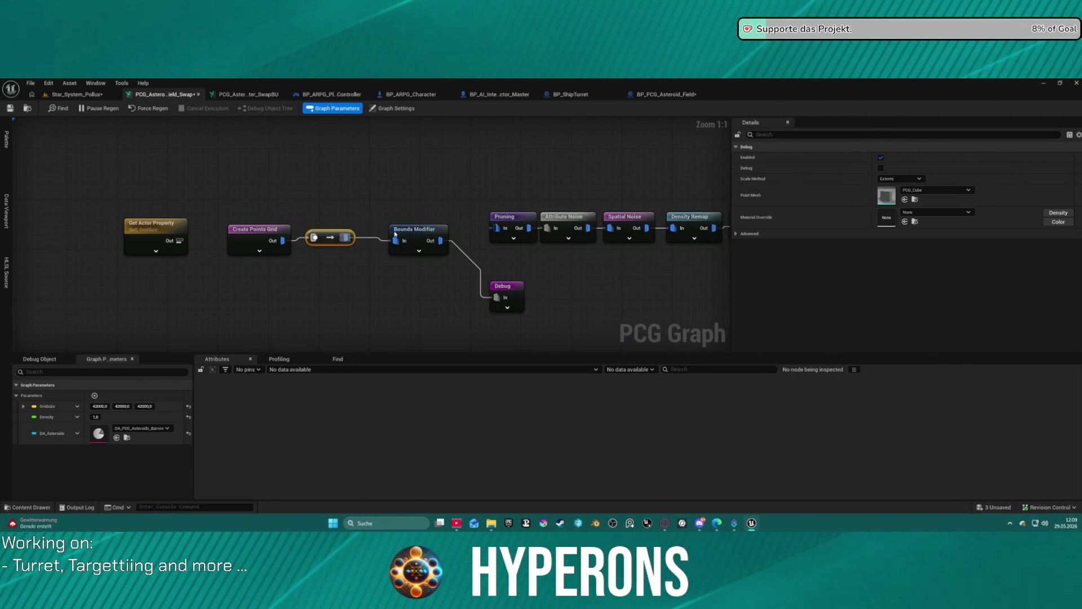
{"action": "left_click", "coordinate": [420, 231]}
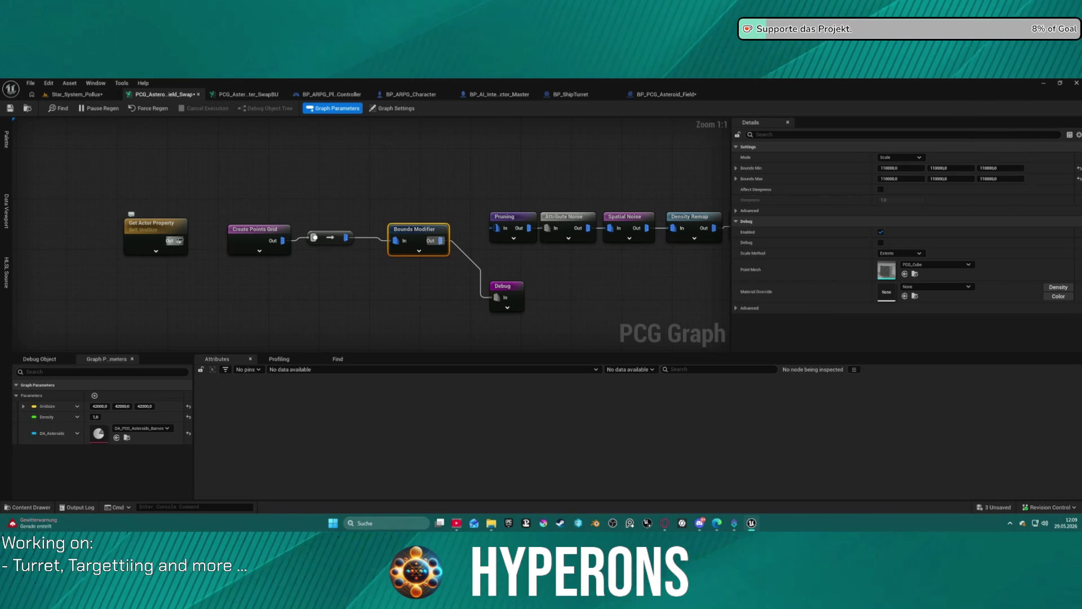
{"action": "left_click", "coordinate": [244, 252]}
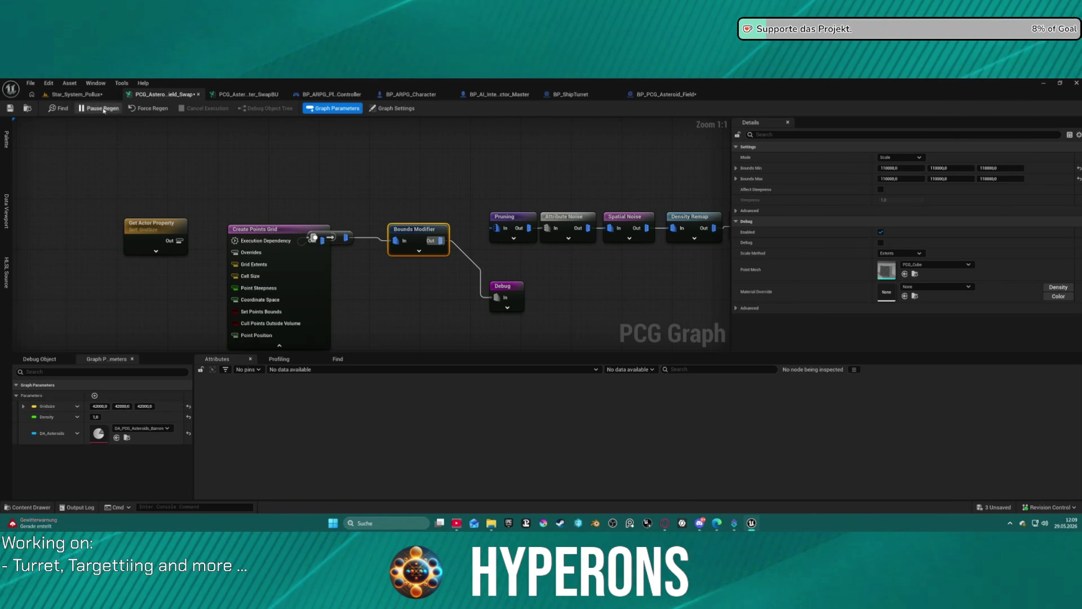
{"action": "left_click", "coordinate": [77, 94]}
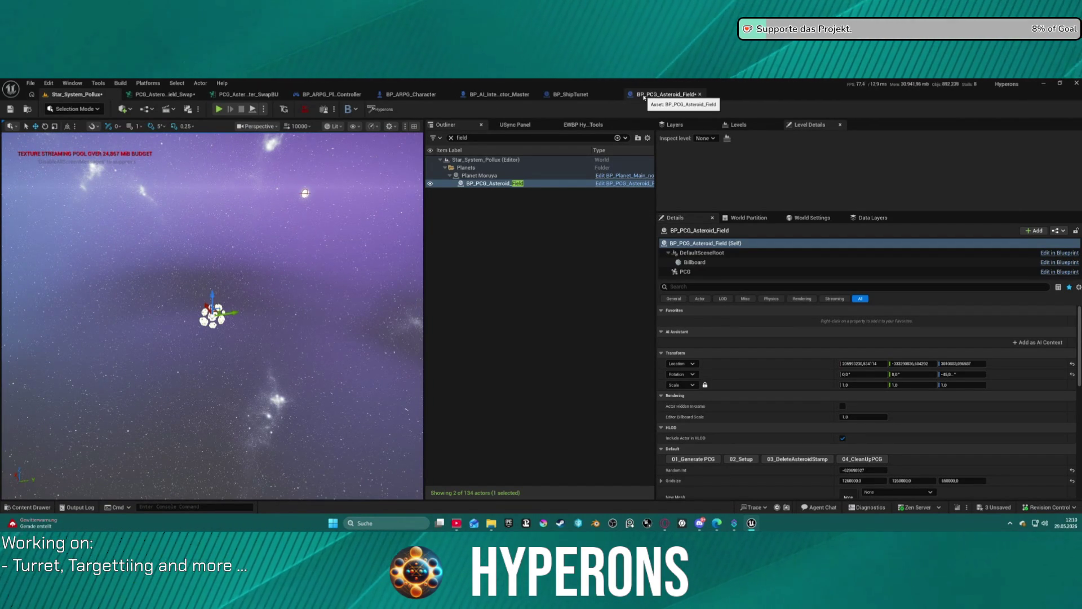
Step: Snap the PCG graph to the right half and the level editor to the left
{"action": "left_click", "coordinate": [163, 94]}
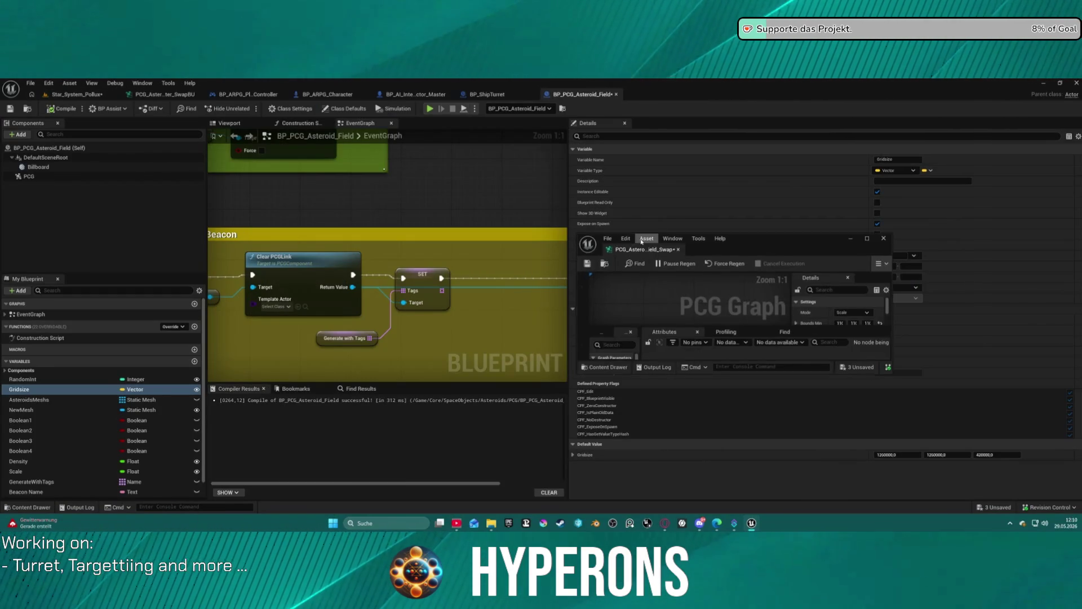
{"action": "key", "text": "Return"}
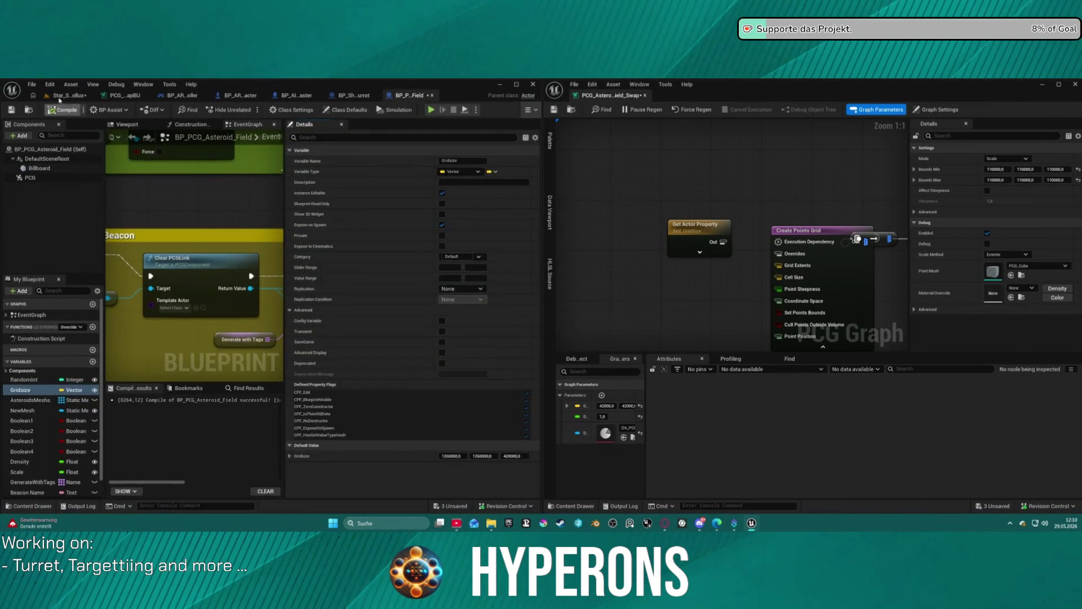
{"action": "left_click_drag", "start_coordinate": [830, 275], "coordinate": [801, 275]}
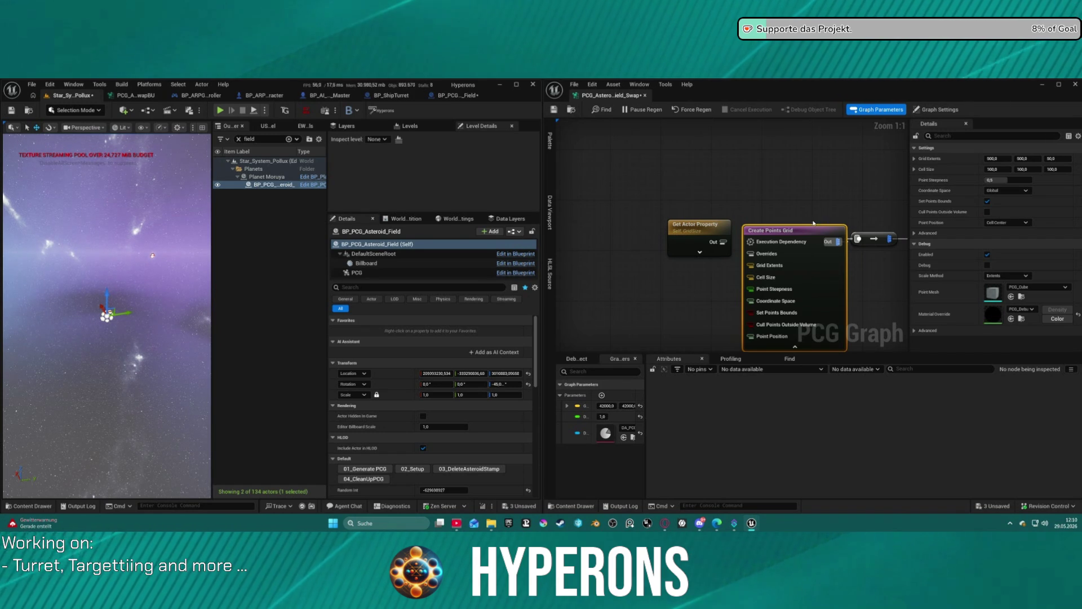
{"action": "left_click_drag", "start_coordinate": [879, 186], "coordinate": [696, 171]}
Step: Disable the Bounds Modifier node and frame the asteroid field actor in the enlarged viewport
{"action": "left_click", "coordinate": [776, 225]}
{"action": "key", "text": "e"}
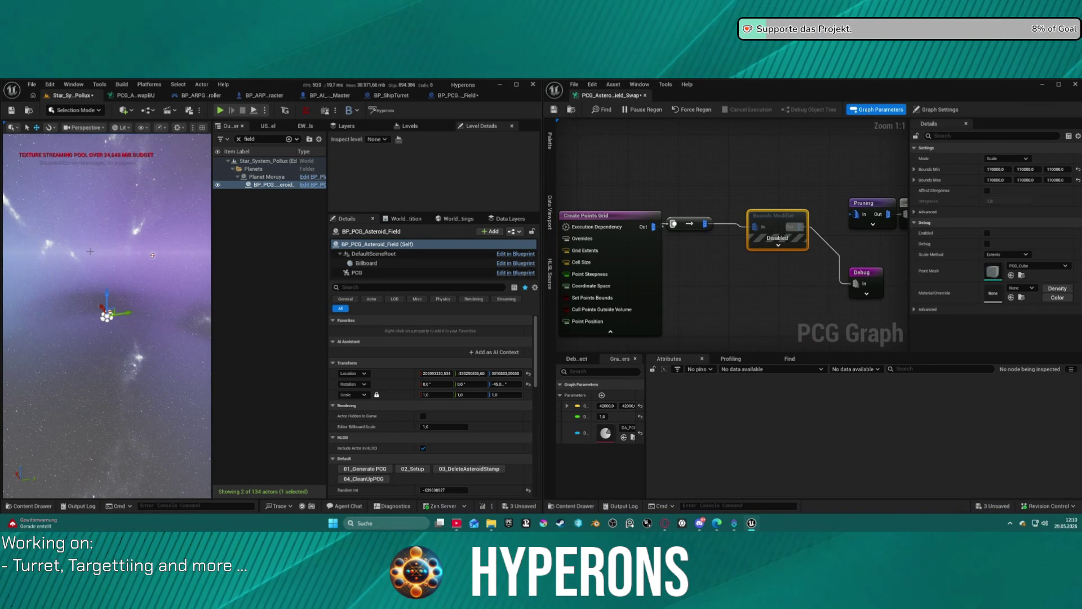
{"action": "key", "text": "f"}
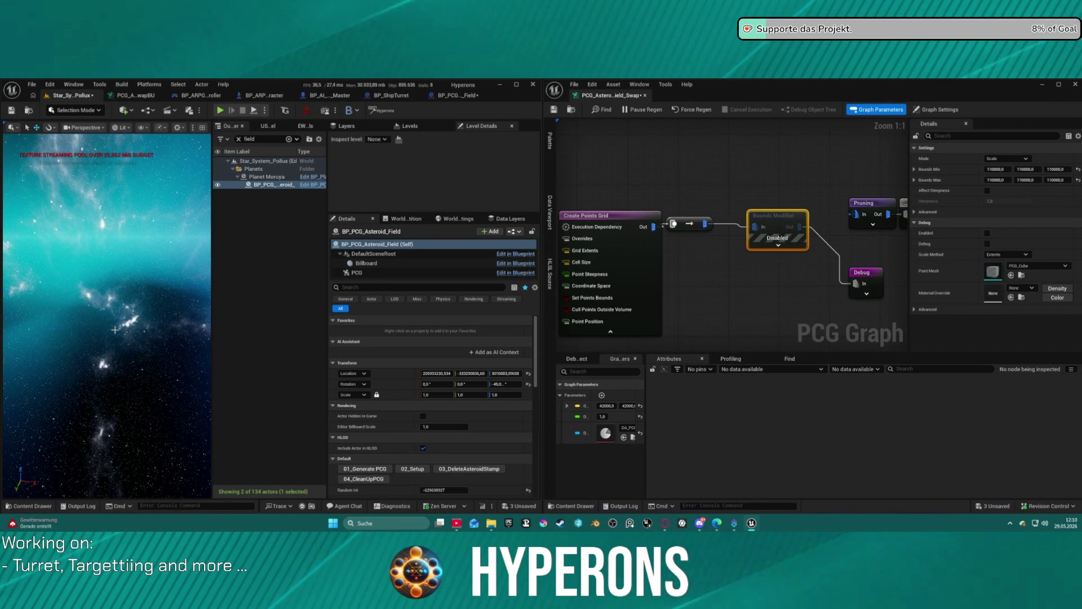
{"action": "left_click_drag", "start_coordinate": [117, 330], "coordinate": [180, 301]}
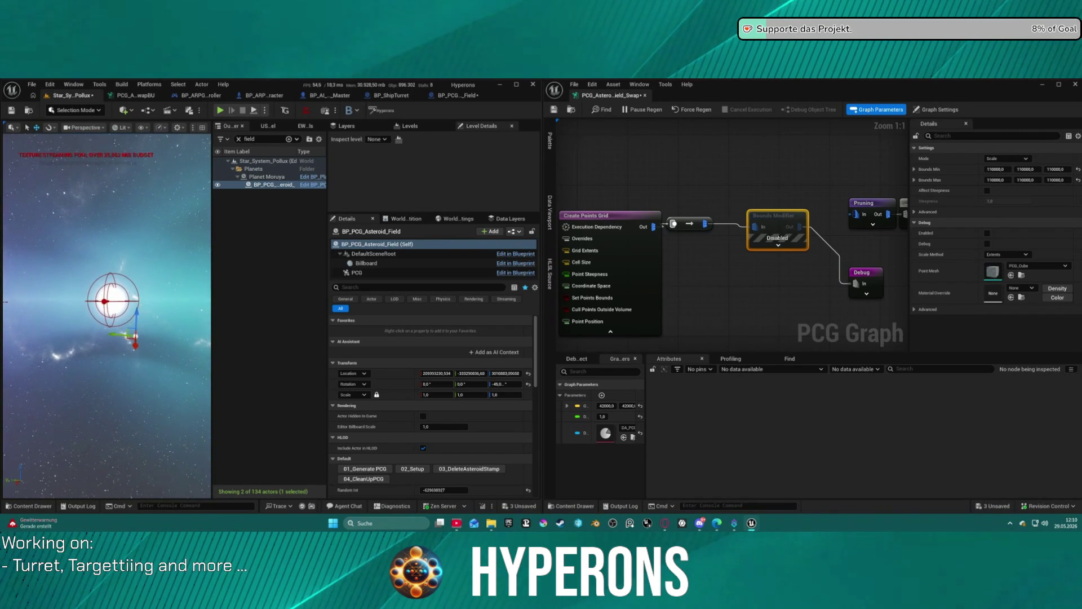
{"action": "key", "text": "F11"}
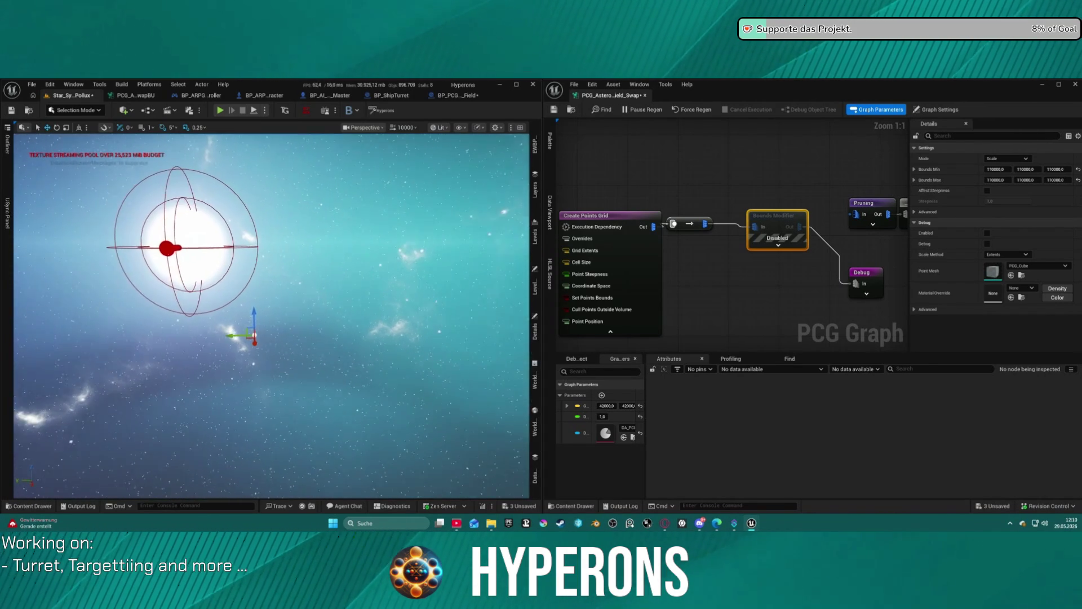
{"action": "key", "text": "f"}
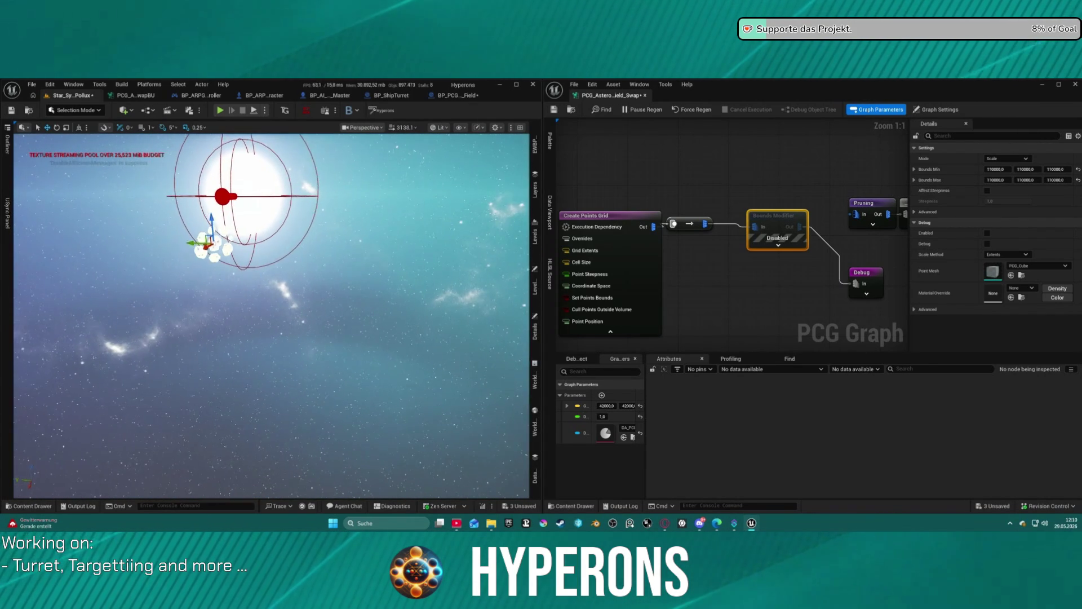
{"action": "left_click_drag", "start_coordinate": [765, 284], "coordinate": [907, 299]}
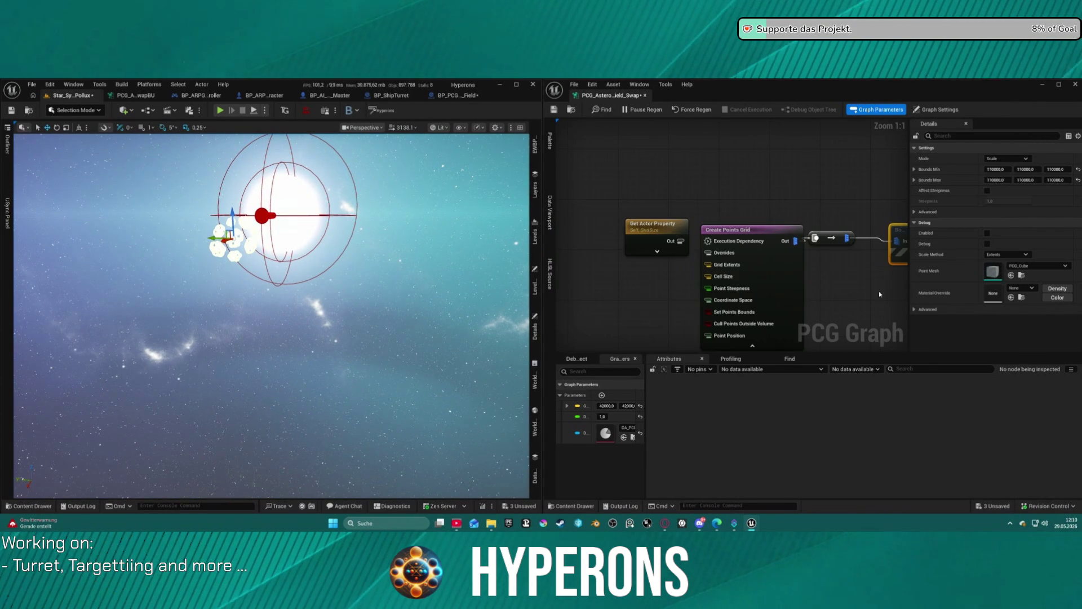
Step: Edit the Grid Extents of the Create Points Grid node
{"action": "left_click", "coordinate": [785, 254]}
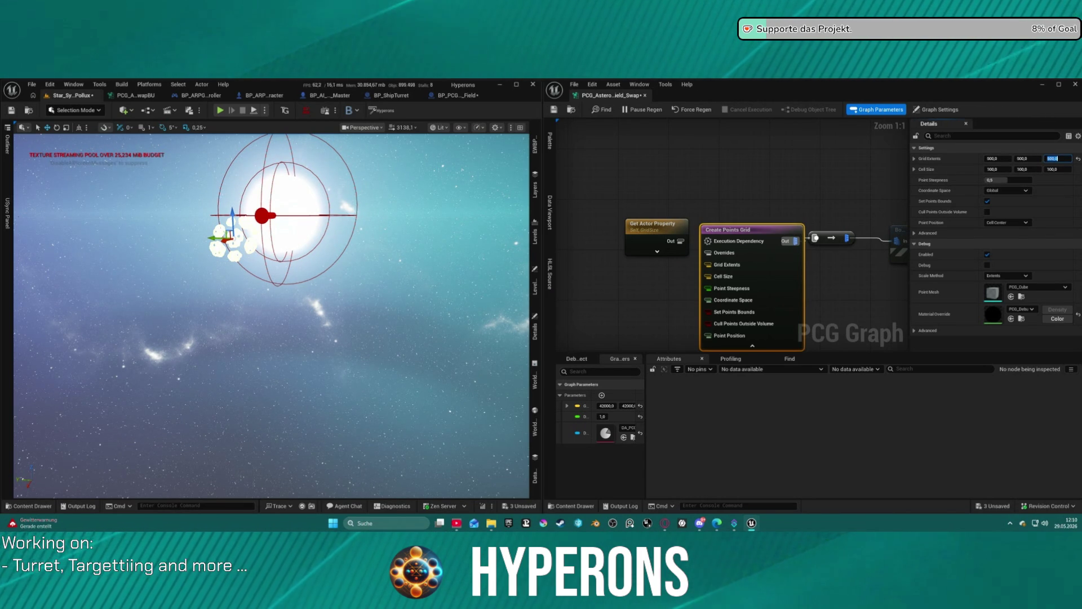
{"action": "key", "text": "f"}
{"action": "left_click_drag", "start_coordinate": [338, 225], "coordinate": [391, 239]}
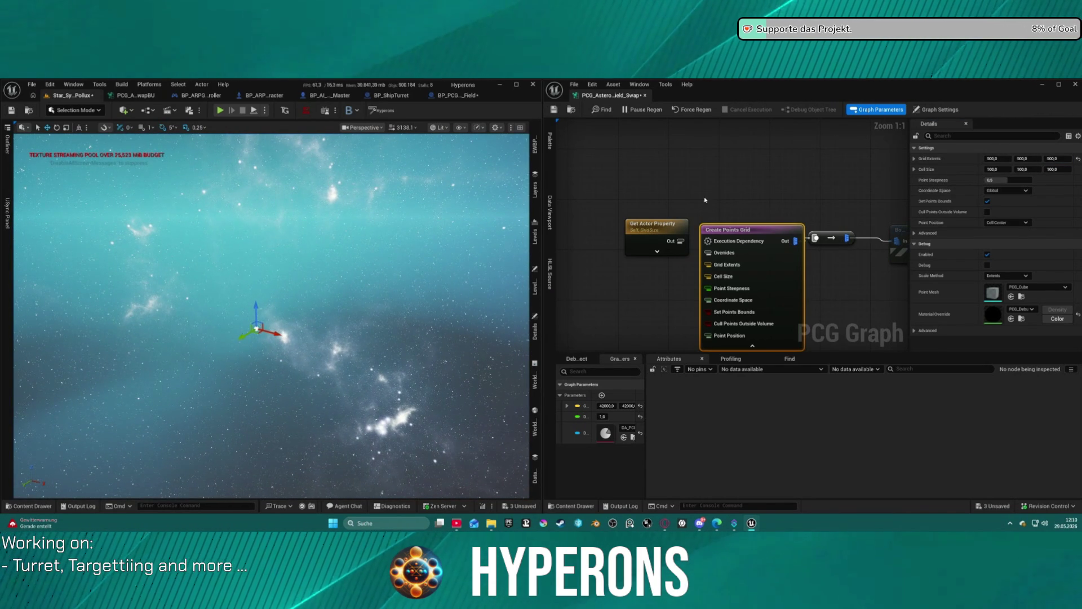
Step: Set the Debug node's Point Scale to 1,0 and view the resulting cluster
{"action": "mouse_move", "coordinate": [750, 213]}
{"action": "left_mouse_down"}
{"action": "mouse_move", "coordinate": [676, 237]}
{"action": "mouse_move", "coordinate": [775, 280]}
{"action": "left_mouse_up"}
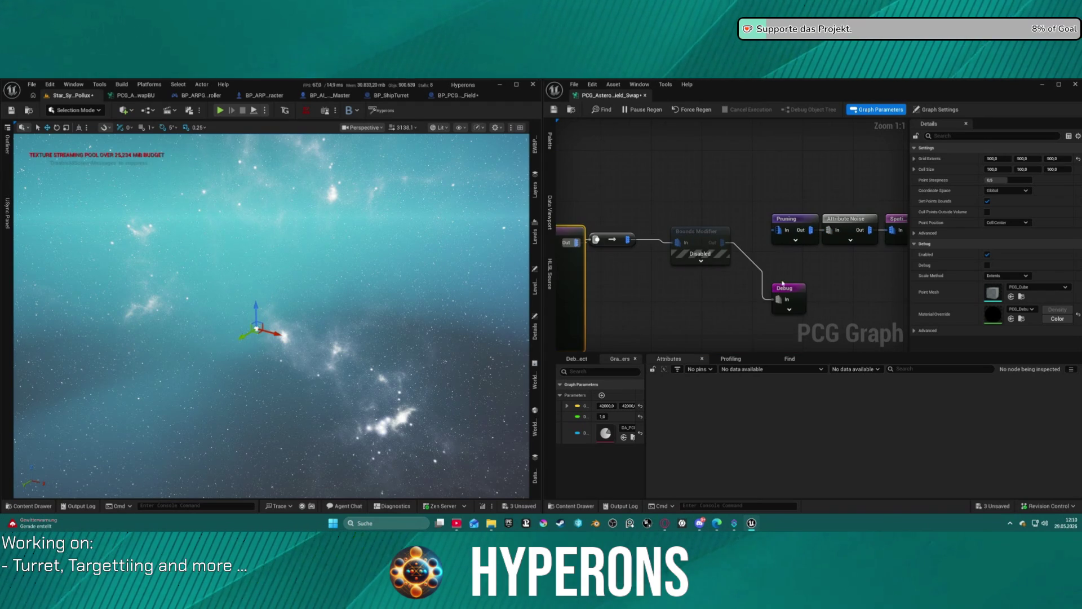
{"action": "left_click", "coordinate": [796, 291]}
{"action": "left_click", "coordinate": [1012, 212]}
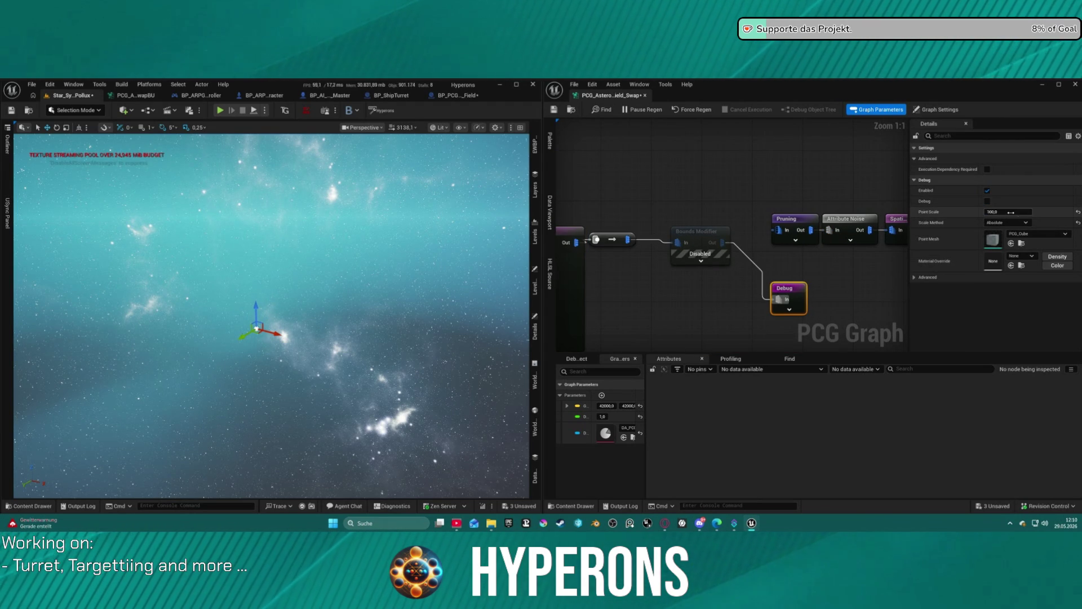
{"action": "left_click_drag", "start_coordinate": [281, 282], "coordinate": [271, 282]}
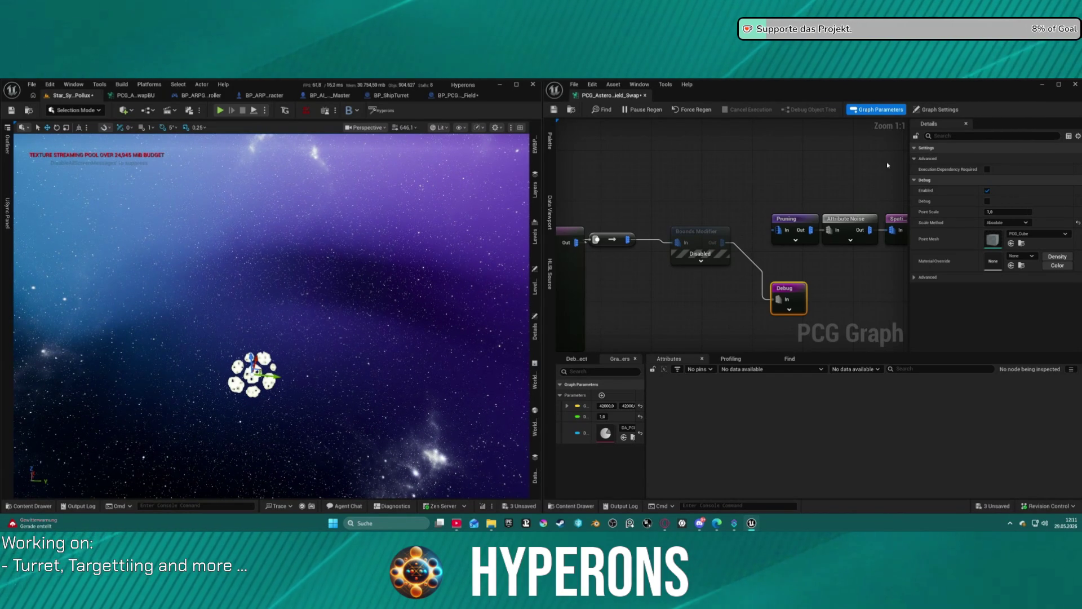
{"action": "mouse_move", "coordinate": [823, 175]}
{"action": "left_mouse_down"}
{"action": "mouse_move", "coordinate": [616, 184]}
{"action": "mouse_move", "coordinate": [710, 181]}
{"action": "left_mouse_up"}
Step: In Graph Settings, enable Use Hierarchical Generation and set HiGen Default Grid Size to Unbounded
{"action": "left_click", "coordinate": [936, 109]}
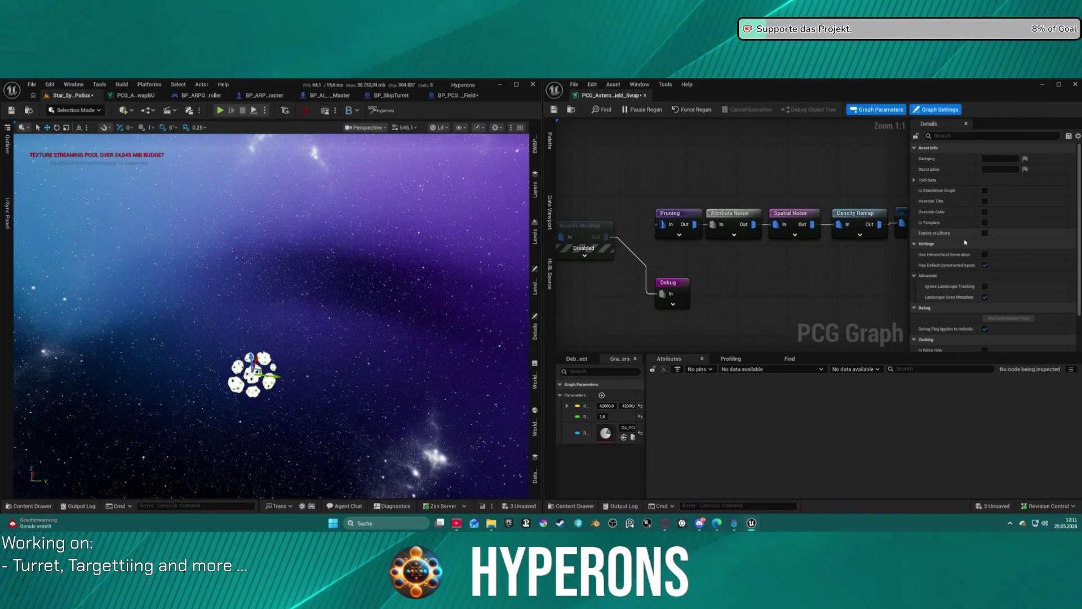
{"action": "scroll", "coordinate": [888, 204], "scroll_direction": "down", "scroll_amount": 3}
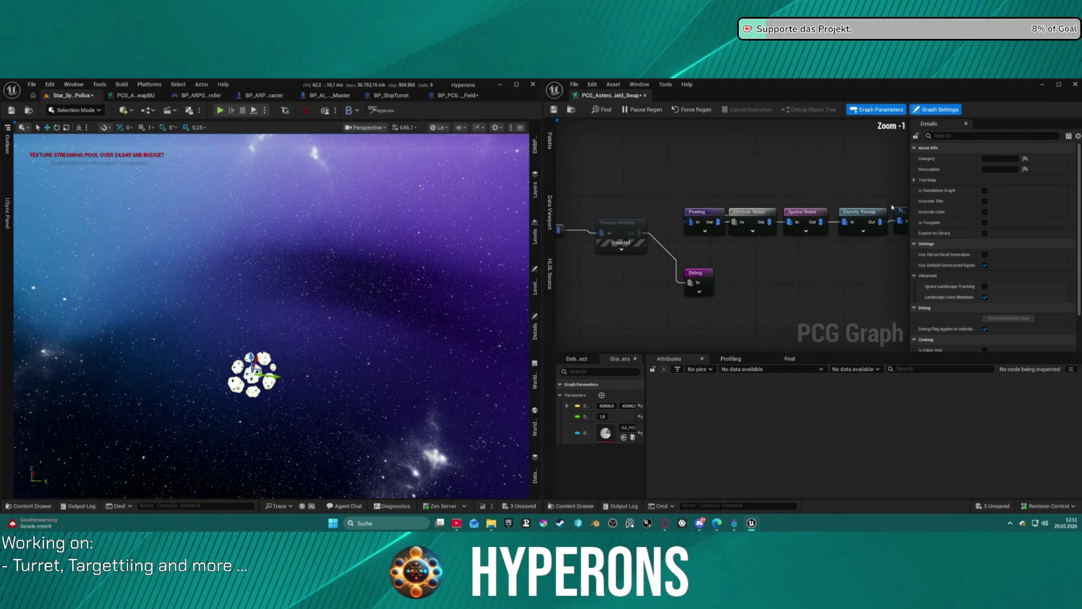
{"action": "left_click", "coordinate": [985, 254]}
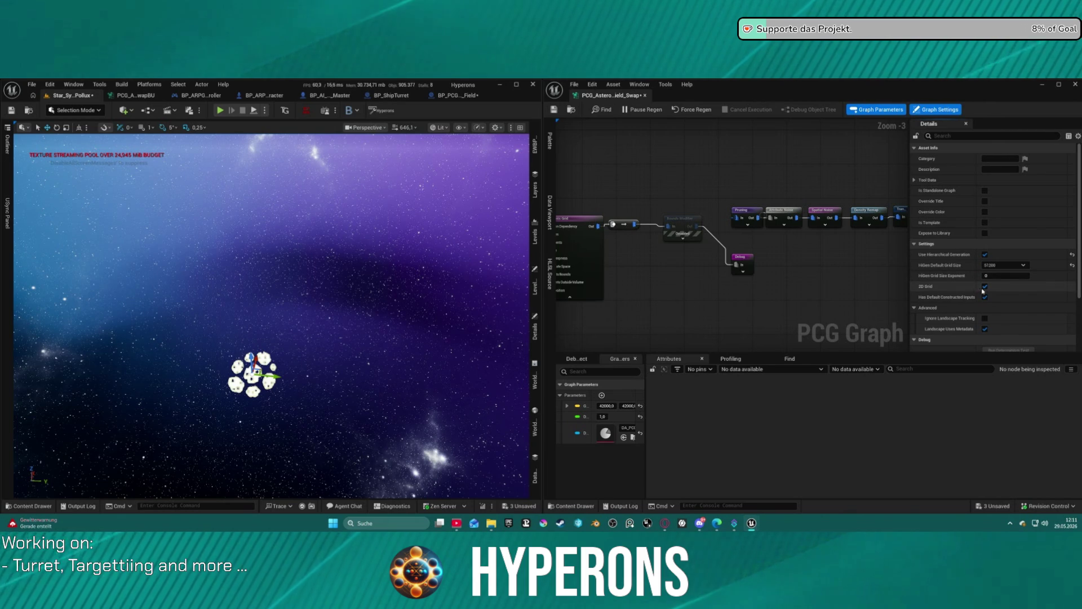
{"action": "left_click", "coordinate": [1020, 265]}
{"action": "key", "text": "Escape"}
{"action": "left_click", "coordinate": [1006, 265]}
{"action": "key", "text": "Escape"}
{"action": "left_click", "coordinate": [1006, 265]}
{"action": "left_click", "coordinate": [1014, 274]}
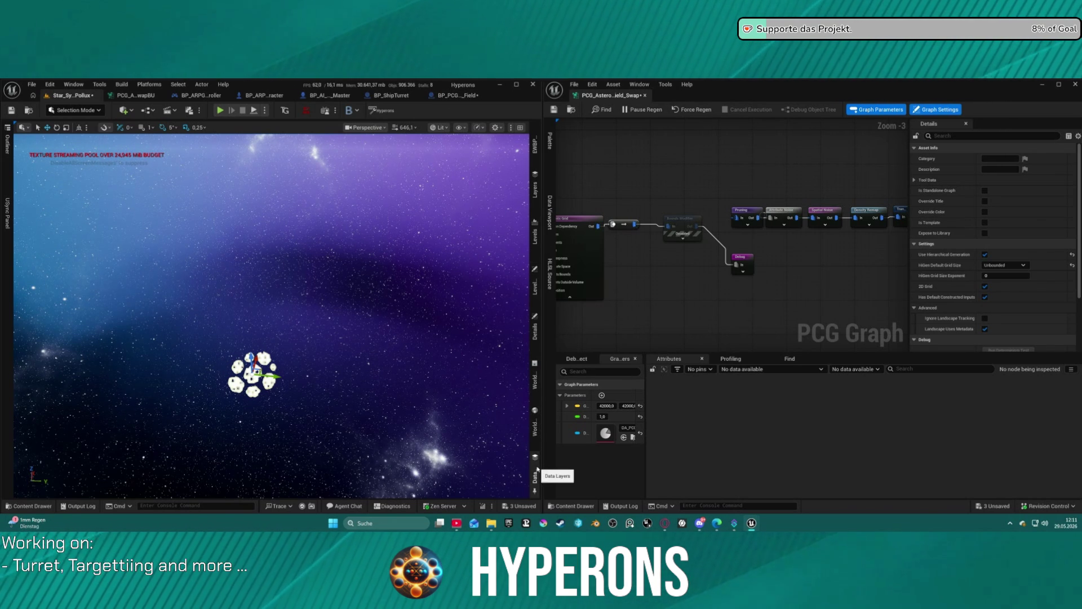
{"action": "left_click", "coordinate": [536, 341]}
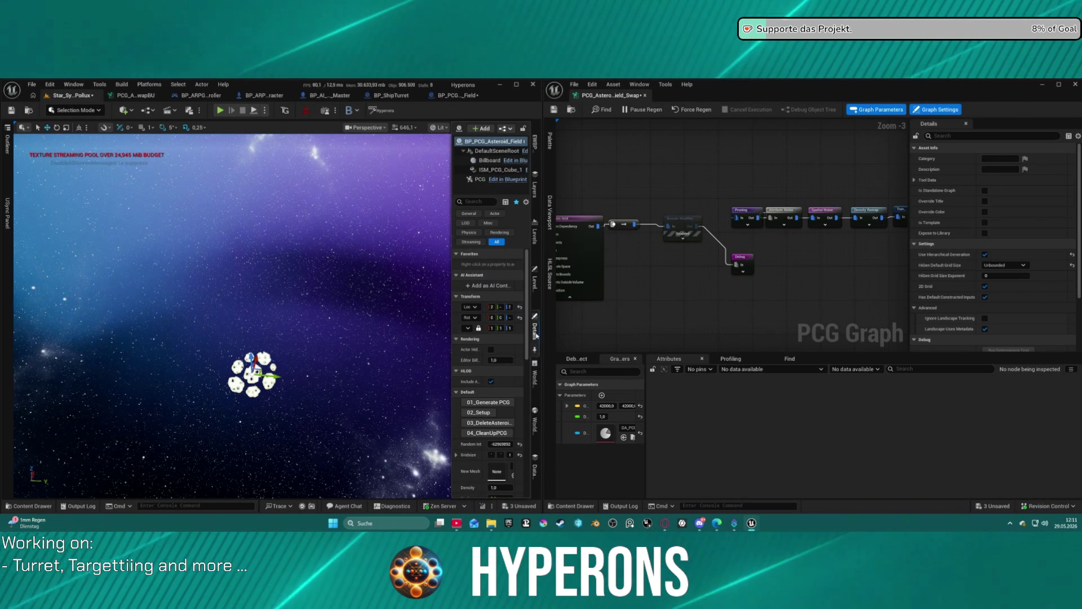
Step: Regenerate the asteroid field with 01_Generate PCG and frame the new cluster
{"action": "left_click", "coordinate": [482, 402]}
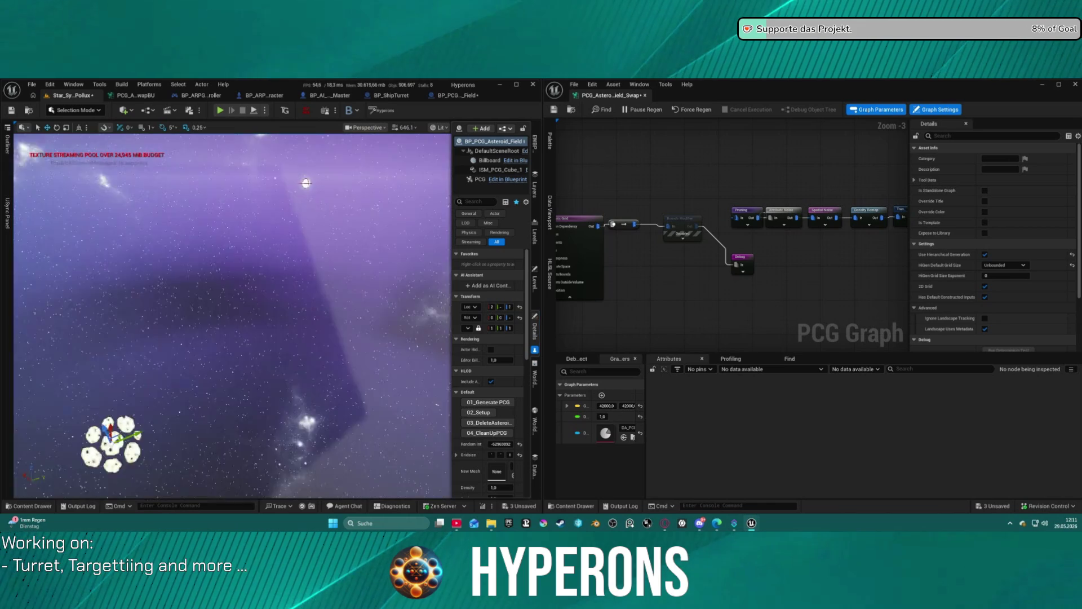
{"action": "key", "text": "f"}
{"action": "scroll", "coordinate": [226, 238], "scroll_direction": "down", "scroll_amount": 5}
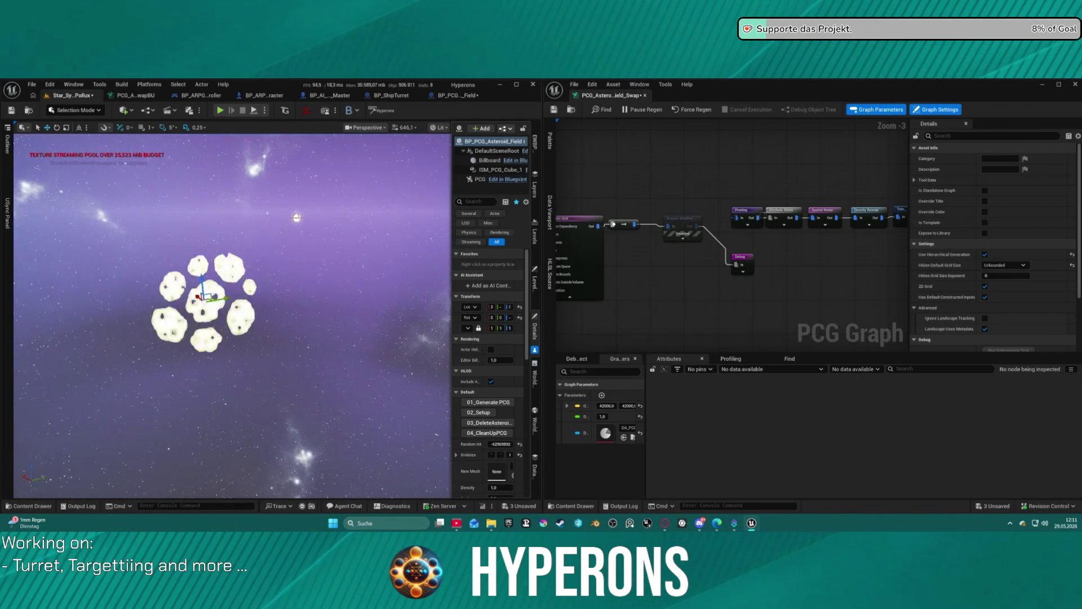
{"action": "key", "text": "f"}
{"action": "scroll", "coordinate": [388, 217], "scroll_direction": "down", "scroll_amount": 5}
{"action": "key", "text": "f"}
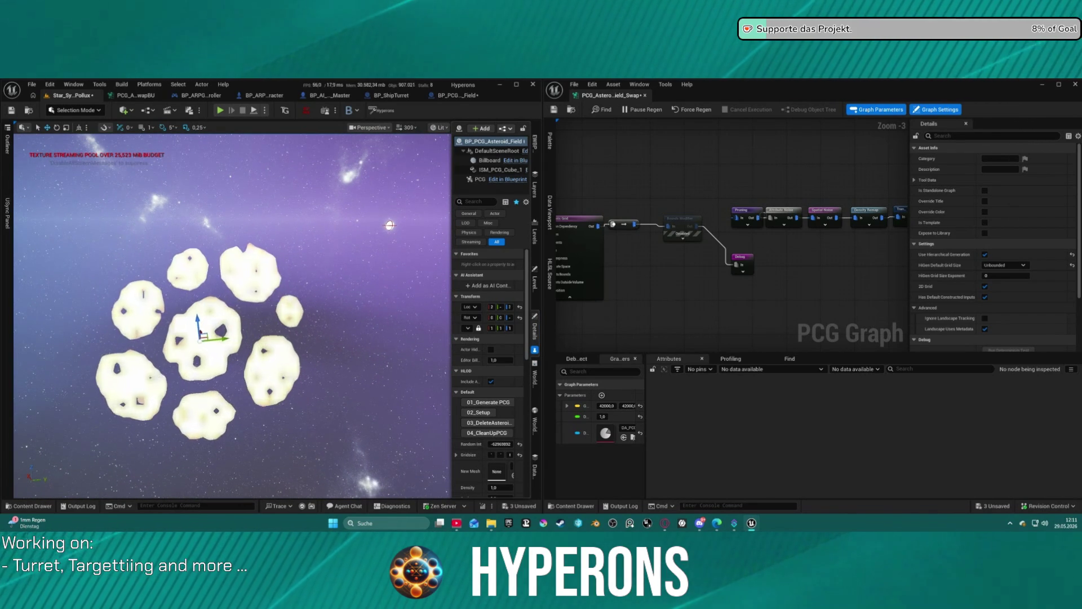
{"action": "scroll", "coordinate": [237, 316], "scroll_direction": "down", "scroll_amount": 5}
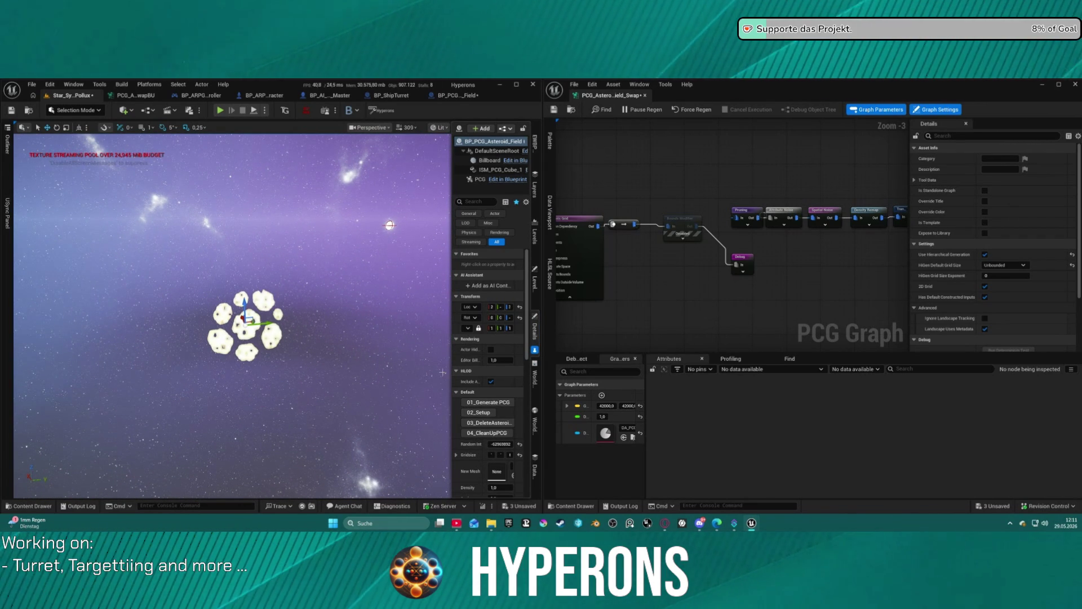
Step: Rerun Stat UNIT from the console history and widen the actor Details panel
{"action": "left_click", "coordinate": [225, 505]}
{"action": "key", "text": "Up"}
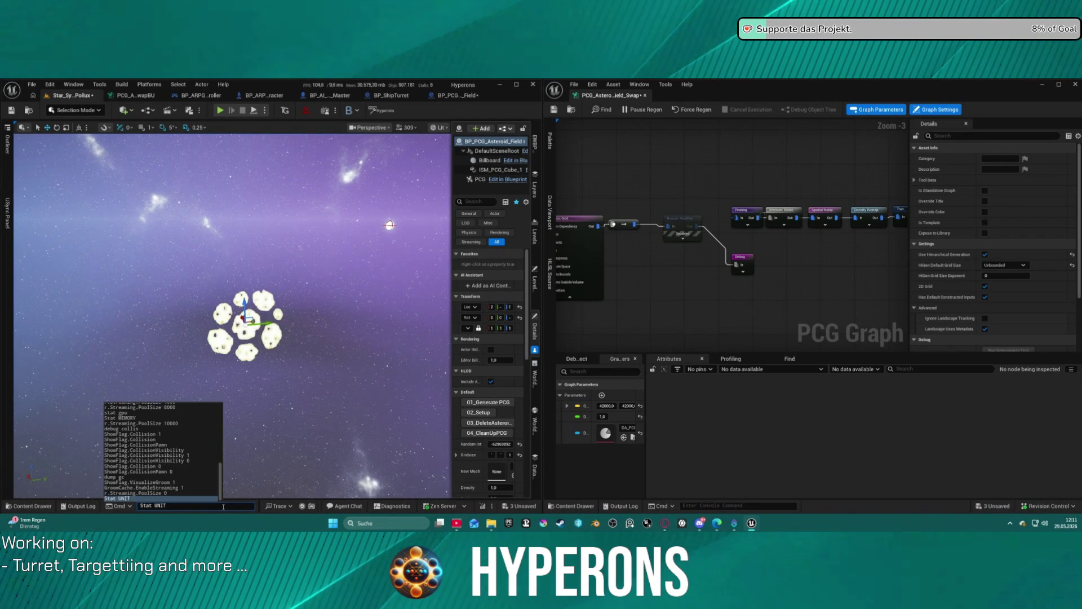
{"action": "key", "text": "Return"}
{"action": "scroll", "coordinate": [504, 474], "scroll_direction": "down", "scroll_amount": 1}
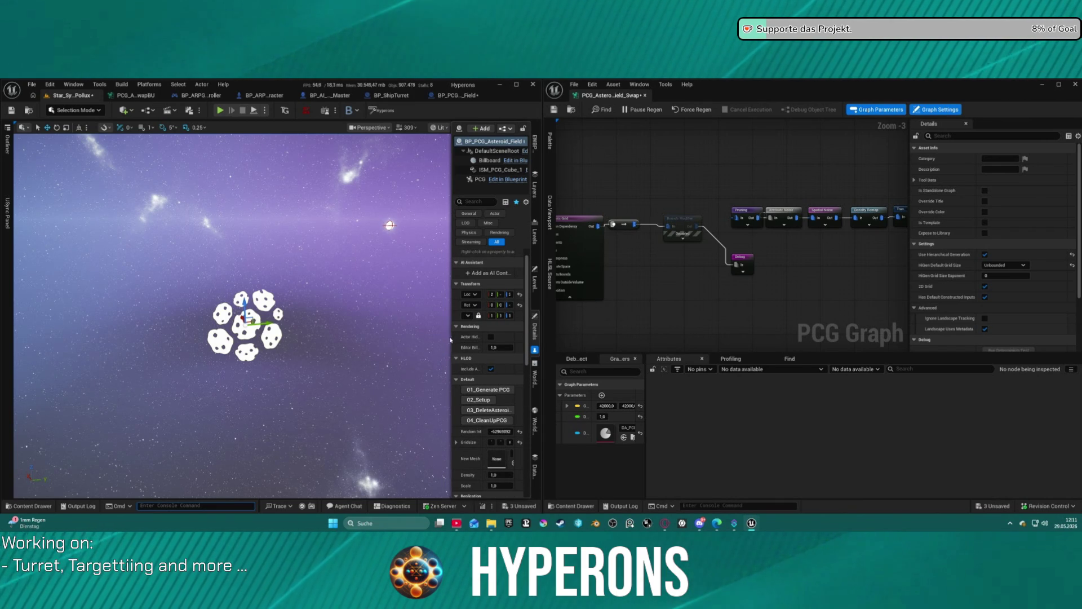
{"action": "left_click_drag", "start_coordinate": [451, 339], "coordinate": [399, 339]}
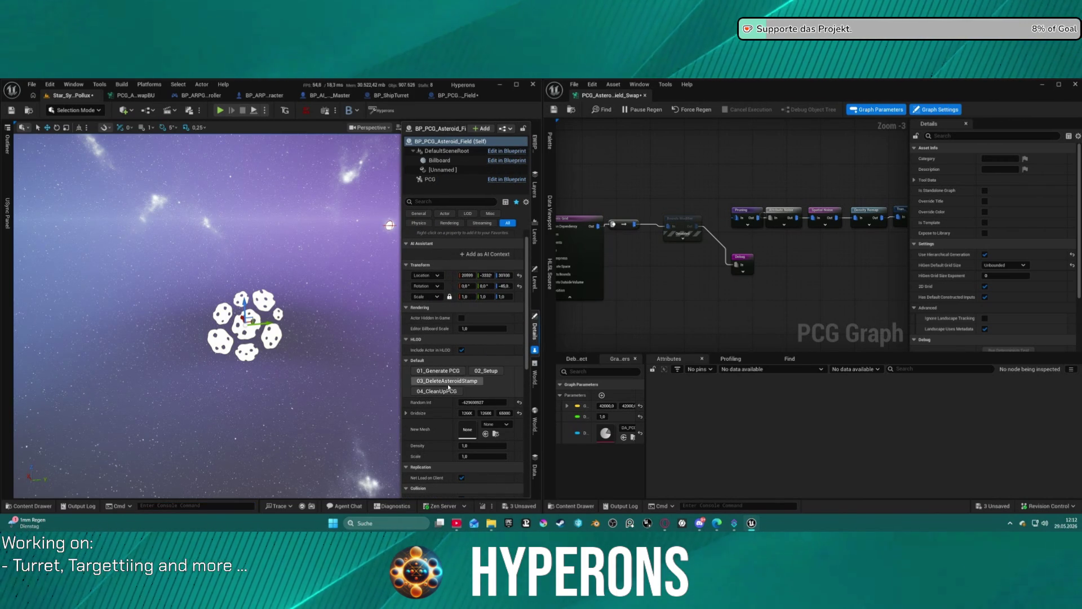
{"action": "left_click", "coordinate": [484, 370]}
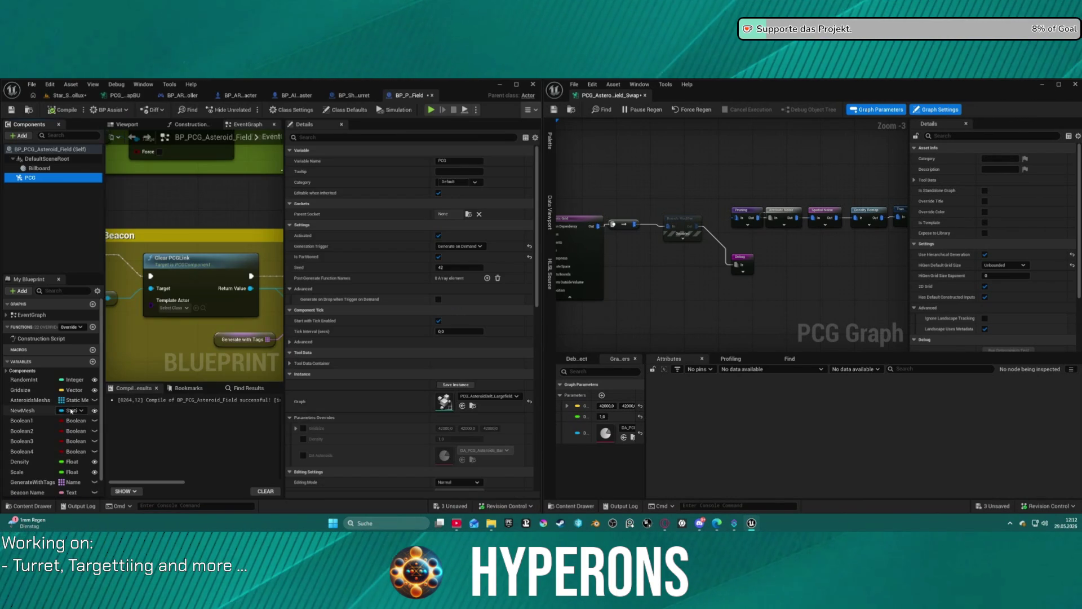
Step: Override Gridsize and Density on the PCG component, then reposition Density Remap and select Distance
{"action": "left_click", "coordinate": [303, 428]}
{"action": "left_click", "coordinate": [303, 439]}
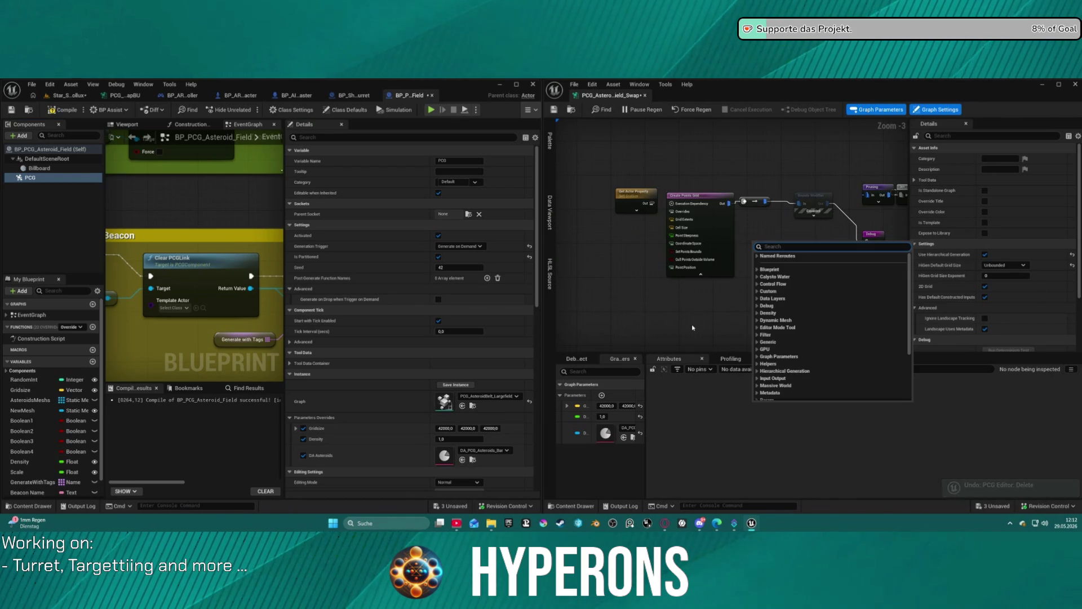
{"action": "type", "text": "cop"}
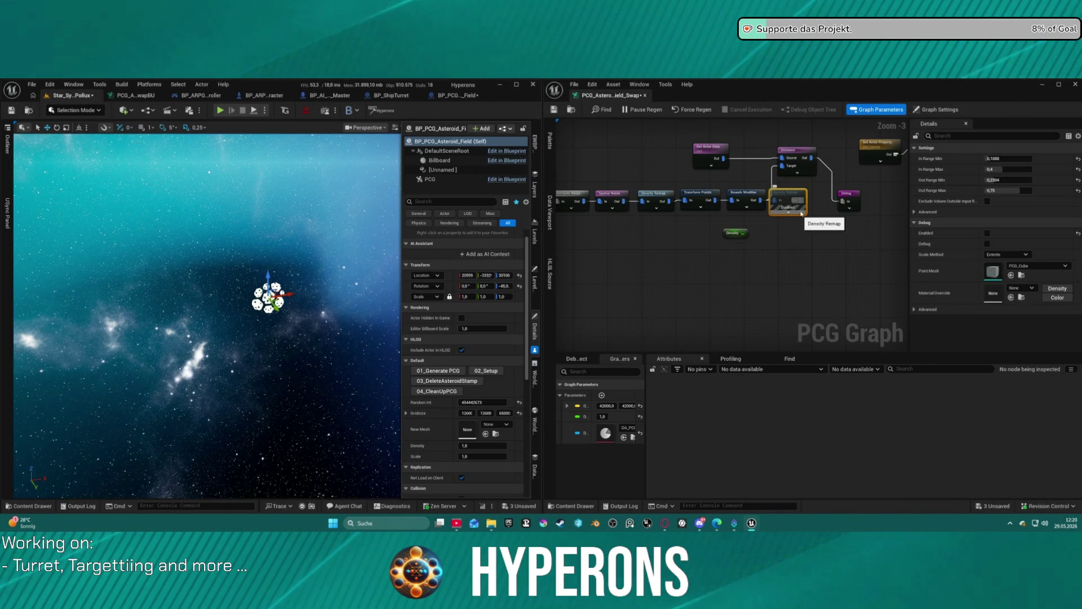
{"action": "left_click_drag", "start_coordinate": [789, 195], "coordinate": [804, 214]}
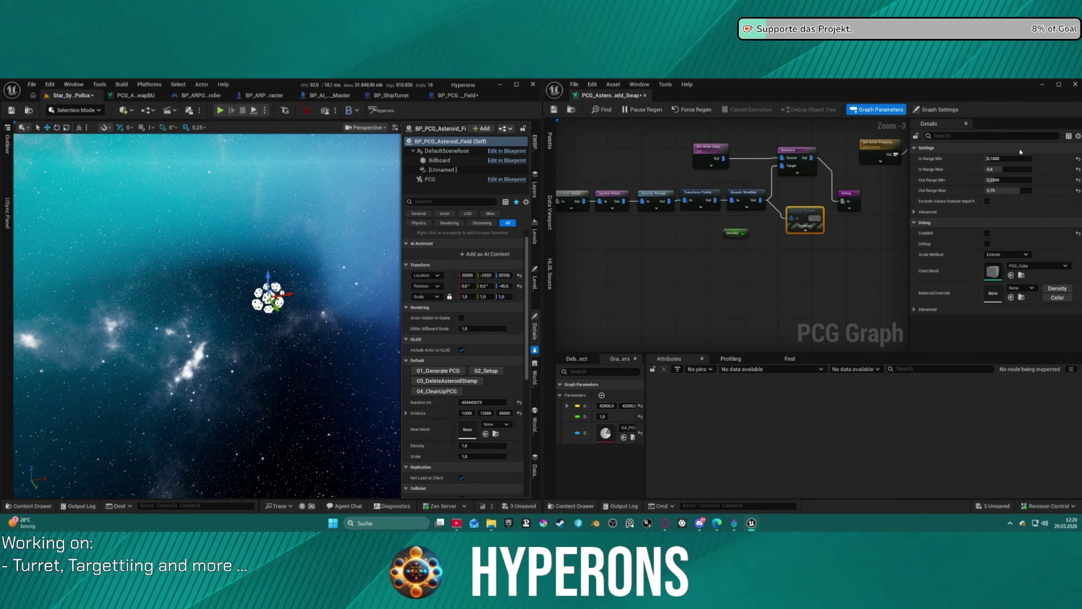
{"action": "left_click", "coordinate": [797, 154]}
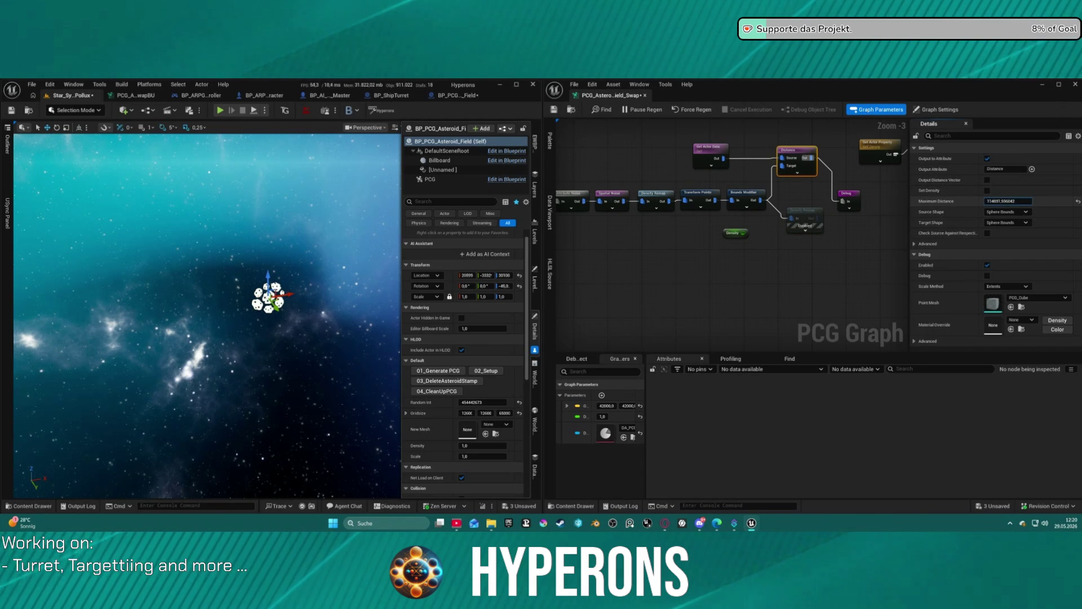
Step: Raise the Distance node's Maximum Distance and wire Bounds Modifier Out into its input
{"action": "left_click_drag", "start_coordinate": [1007, 202], "coordinate": [833, 210]}
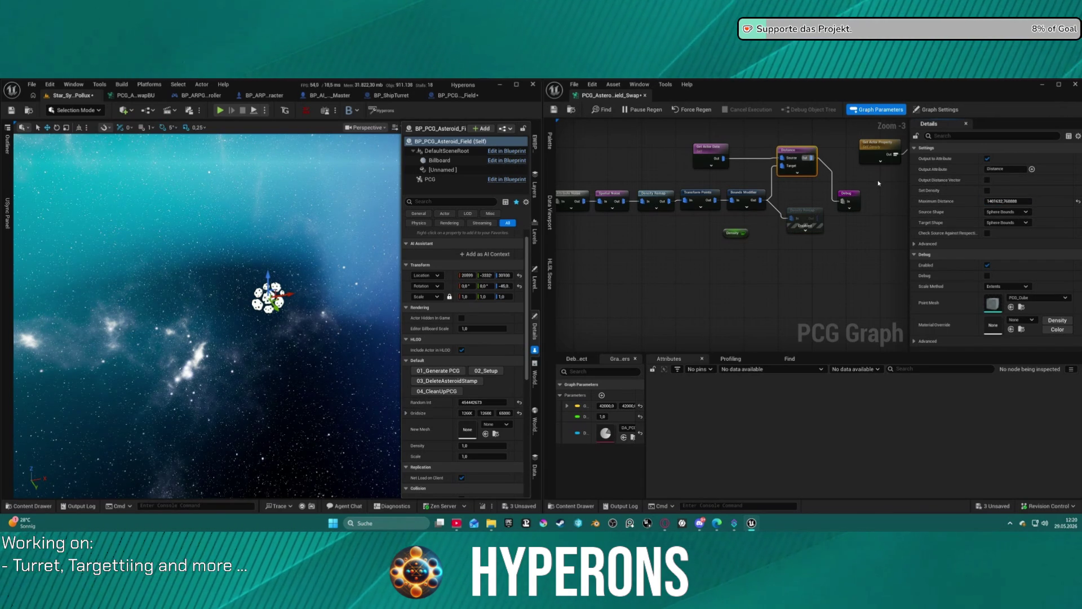
{"action": "left_click_drag", "start_coordinate": [1007, 202], "coordinate": [1067, 202]}
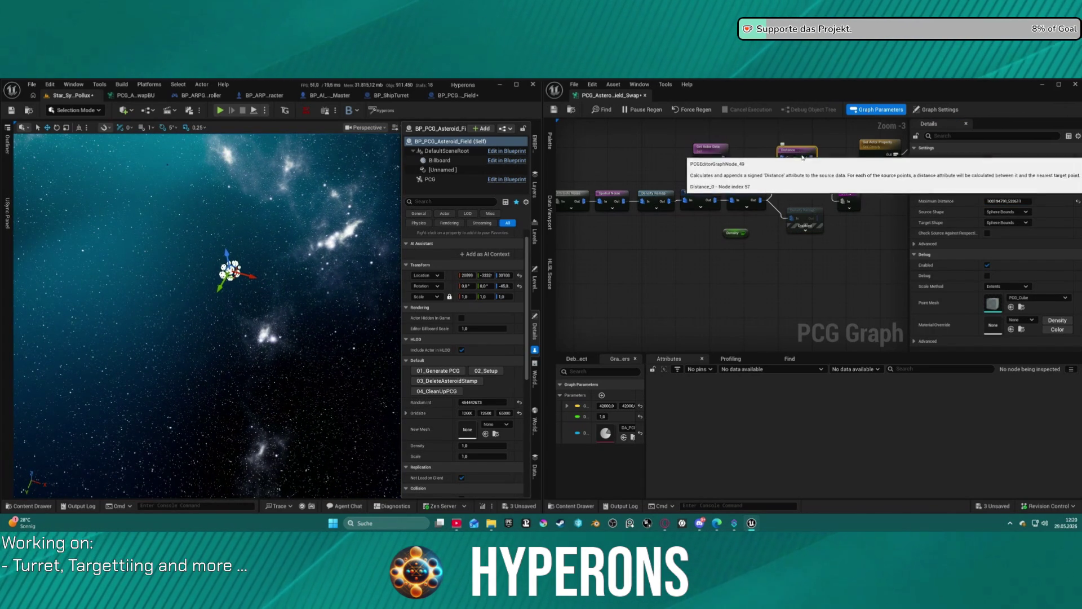
{"action": "mouse_move", "coordinate": [757, 202]}
{"action": "left_mouse_down"}
{"action": "mouse_move", "coordinate": [766, 177]}
{"action": "mouse_move", "coordinate": [730, 183]}
{"action": "mouse_move", "coordinate": [733, 160]}
{"action": "mouse_move", "coordinate": [723, 158]}
{"action": "left_mouse_up"}
{"action": "left_click", "coordinate": [774, 176]}
{"action": "left_click", "coordinate": [783, 171]}
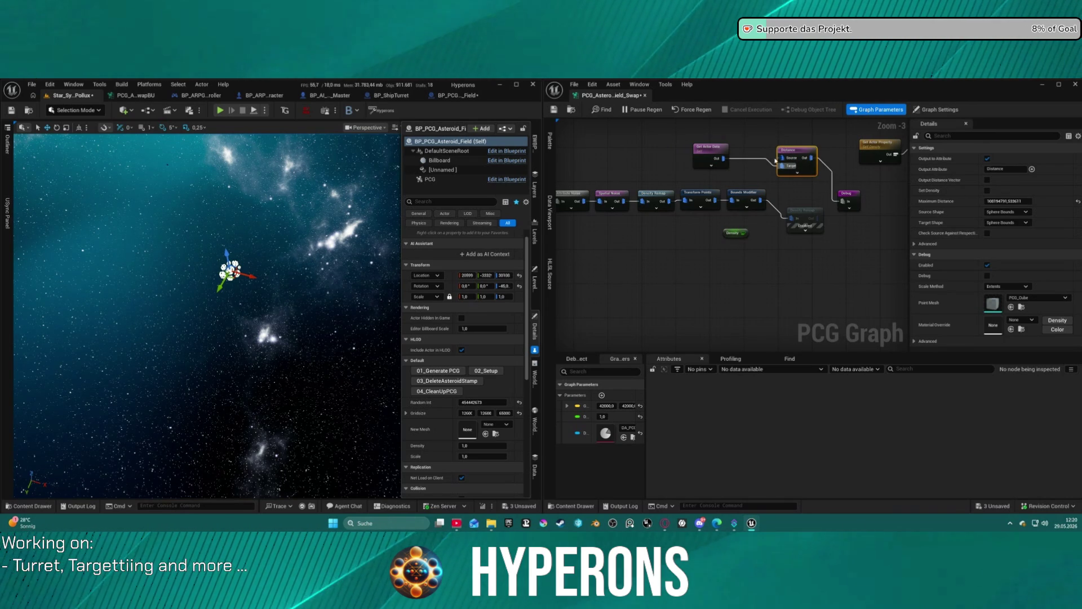
{"action": "left_click_drag", "start_coordinate": [761, 204], "coordinate": [758, 206]}
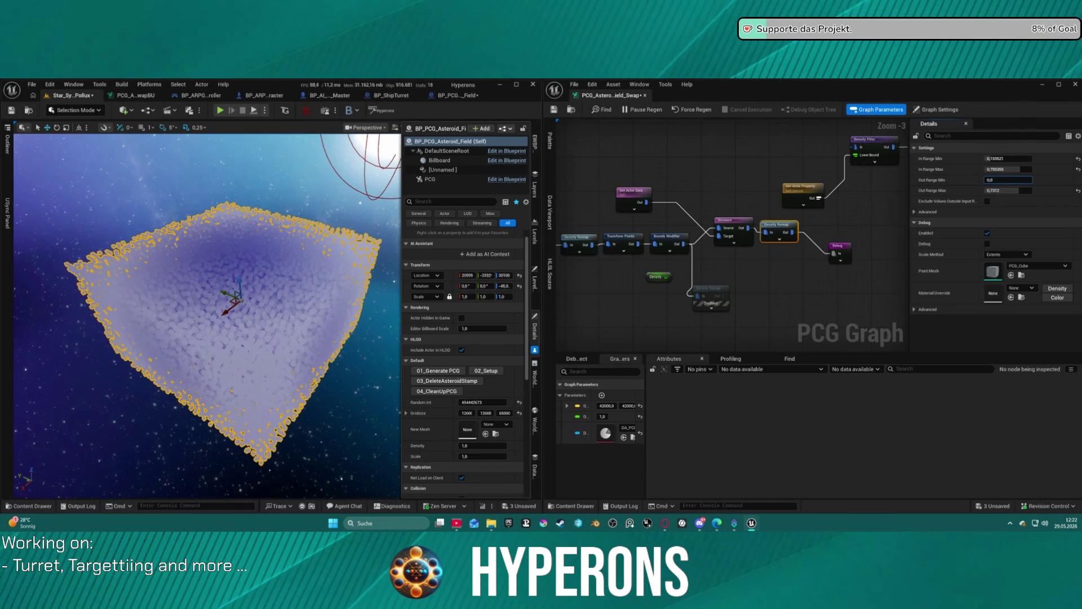
Step: Tune the Density Remap ranges: Out Range Max about 0,57, In Range Min about 0,044
{"action": "type", "text": "0,1563"}
{"action": "key", "text": "Return"}
{"action": "left_click", "coordinate": [1024, 180]}
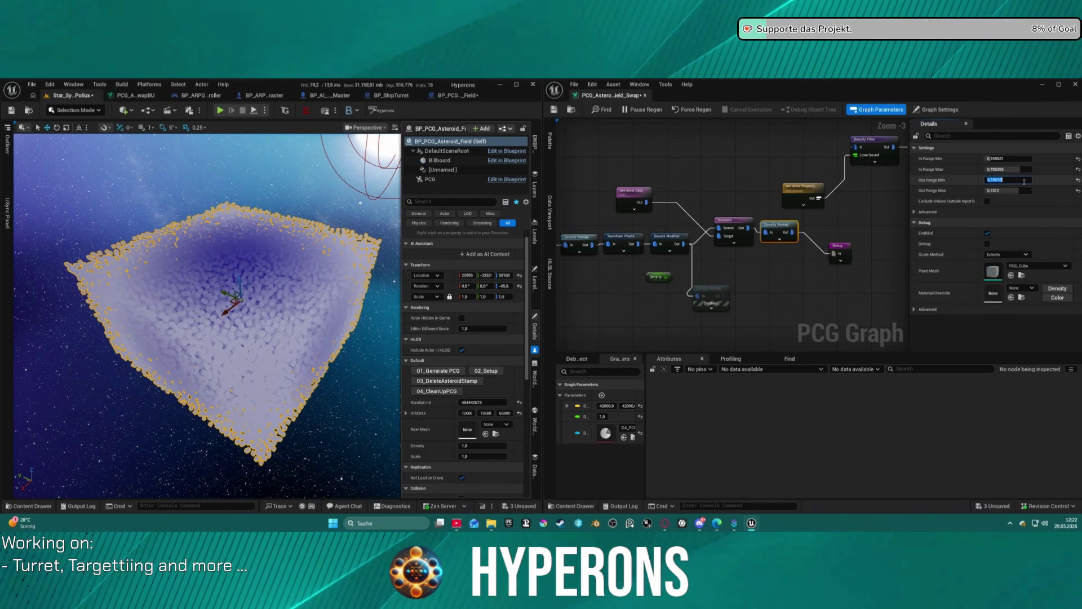
{"action": "type", "text": "0,8"}
{"action": "key", "text": "Return"}
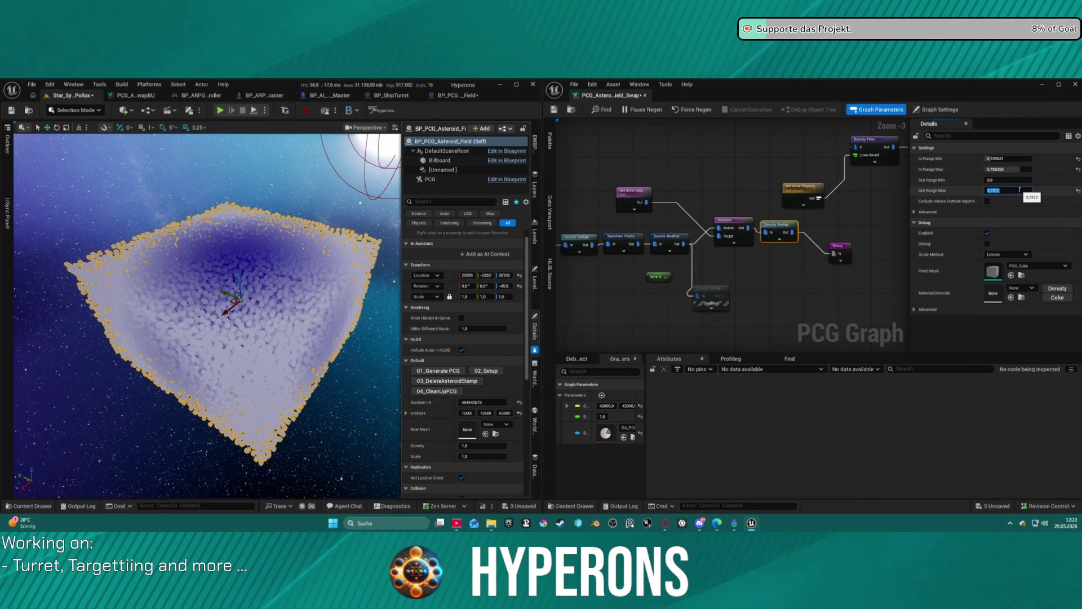
{"action": "type", "text": "0"}
{"action": "key", "text": "Return"}
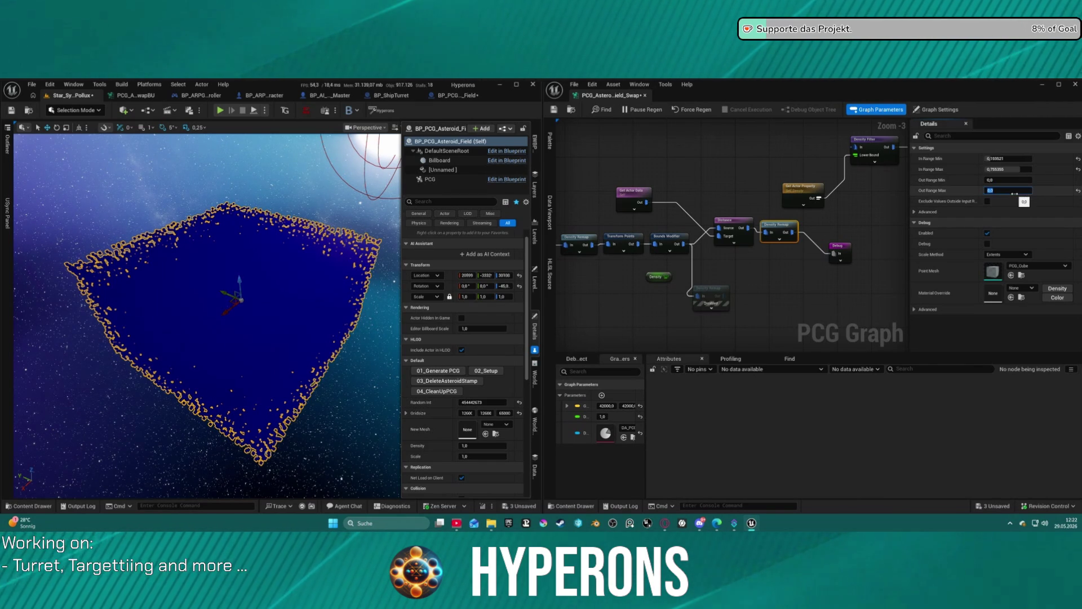
{"action": "left_click_drag", "start_coordinate": [1014, 193], "coordinate": [1004, 192]}
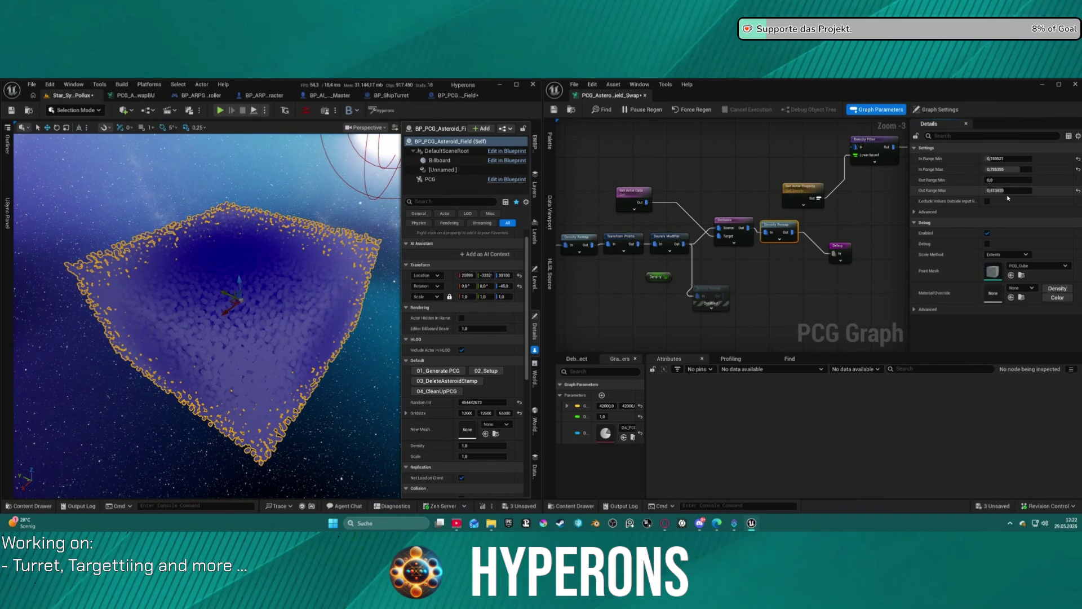
{"action": "mouse_move", "coordinate": [1004, 190]}
{"action": "left_mouse_down"}
{"action": "mouse_move", "coordinate": [1014, 180]}
{"action": "mouse_move", "coordinate": [1005, 180]}
{"action": "left_mouse_up"}
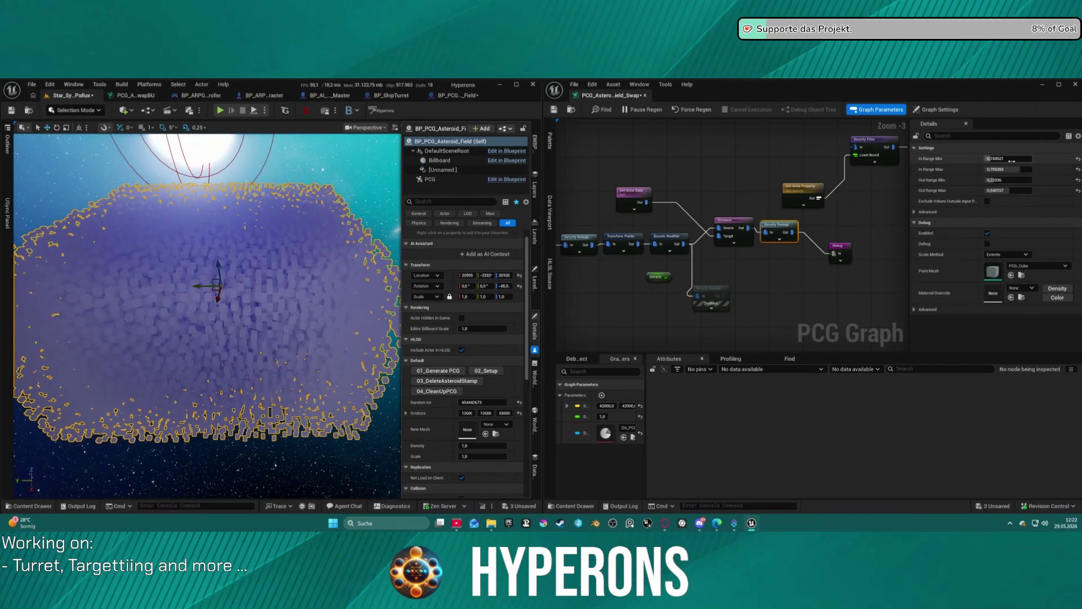
{"action": "left_click_drag", "start_coordinate": [997, 159], "coordinate": [1006, 159]}
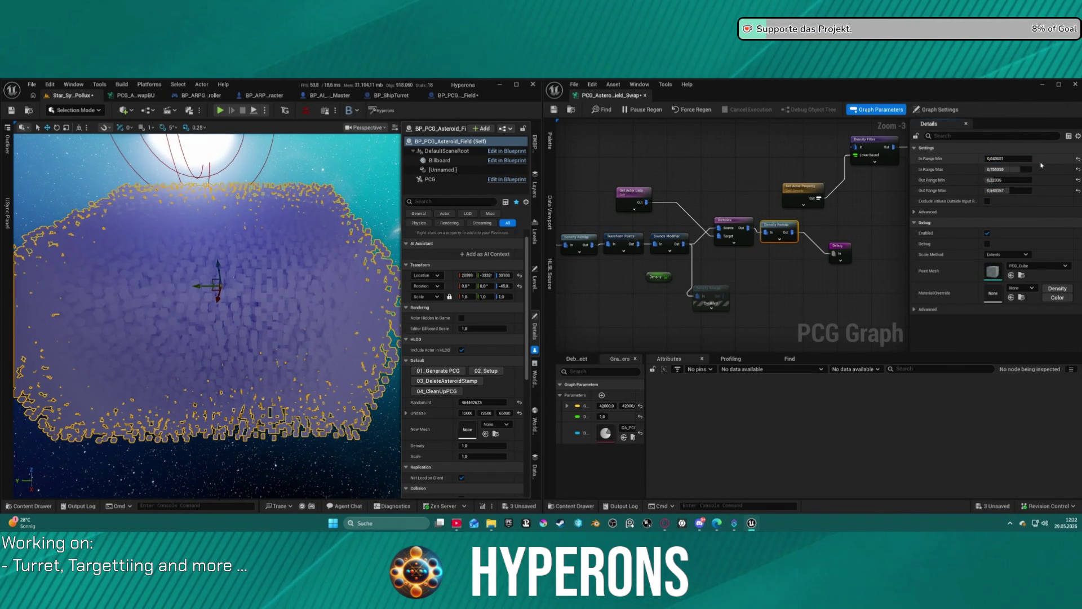
Step: Frame the cube field and lower the Density Filter's upper bound to thin it
{"action": "left_click", "coordinate": [795, 275]}
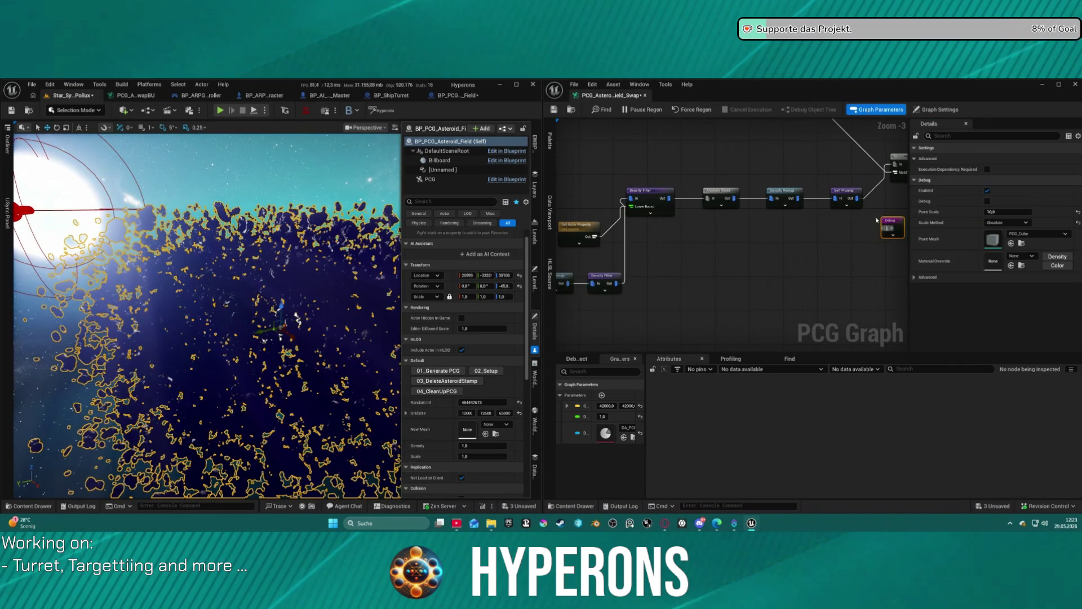
{"action": "left_click", "coordinate": [846, 195]}
{"action": "key", "text": "d"}
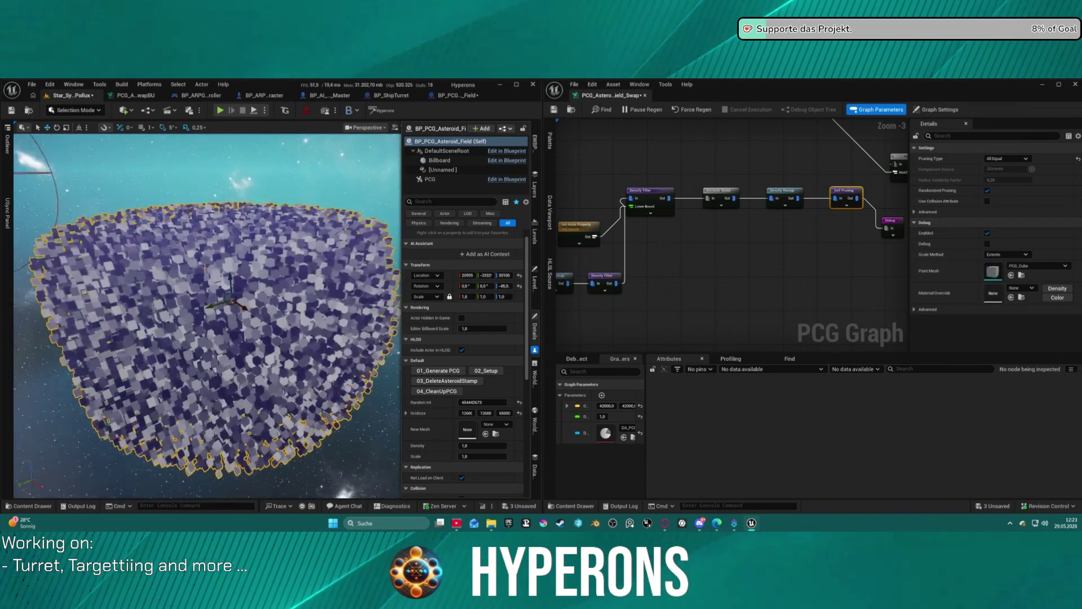
{"action": "key", "text": "f"}
{"action": "scroll", "coordinate": [346, 294], "scroll_direction": "up", "scroll_amount": 10}
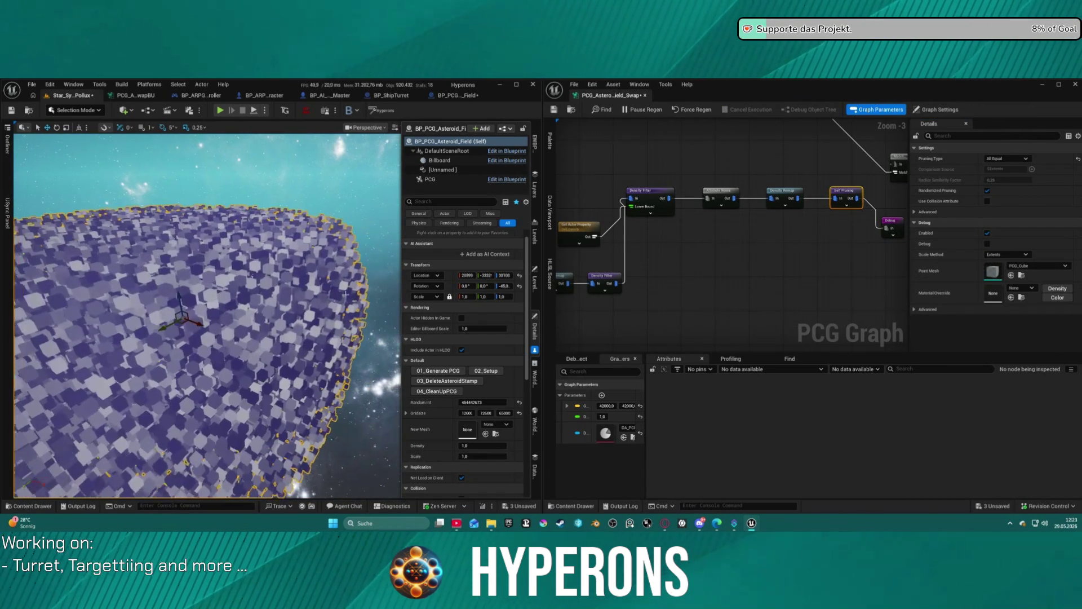
{"action": "left_click", "coordinate": [726, 188]}
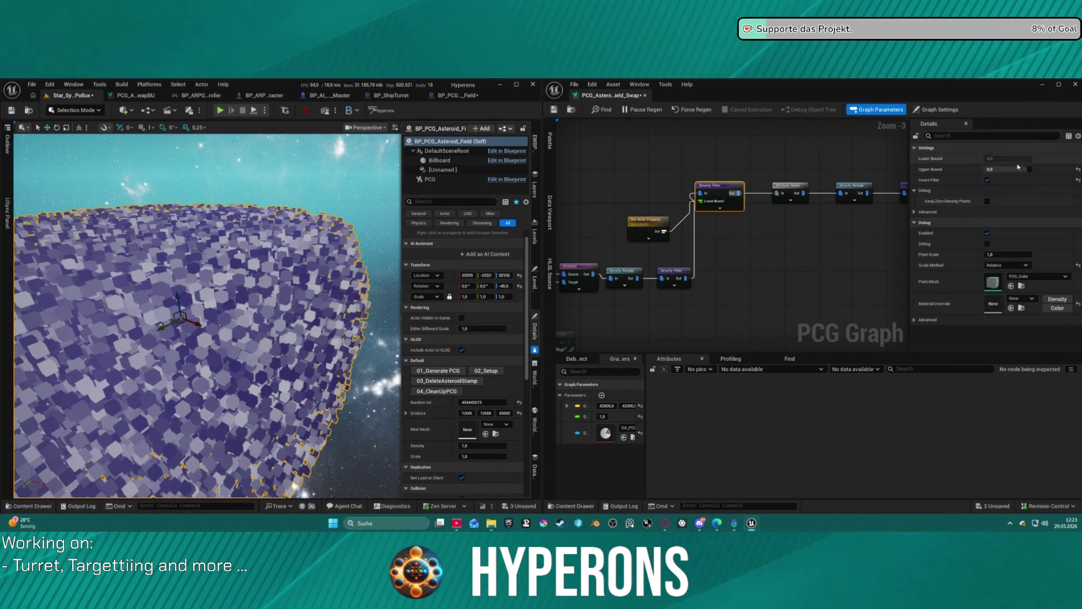
{"action": "left_click_drag", "start_coordinate": [1009, 169], "coordinate": [998, 169]}
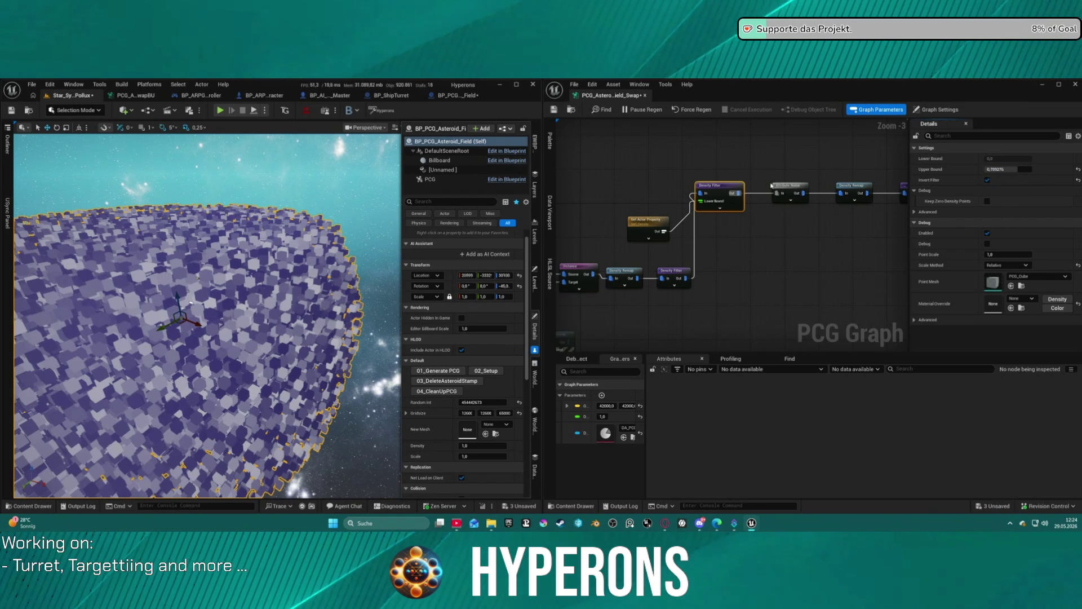
{"action": "left_click", "coordinate": [762, 197]}
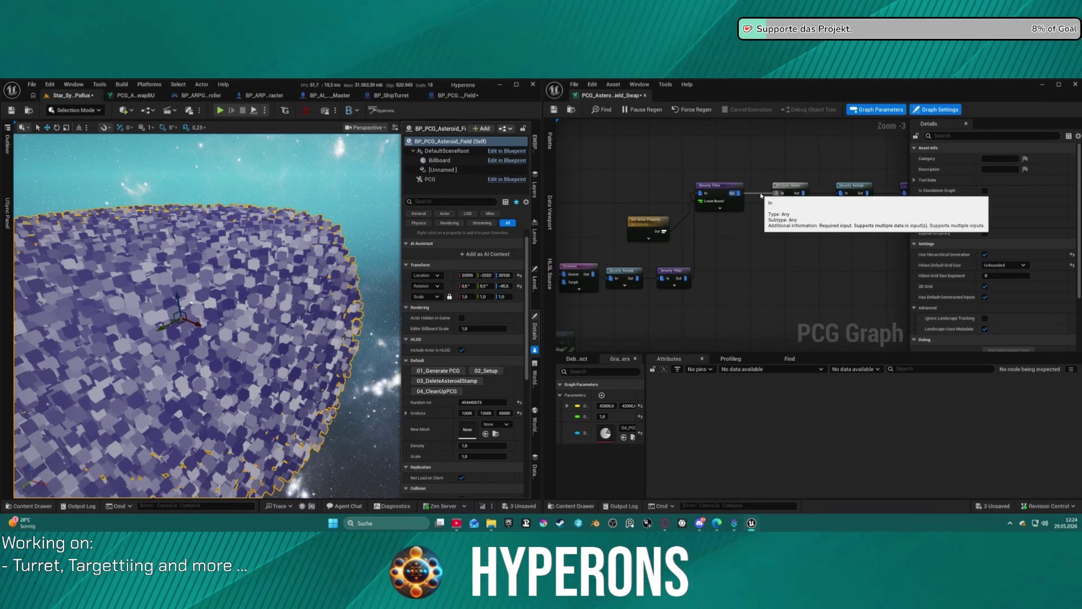
Step: Paste a Density Remap copy after the lower Density Filter with In Range Min 0,032
{"action": "left_click", "coordinate": [868, 199]}
{"action": "key", "text": "ctrl+v"}
{"action": "mouse_move", "coordinate": [686, 278]}
{"action": "left_mouse_down"}
{"action": "mouse_move", "coordinate": [725, 265]}
{"action": "mouse_move", "coordinate": [714, 270]}
{"action": "mouse_move", "coordinate": [698, 193]}
{"action": "left_mouse_up"}
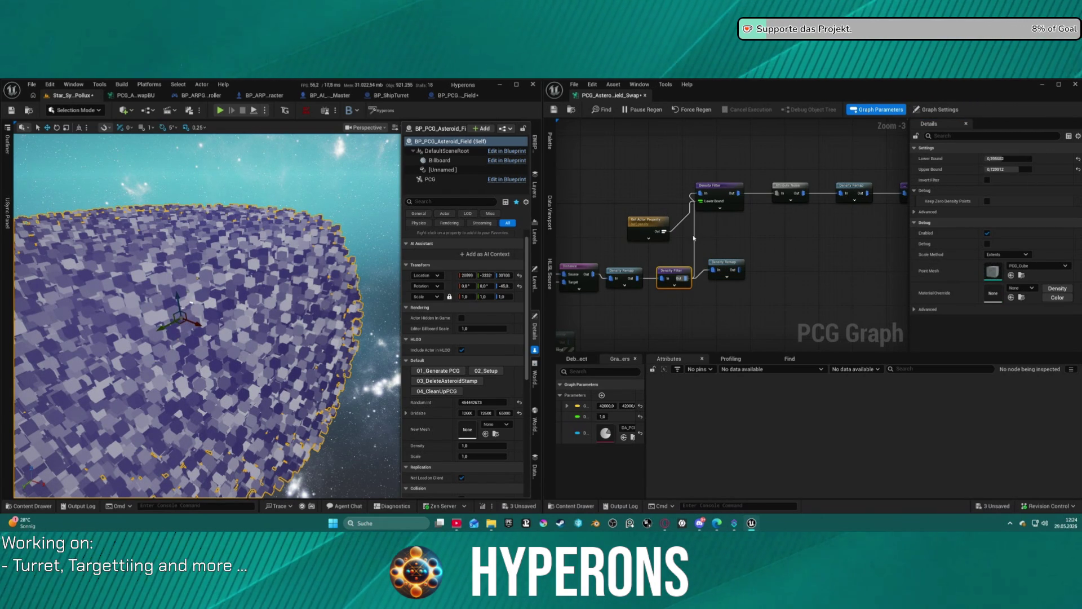
{"action": "left_click", "coordinate": [694, 238], "text": "alt"}
{"action": "left_click", "coordinate": [718, 263]}
{"action": "left_click", "coordinate": [1008, 158]}
{"action": "type", "text": "0,032"}
{"action": "key", "text": "Tab"}
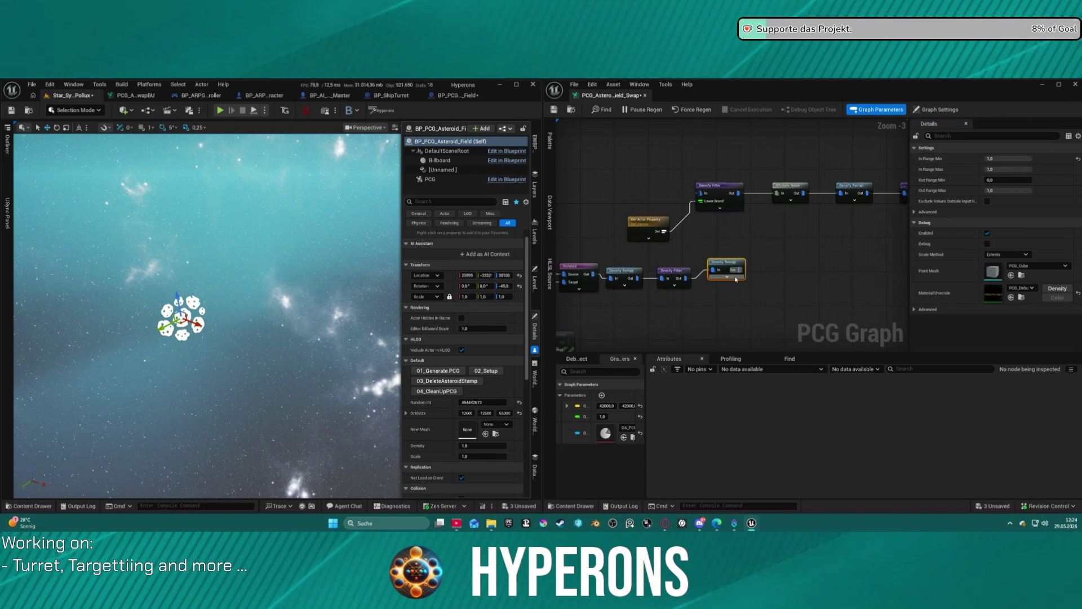
Step: Set the Density Remap's In Range Min, In Range Max and Out Range Max to 0
{"action": "left_click_drag", "start_coordinate": [735, 279], "coordinate": [575, 291]}
{"action": "mouse_move", "coordinate": [779, 238]}
{"action": "left_mouse_down"}
{"action": "mouse_move", "coordinate": [639, 277]}
{"action": "mouse_move", "coordinate": [837, 250]}
{"action": "left_mouse_up"}
{"action": "left_click", "coordinate": [564, 284]}
{"action": "key", "text": "d"}
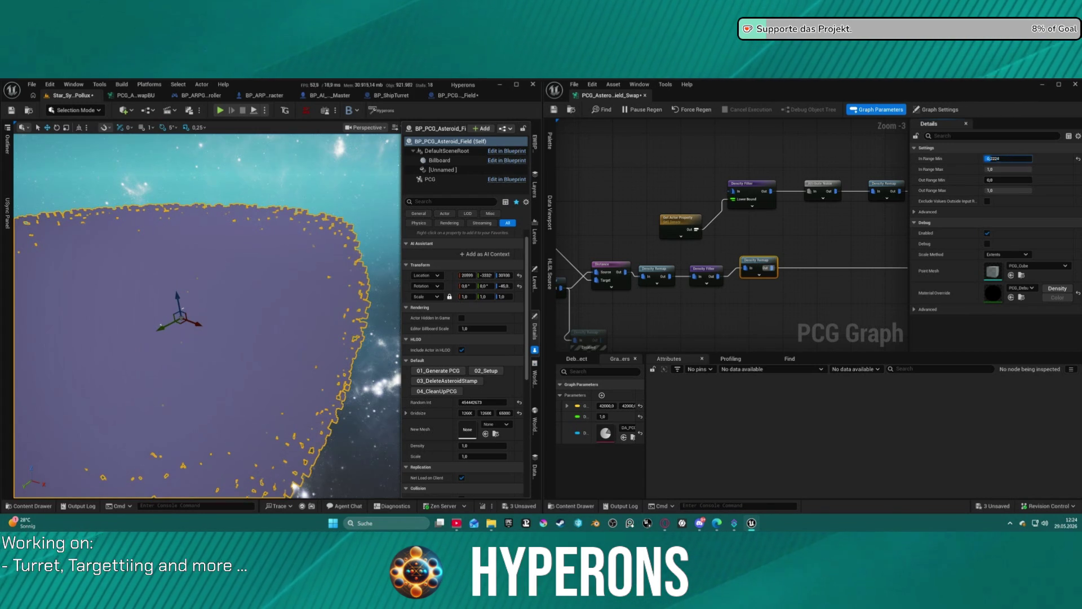
{"action": "type", "text": "0"}
{"action": "key", "text": "Return"}
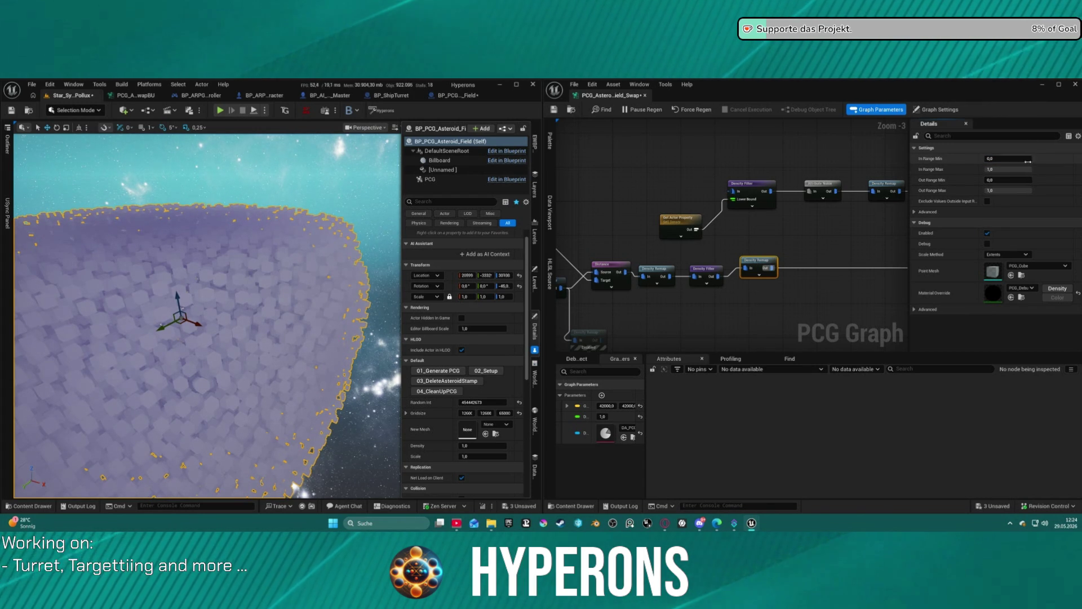
{"action": "left_click", "coordinate": [1009, 169]}
{"action": "type", "text": "0"}
{"action": "key", "text": "Return"}
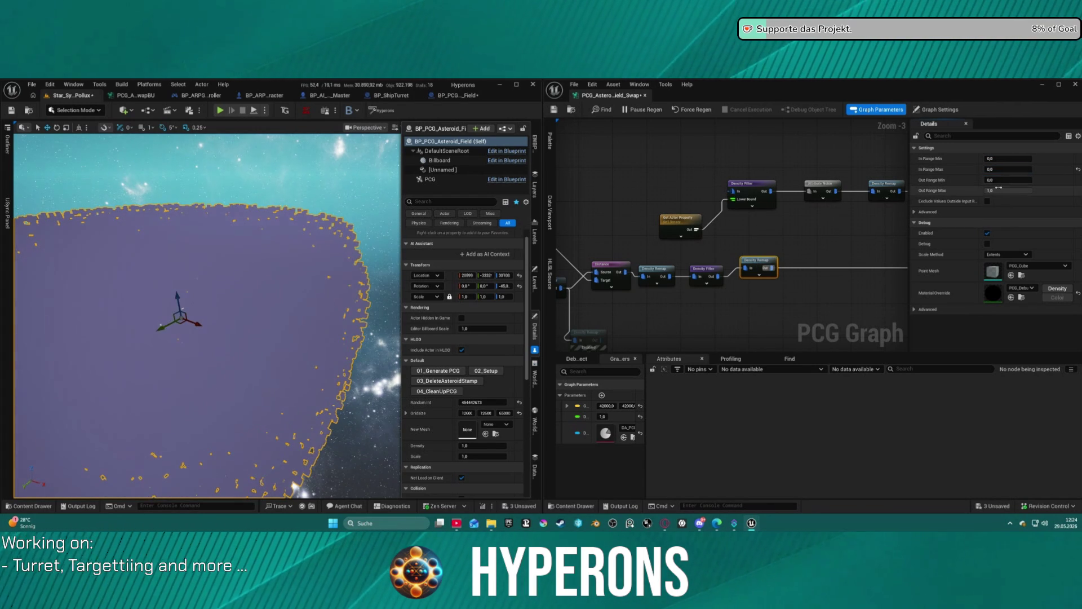
{"action": "left_click", "coordinate": [1027, 190]}
{"action": "type", "text": "0"}
{"action": "key", "text": "Return"}
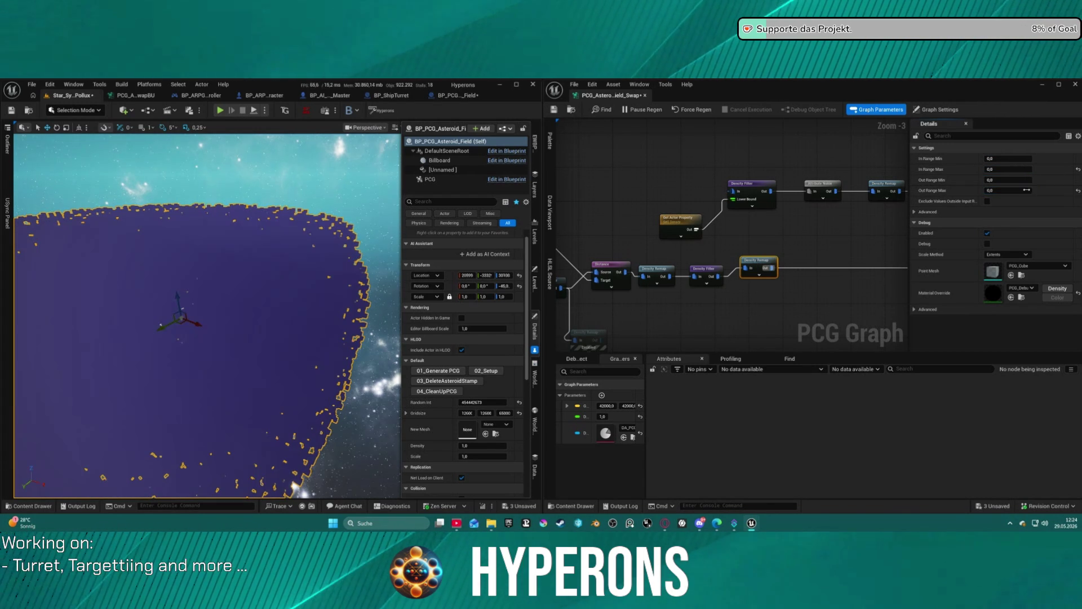
Step: Wire the Attribute Noise output into the Density Filter's In pin
{"action": "left_click", "coordinate": [800, 234]}
{"action": "mouse_move", "coordinate": [801, 234]}
{"action": "left_mouse_down"}
{"action": "mouse_move", "coordinate": [724, 238]}
{"action": "mouse_move", "coordinate": [728, 224]}
{"action": "left_mouse_up"}
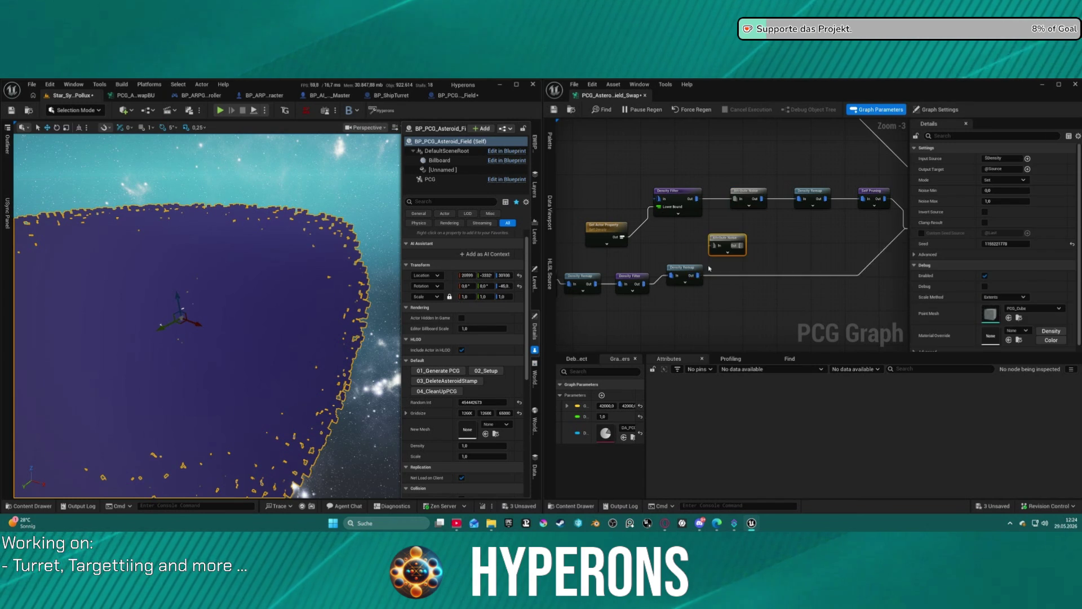
{"action": "left_click_drag", "start_coordinate": [700, 278], "coordinate": [732, 244]}
{"action": "key", "text": "ctrl+z"}
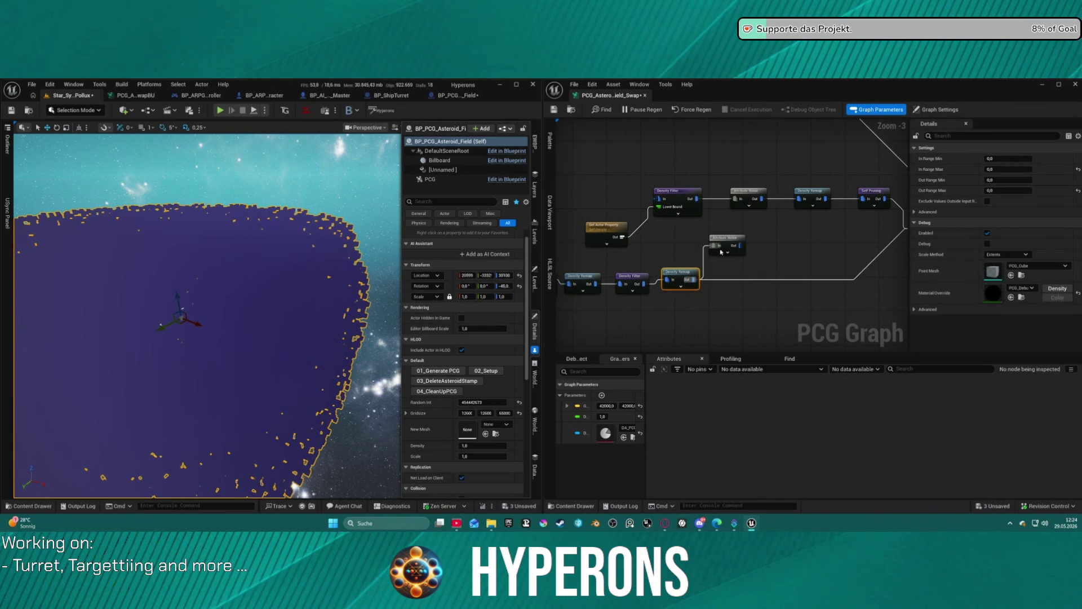
{"action": "left_click", "coordinate": [743, 247]}
{"action": "left_click_drag", "start_coordinate": [740, 246], "coordinate": [658, 199]}
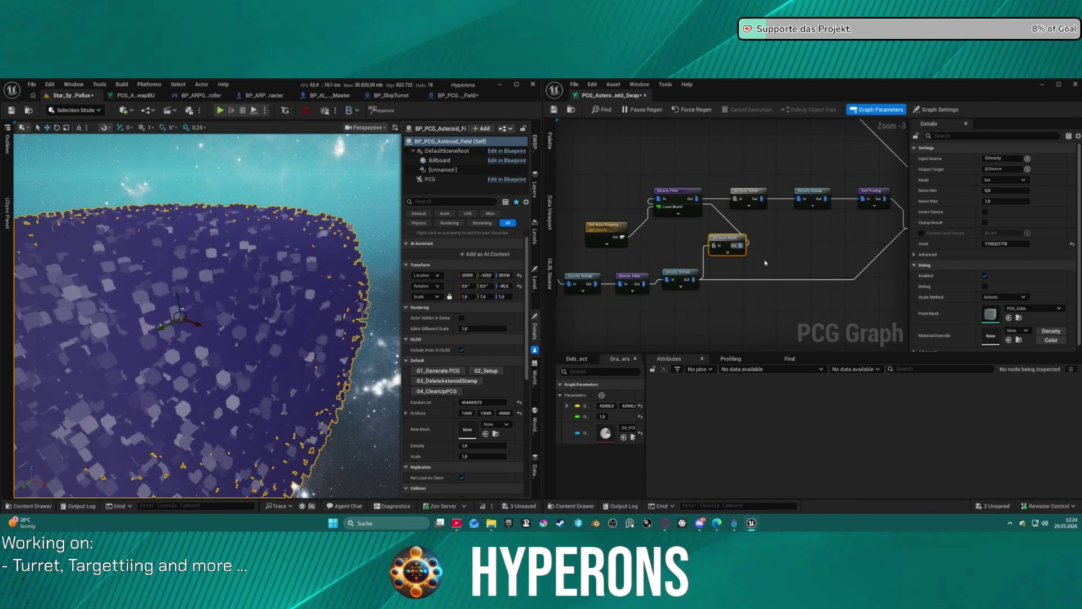
Step: Move the Get Actor Property node up and to the right
{"action": "left_click_drag", "start_coordinate": [826, 262], "coordinate": [628, 234]}
{"action": "left_click", "coordinate": [680, 228]}
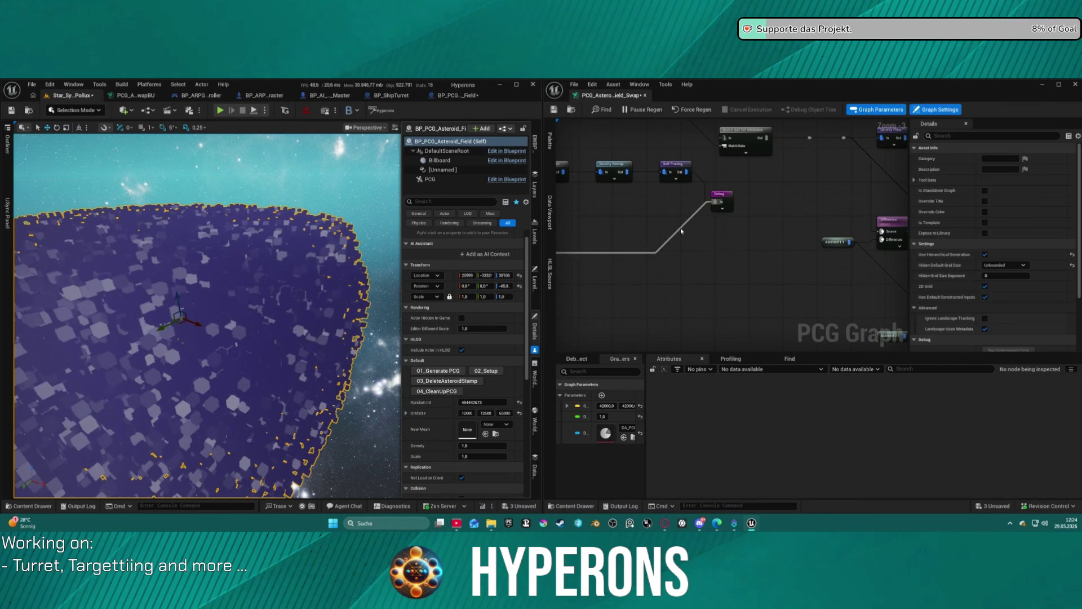
{"action": "left_click", "coordinate": [687, 240]}
{"action": "mouse_move", "coordinate": [687, 240]}
{"action": "left_mouse_down"}
{"action": "mouse_move", "coordinate": [719, 220]}
{"action": "mouse_move", "coordinate": [805, 211]}
{"action": "left_mouse_up"}
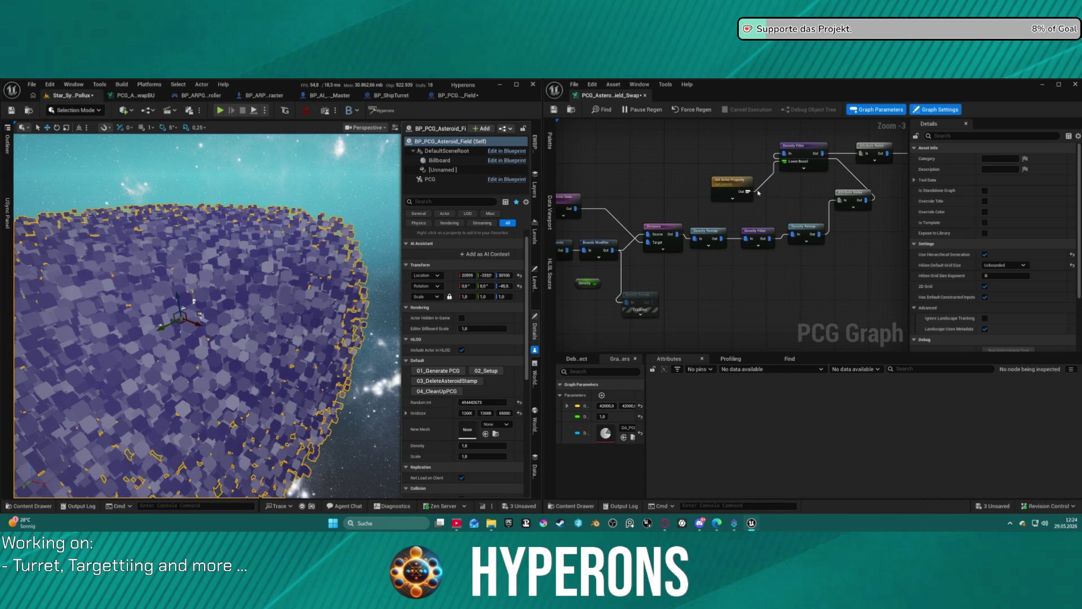
{"action": "left_click_drag", "start_coordinate": [732, 180], "coordinate": [742, 159]}
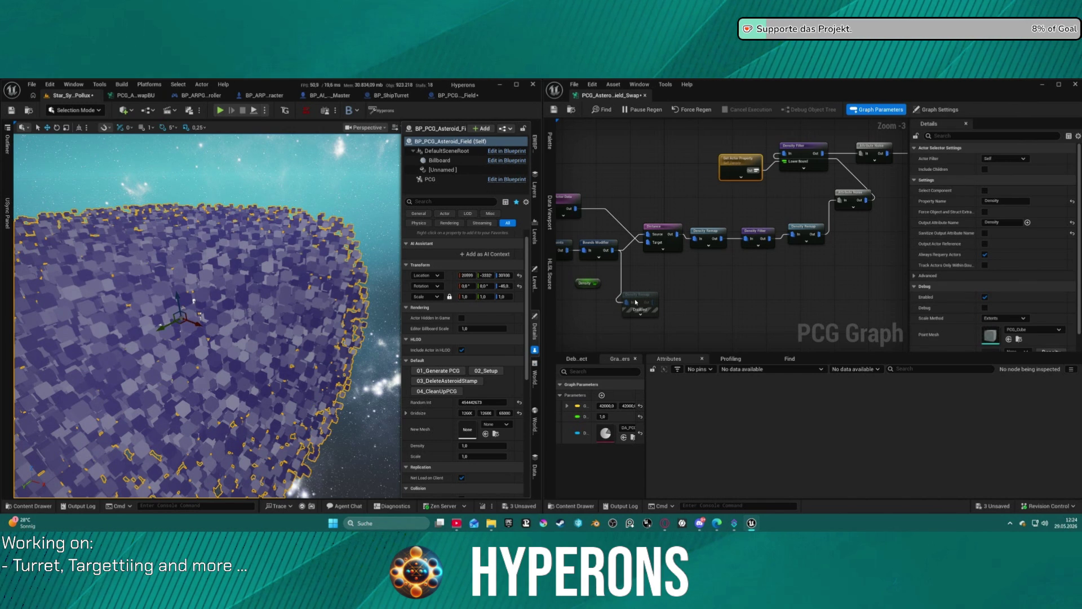
Step: Drag the Density graph parameter into the graph as a getter node
{"action": "left_click", "coordinate": [577, 416]}
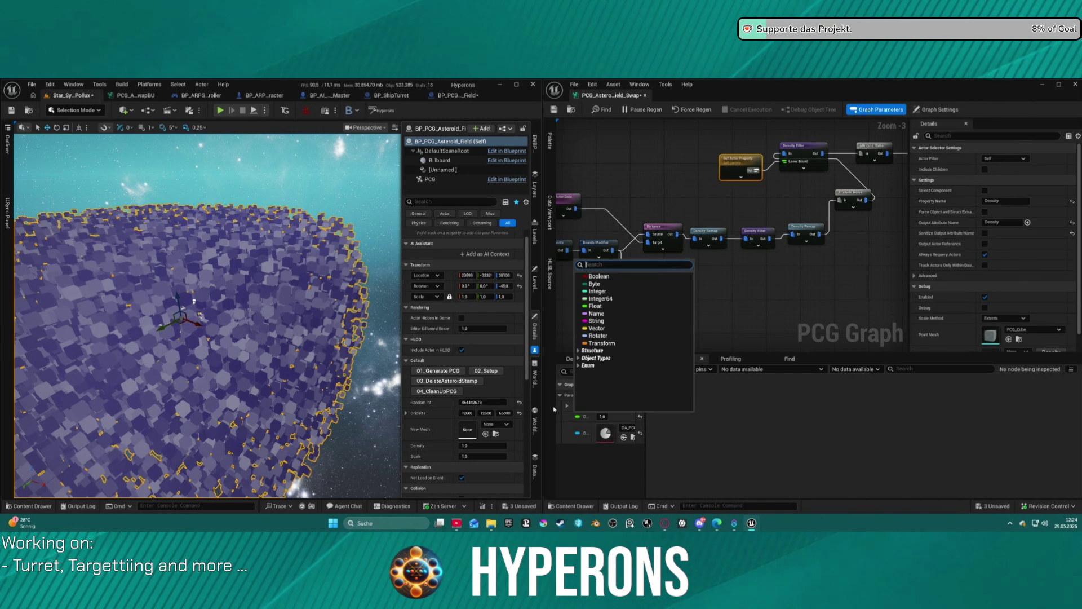
{"action": "key", "text": "Escape"}
{"action": "mouse_move", "coordinate": [584, 416]}
{"action": "left_mouse_down"}
{"action": "mouse_move", "coordinate": [727, 191]}
{"action": "mouse_move", "coordinate": [784, 161]}
{"action": "mouse_move", "coordinate": [715, 162]}
{"action": "left_mouse_up"}
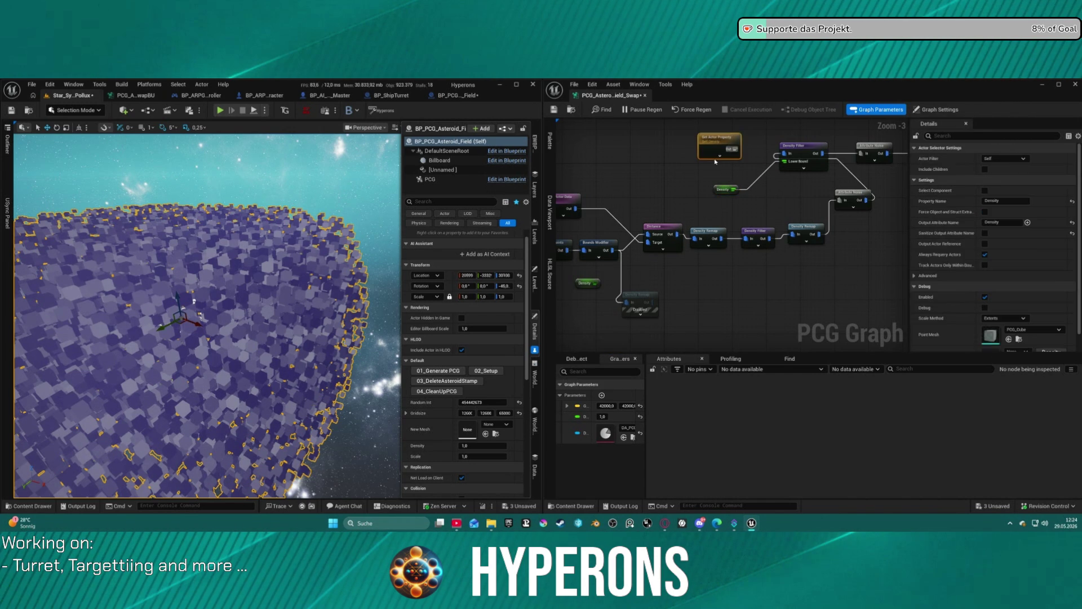
{"action": "left_click", "coordinate": [726, 189]}
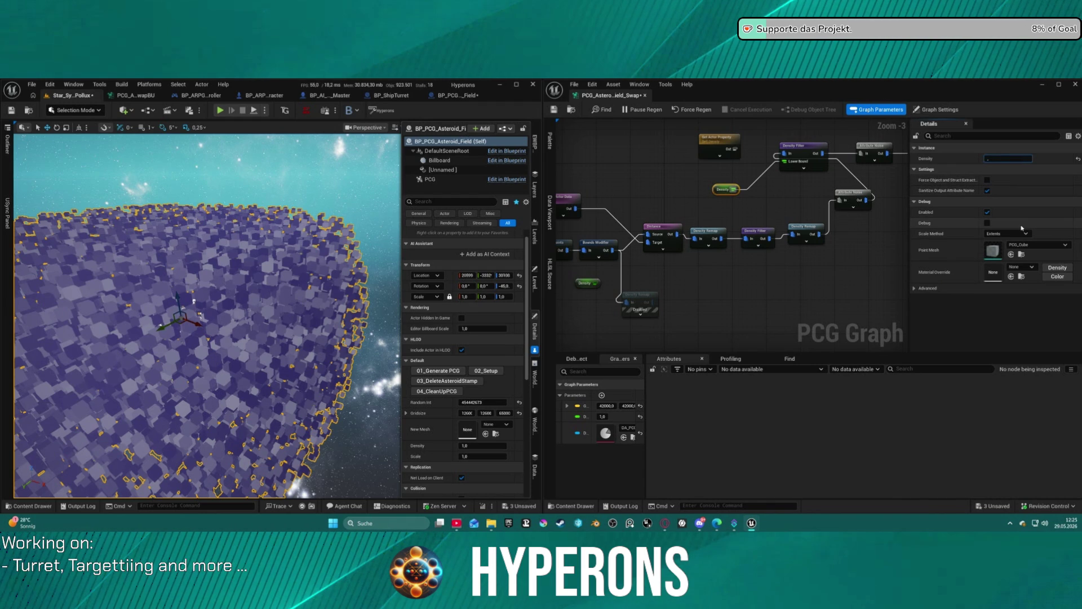
{"action": "left_click", "coordinate": [789, 193]}
{"action": "left_click_drag", "start_coordinate": [790, 193], "coordinate": [620, 192]}
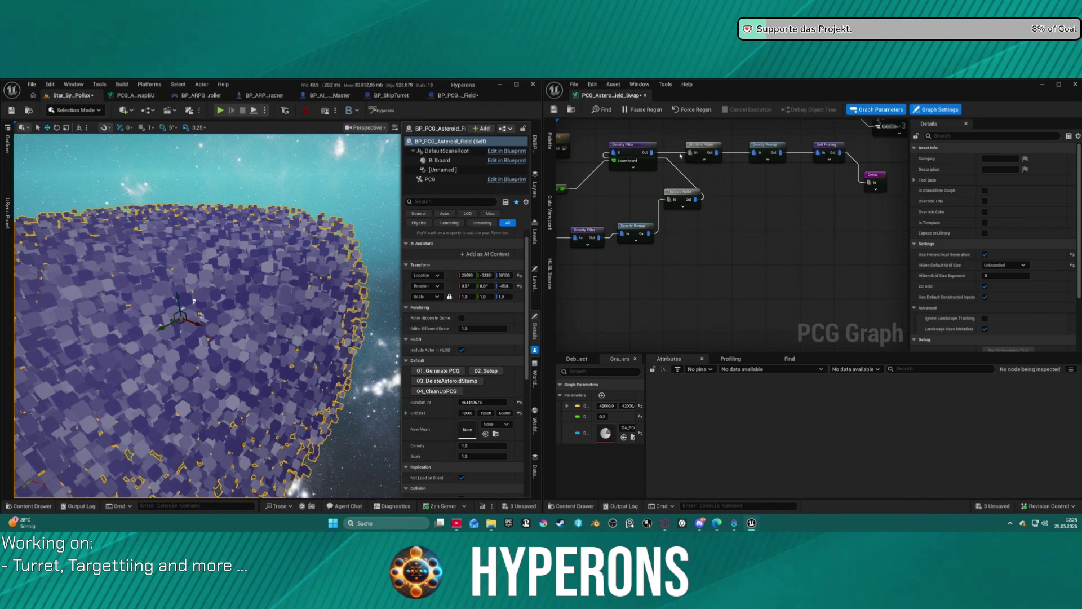
Step: Turn off Invert Filter on the Density Filter node
{"action": "left_click", "coordinate": [631, 147]}
{"action": "left_click", "coordinate": [987, 180]}
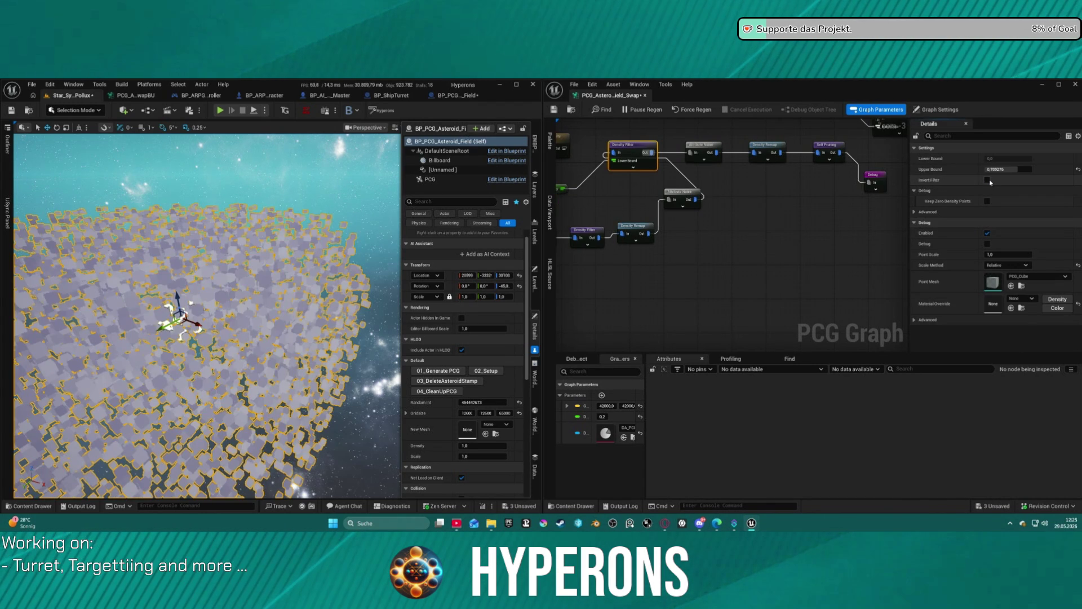
{"action": "left_click_drag", "start_coordinate": [563, 260], "coordinate": [712, 248]}
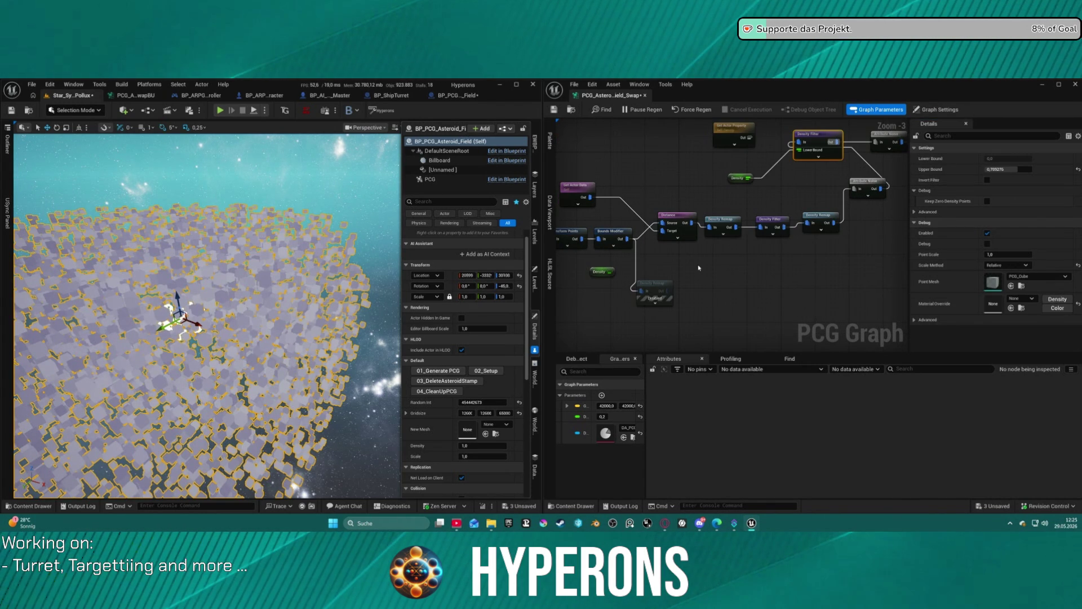
Step: Move Attribute Noise beside Density Remap and paste a Spatial Noise node after it
{"action": "left_click_drag", "start_coordinate": [868, 180], "coordinate": [864, 215]}
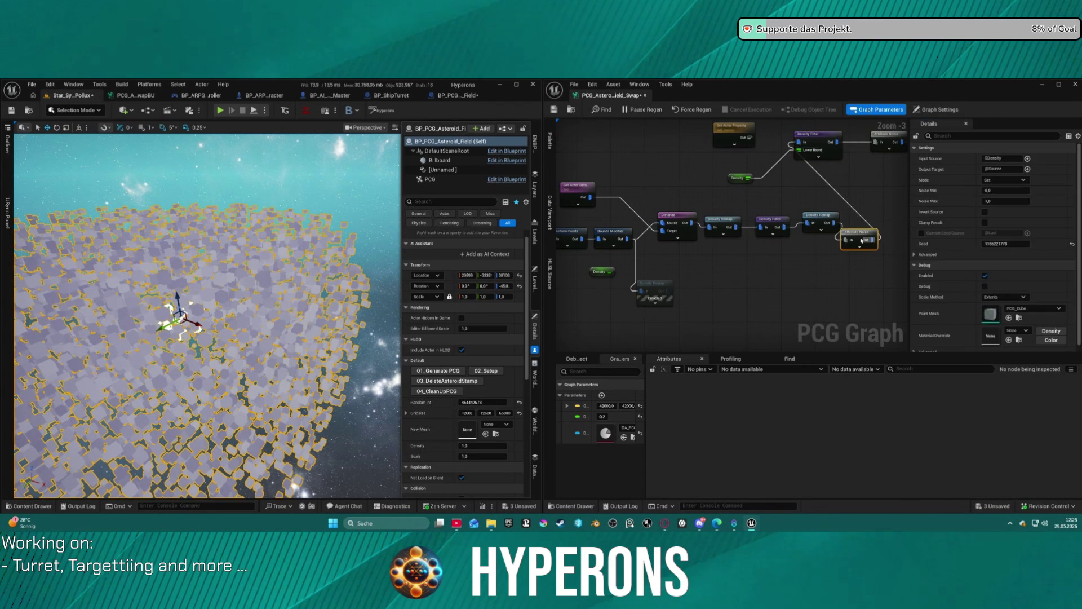
{"action": "left_click", "coordinate": [820, 224]}
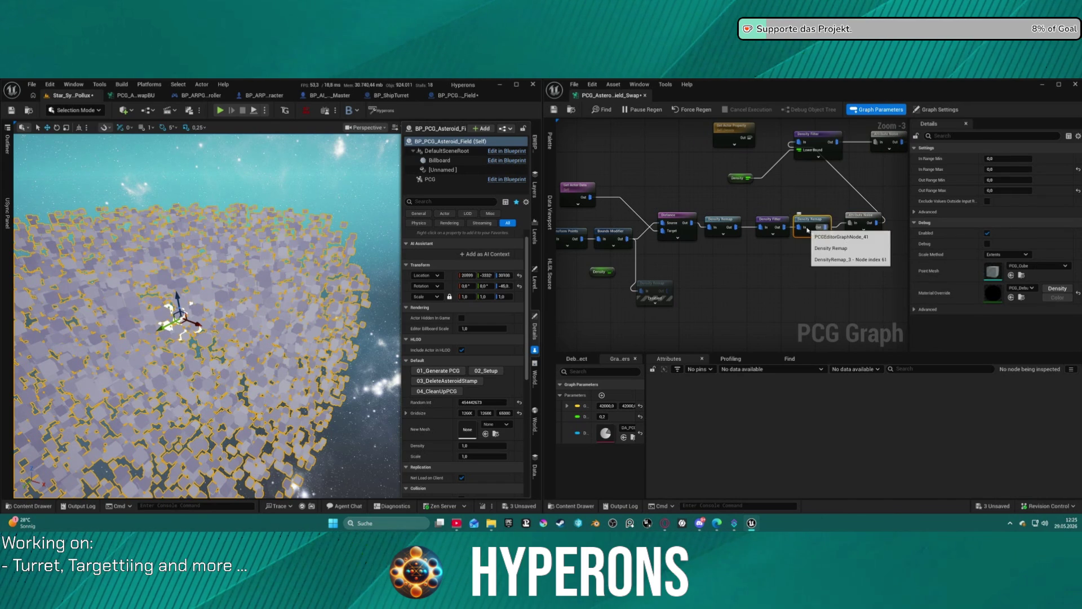
{"action": "mouse_move", "coordinate": [564, 248]}
{"action": "left_mouse_down"}
{"action": "mouse_move", "coordinate": [672, 237]}
{"action": "mouse_move", "coordinate": [597, 231]}
{"action": "mouse_move", "coordinate": [672, 214]}
{"action": "mouse_move", "coordinate": [620, 188]}
{"action": "mouse_move", "coordinate": [869, 208]}
{"action": "left_mouse_up"}
{"action": "left_click", "coordinate": [672, 215]}
{"action": "key", "text": "ctrl+v"}
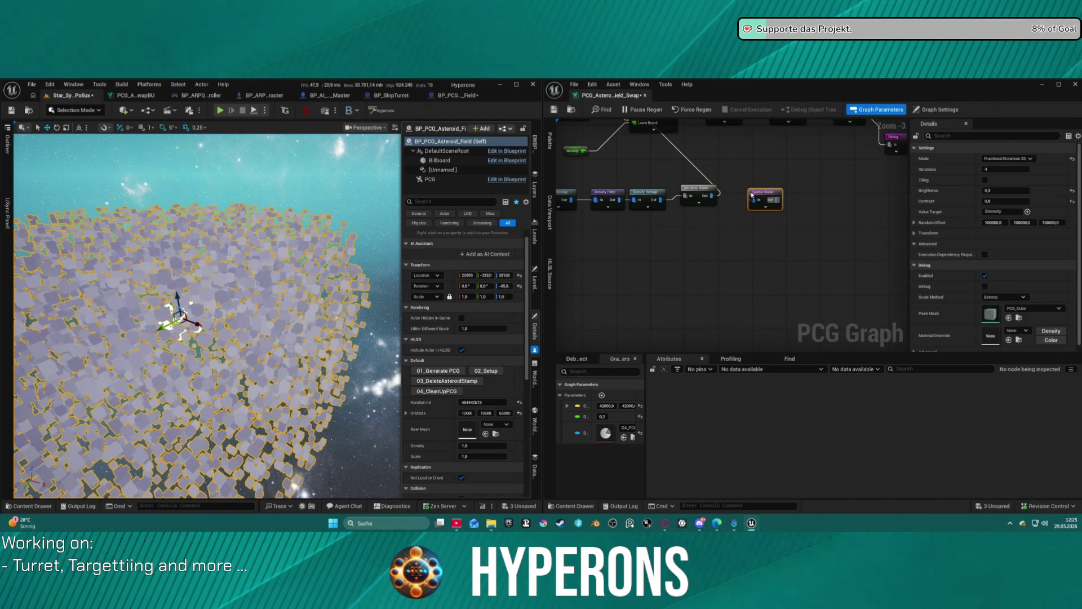
Step: Connect Attribute Noise's output to the Spatial Noise node's In pin
{"action": "mouse_move", "coordinate": [718, 196]}
{"action": "left_mouse_down"}
{"action": "mouse_move", "coordinate": [785, 213]}
{"action": "mouse_move", "coordinate": [768, 198]}
{"action": "mouse_move", "coordinate": [710, 197]}
{"action": "left_mouse_up"}
{"action": "left_click_drag", "start_coordinate": [697, 188], "coordinate": [692, 201]}
{"action": "scroll", "coordinate": [207, 316], "scroll_direction": "up", "scroll_amount": 5}
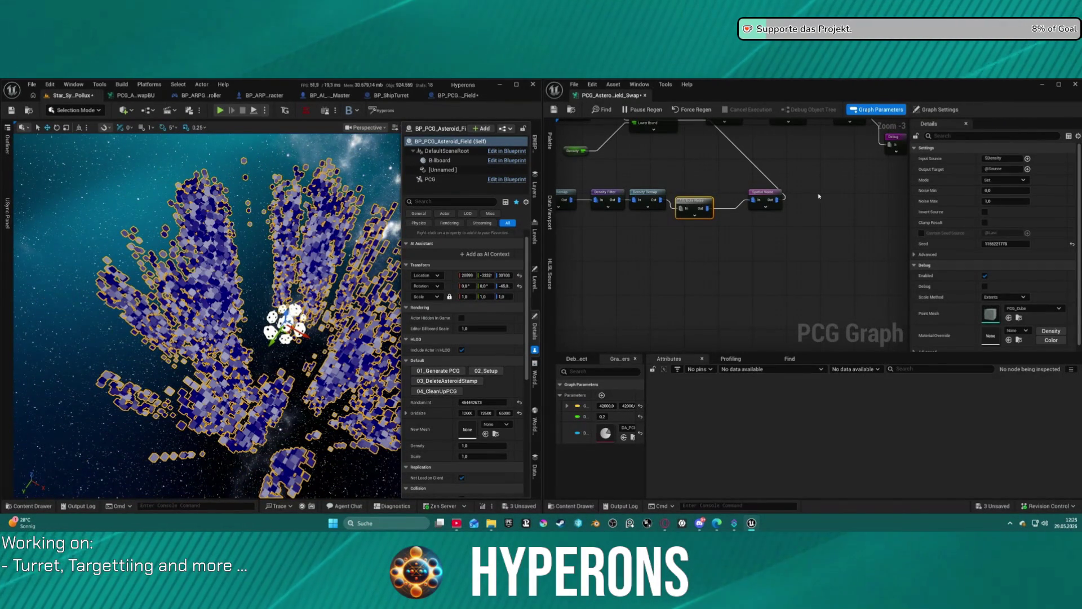
Step: Set the Spatial Noise mode to Perlin 2D and lower its Contrast
{"action": "left_click", "coordinate": [764, 192]}
{"action": "left_click", "coordinate": [1007, 158]}
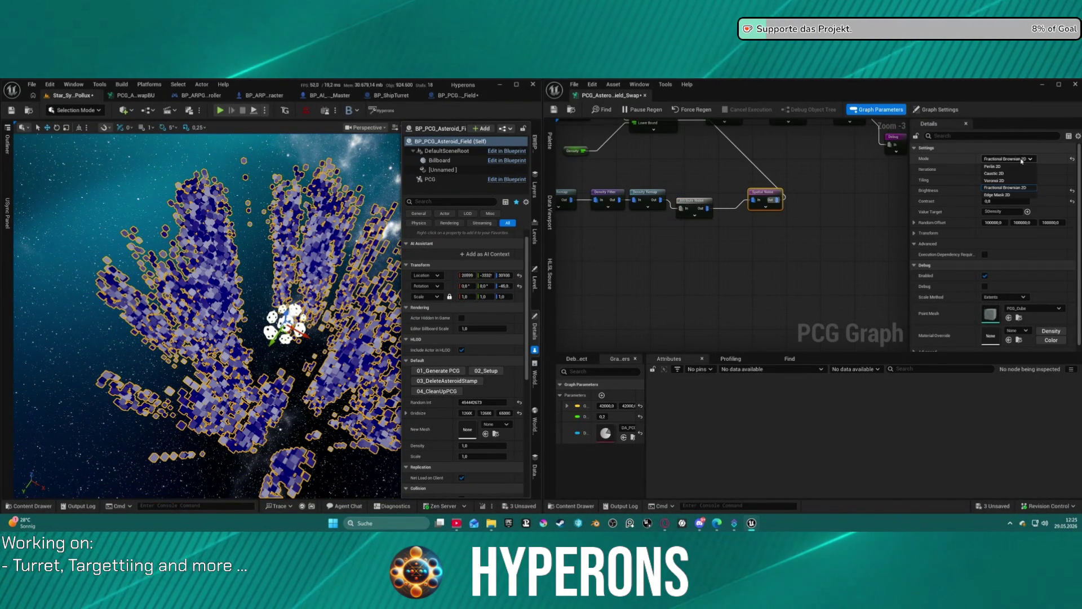
{"action": "left_click", "coordinate": [1012, 182]}
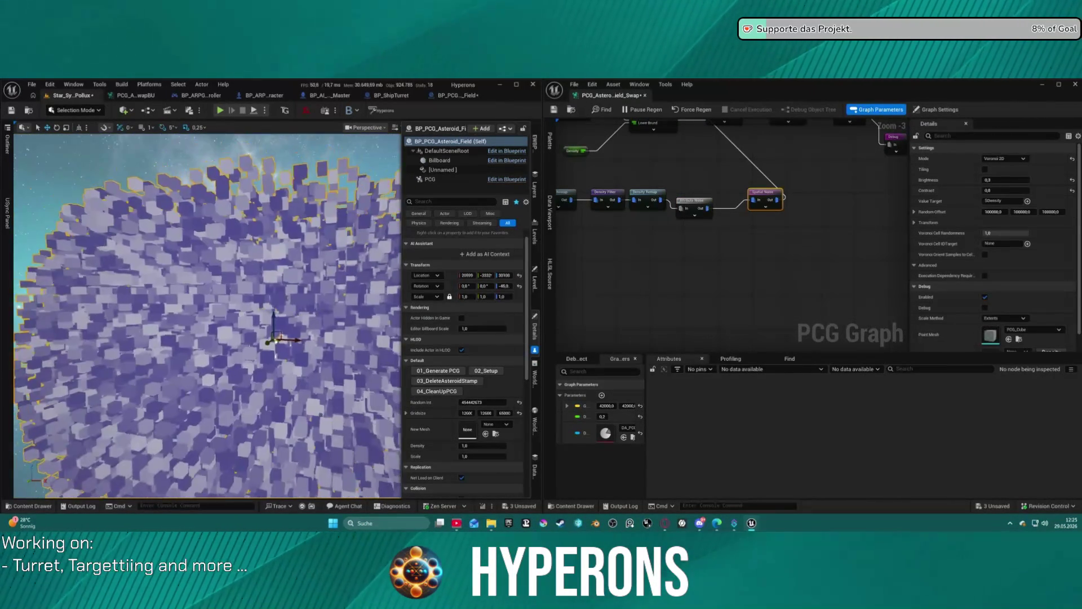
{"action": "left_click", "coordinate": [1007, 158]}
{"action": "left_click", "coordinate": [1013, 166]}
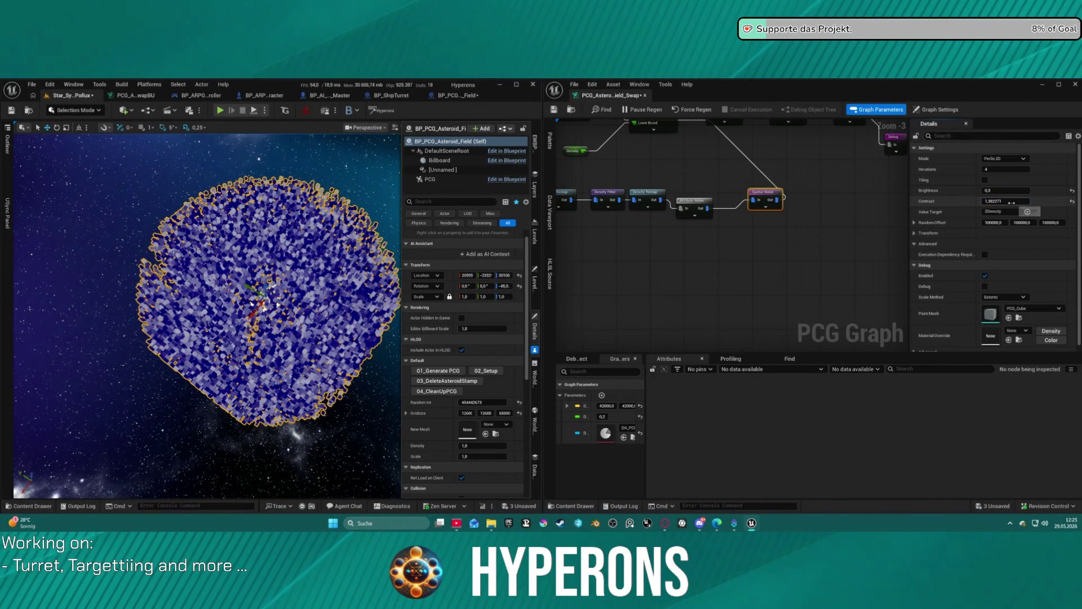
{"action": "mouse_move", "coordinate": [1021, 201]}
{"action": "left_mouse_down"}
{"action": "mouse_move", "coordinate": [1001, 201]}
{"action": "mouse_move", "coordinate": [1007, 191]}
{"action": "left_mouse_up"}
Step: Orbit around the reshaped field and inspect the Density, Get Actor Data and Distance nodes
{"action": "mouse_move", "coordinate": [208, 315]}
{"action": "left_mouse_down"}
{"action": "mouse_move", "coordinate": [214, 282]}
{"action": "mouse_move", "coordinate": [220, 327]}
{"action": "mouse_move", "coordinate": [206, 318]}
{"action": "left_mouse_up"}
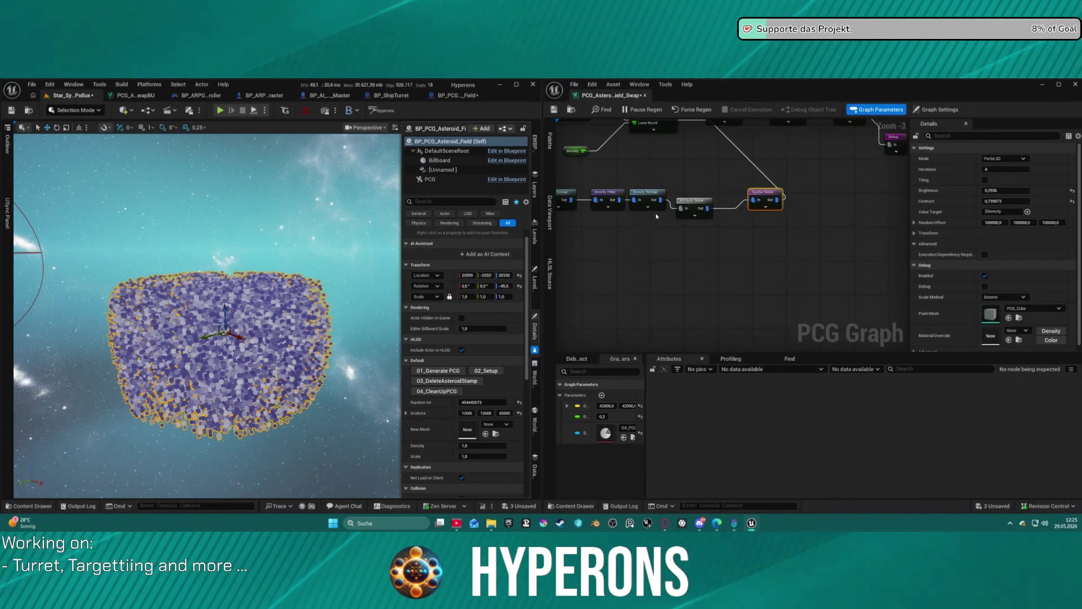
{"action": "left_click_drag", "start_coordinate": [655, 213], "coordinate": [759, 199]}
{"action": "left_click", "coordinate": [754, 203]}
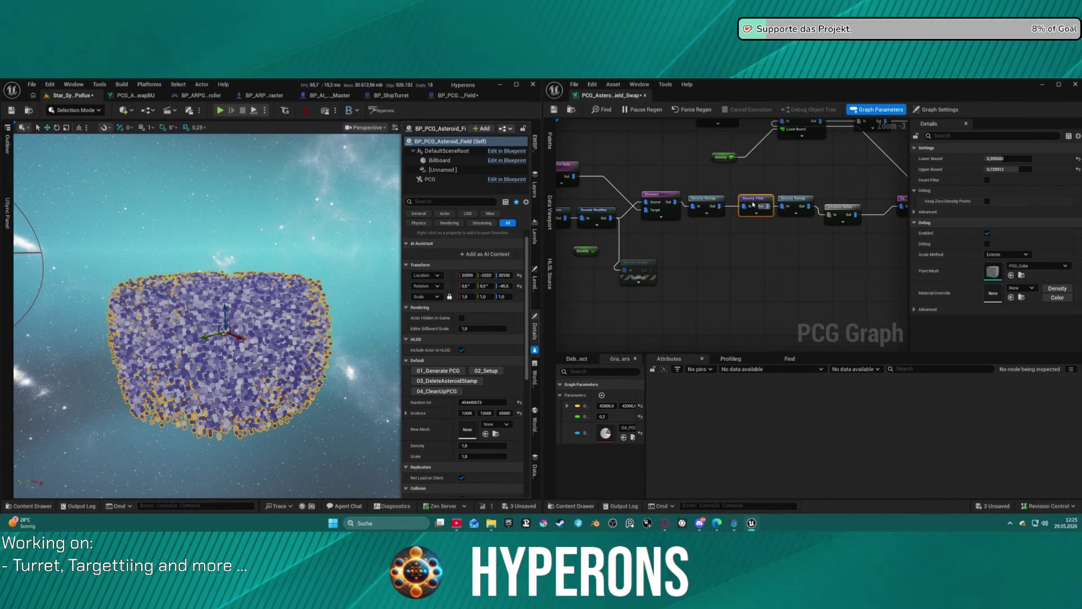
{"action": "left_click", "coordinate": [806, 207]}
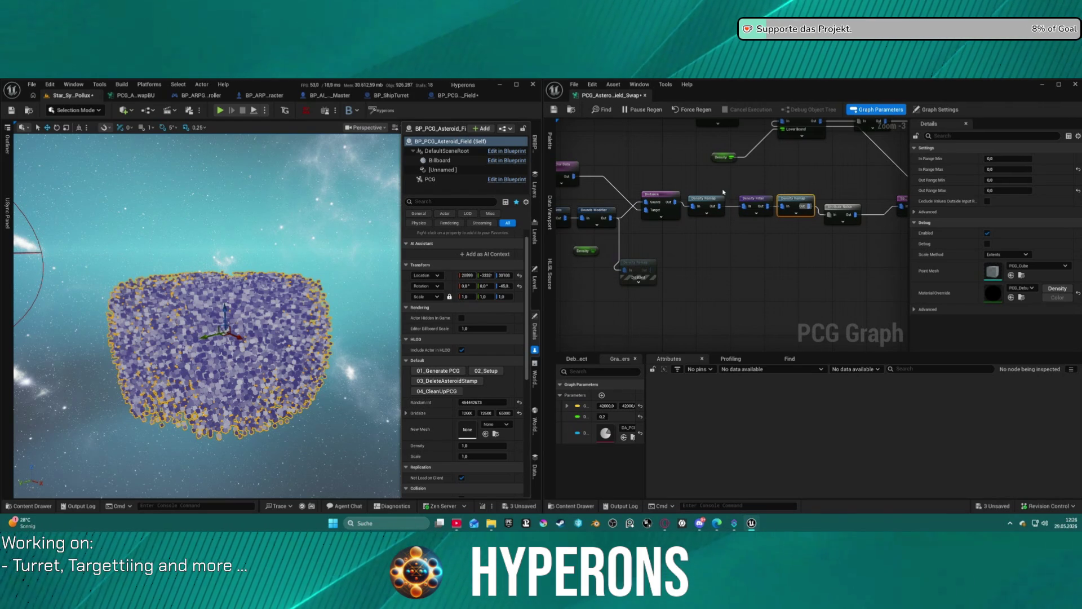
{"action": "left_click_drag", "start_coordinate": [579, 176], "coordinate": [650, 180]}
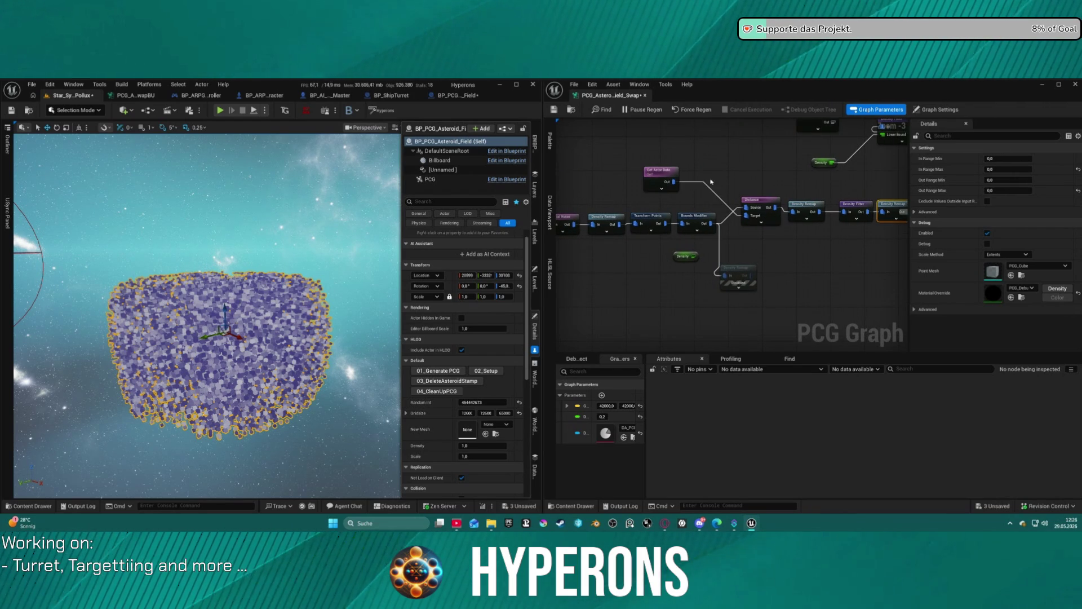
{"action": "left_click", "coordinate": [652, 175]}
{"action": "left_click", "coordinate": [768, 200]}
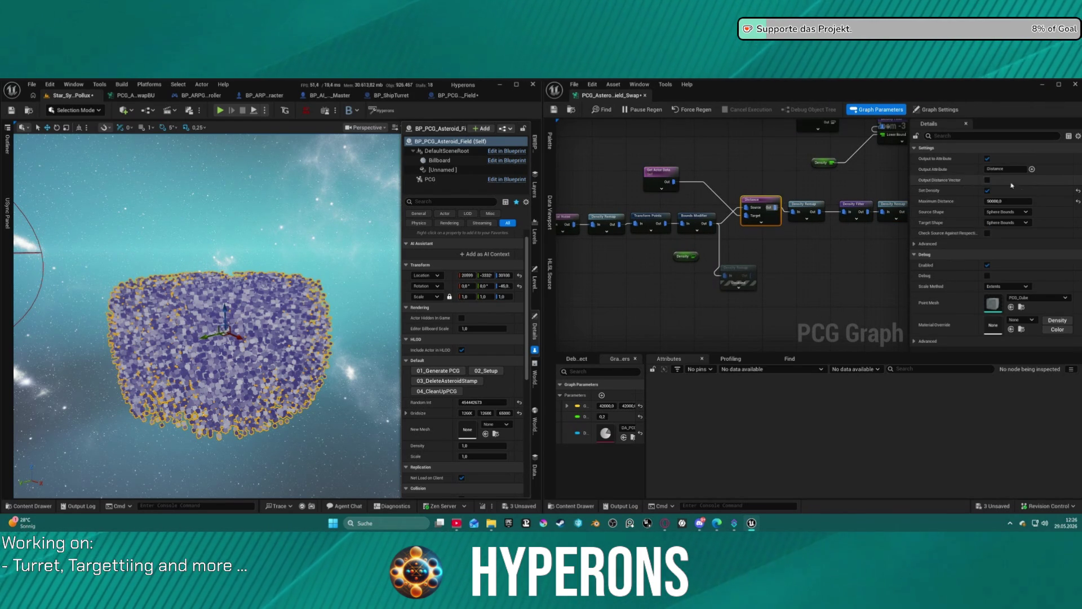
Step: Raise the Distance node's maximum distance to about 31400 and orbit close to the asteroid cloud
{"action": "left_click_drag", "start_coordinate": [1009, 201], "coordinate": [1011, 201]}
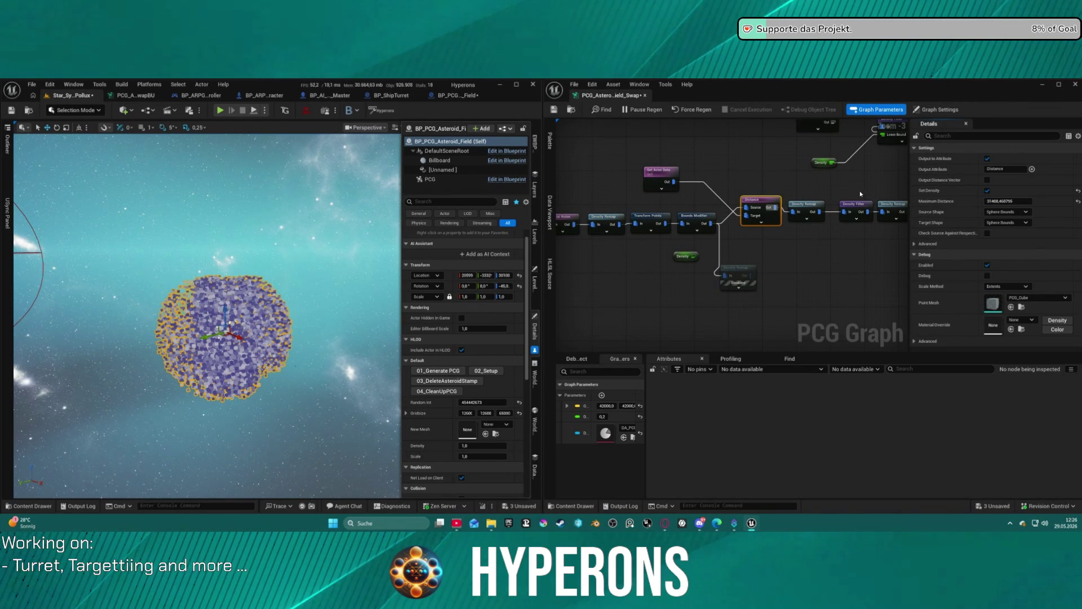
{"action": "mouse_move", "coordinate": [190, 244]}
{"action": "left_mouse_down"}
{"action": "mouse_move", "coordinate": [180, 248]}
{"action": "mouse_move", "coordinate": [194, 231]}
{"action": "mouse_move", "coordinate": [202, 243]}
{"action": "mouse_move", "coordinate": [169, 247]}
{"action": "mouse_move", "coordinate": [267, 288]}
{"action": "left_mouse_up"}
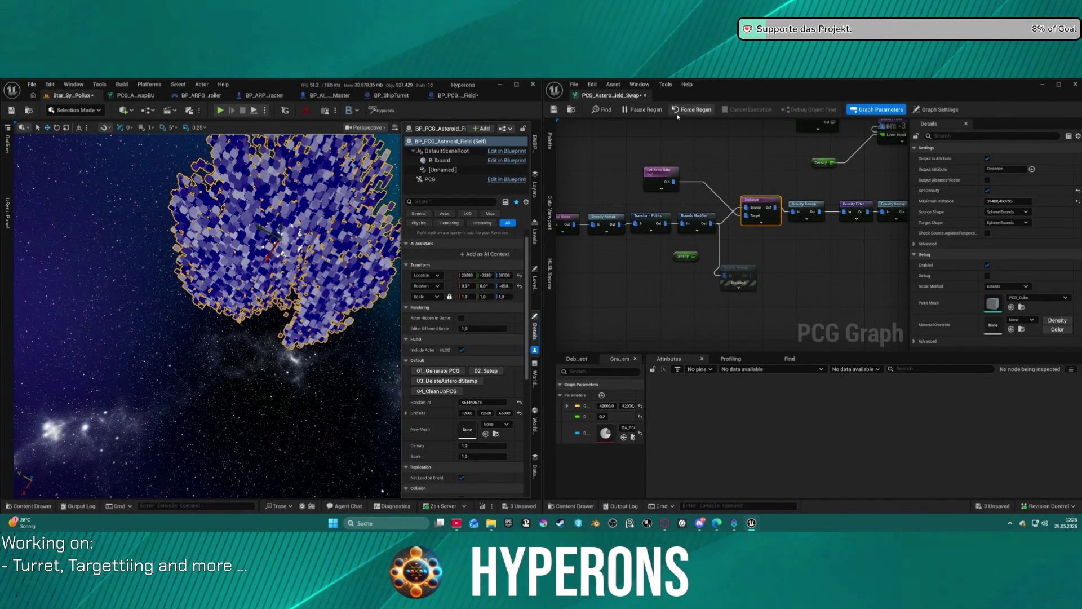
{"action": "left_click_drag", "start_coordinate": [902, 217], "coordinate": [701, 207]}
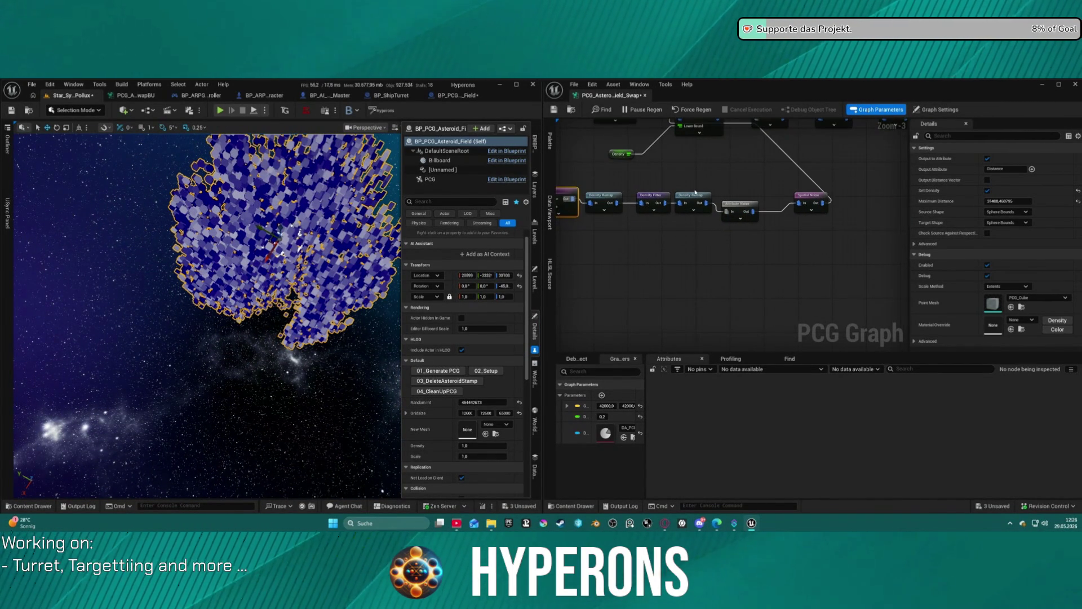
Step: Inspect both Density Remap nodes' ranges and the Spatial Noise node's pins and settings
{"action": "left_click", "coordinate": [702, 207]}
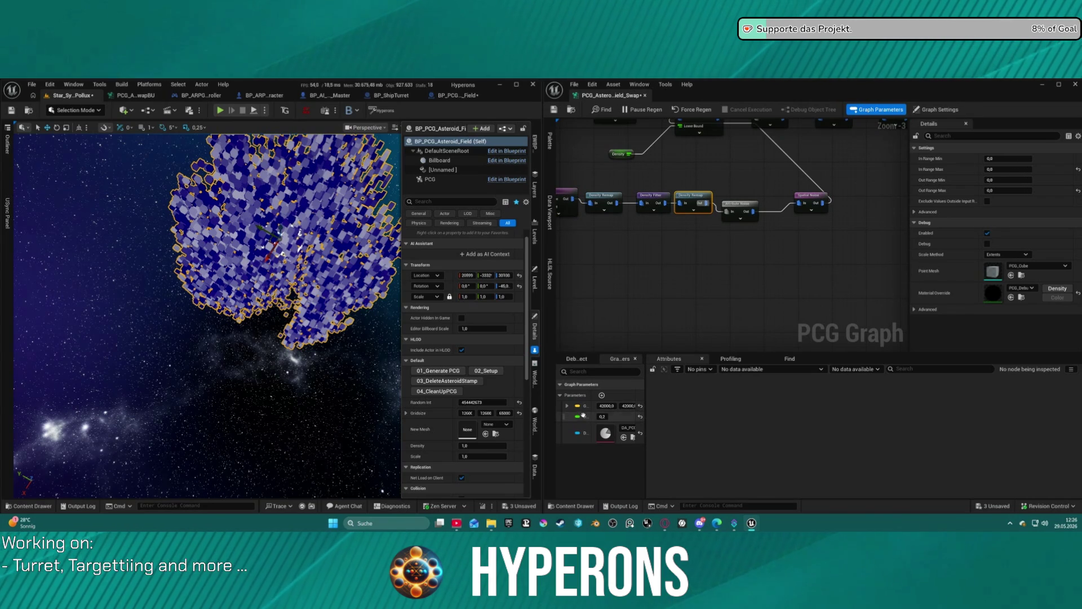
{"action": "left_click_drag", "start_coordinate": [605, 209], "coordinate": [714, 239]}
{"action": "left_click", "coordinate": [714, 239]}
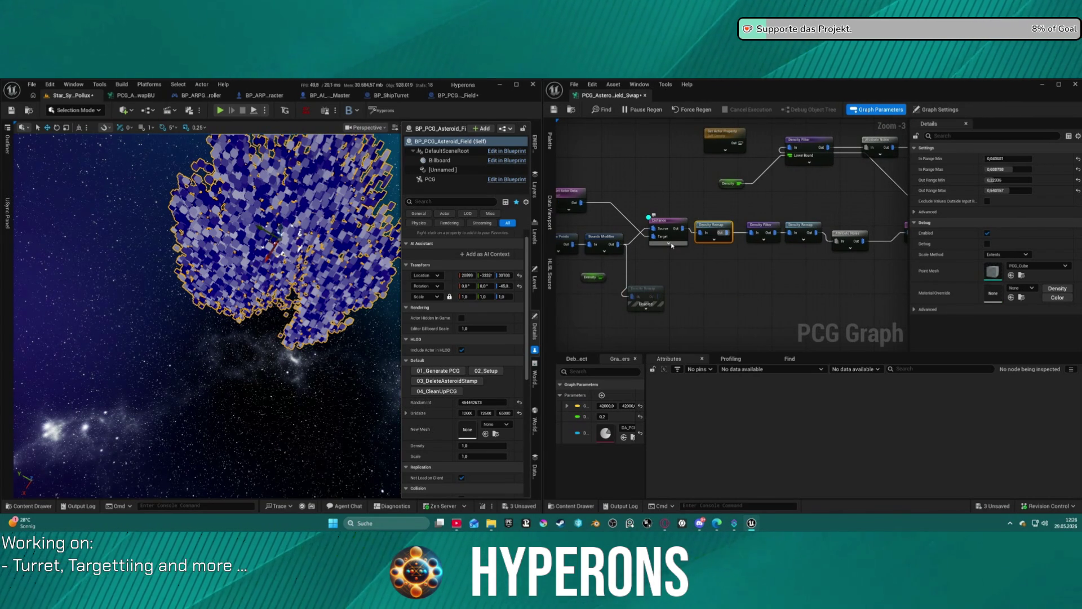
{"action": "left_click_drag", "start_coordinate": [671, 245], "coordinate": [863, 246]}
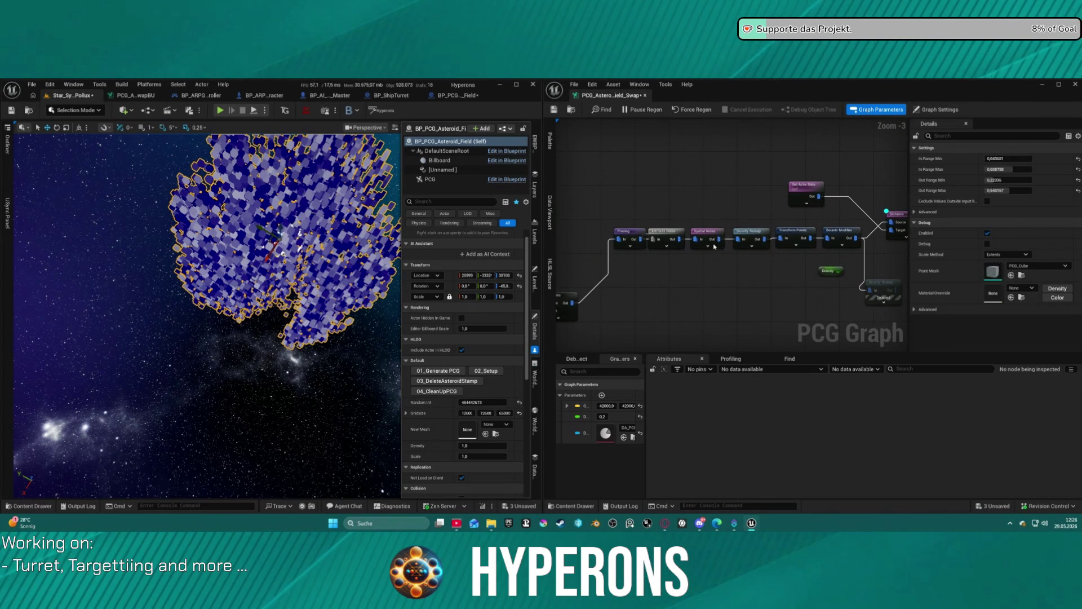
{"action": "left_click", "coordinate": [711, 247]}
{"action": "left_click", "coordinate": [711, 276]}
{"action": "scroll", "coordinate": [721, 268], "scroll_direction": "up", "scroll_amount": 3}
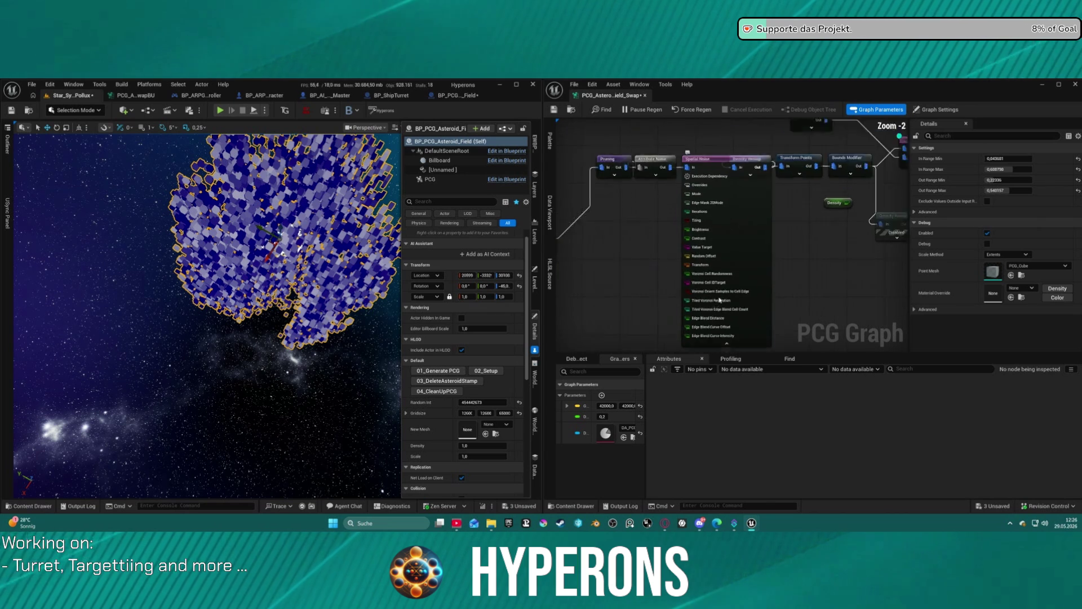
{"action": "mouse_move", "coordinate": [731, 263]}
{"action": "left_mouse_down"}
{"action": "mouse_move", "coordinate": [761, 328]}
{"action": "mouse_move", "coordinate": [760, 216]}
{"action": "left_mouse_up"}
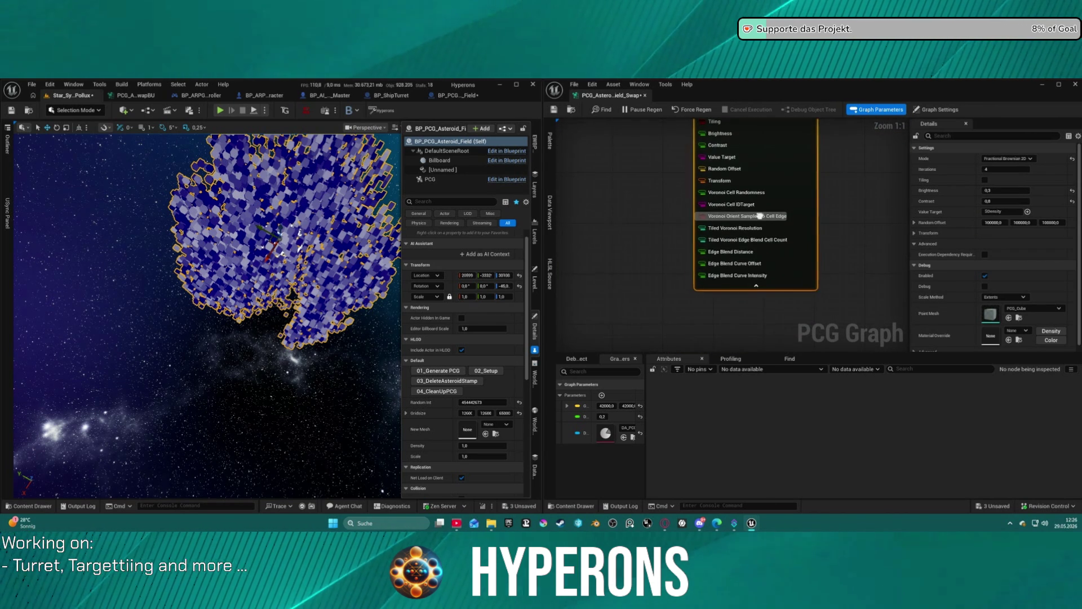
{"action": "left_click", "coordinate": [755, 285]}
Step: Expose all of Attribute Noise's override pins, including Seed
{"action": "left_click", "coordinate": [701, 171]}
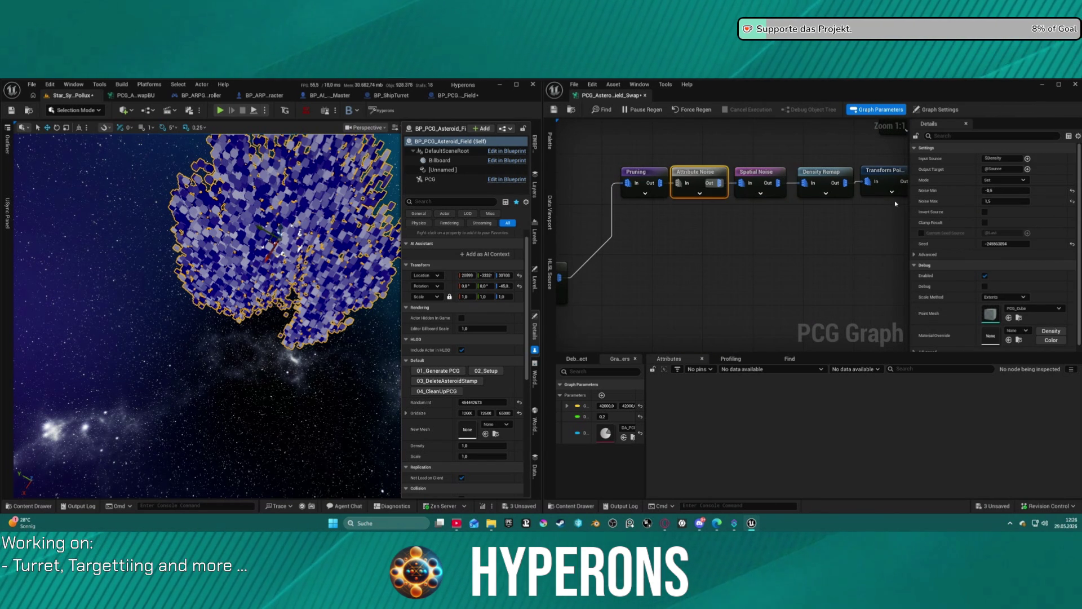
{"action": "left_click", "coordinate": [699, 193]}
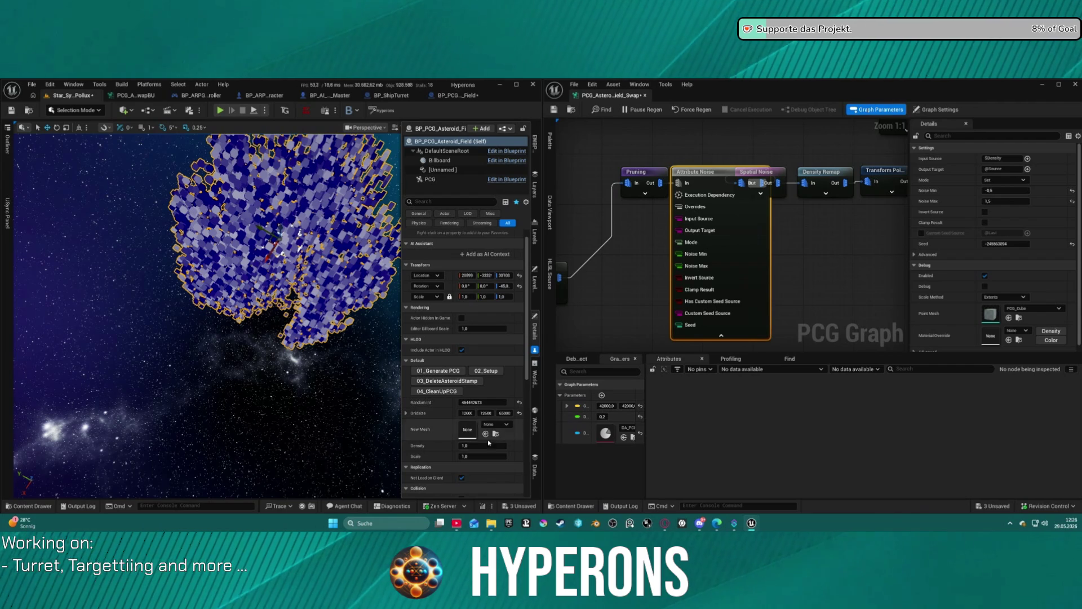
{"action": "left_click_drag", "start_coordinate": [625, 274], "coordinate": [683, 256]}
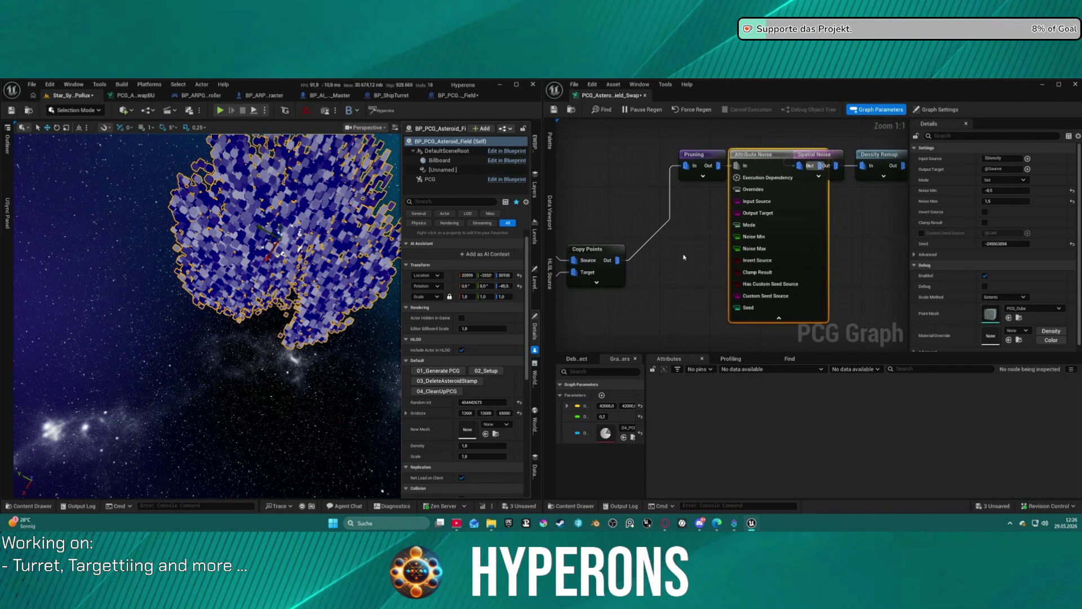
Step: Add a Get Actor Property node by searching 'get actor'
{"action": "right_click", "coordinate": [676, 295]}
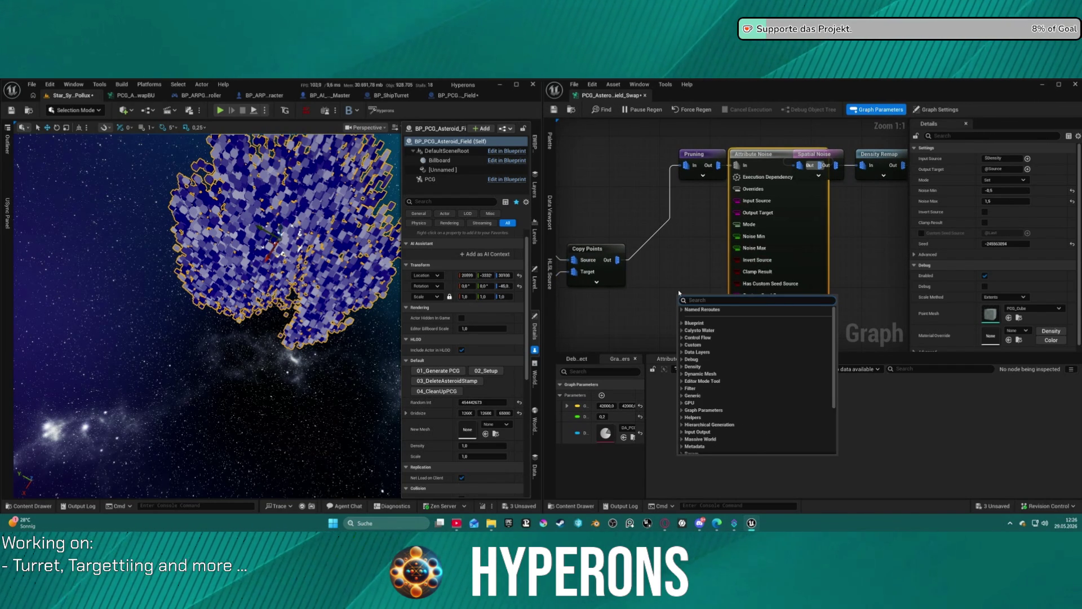
{"action": "type", "text": "get actor"}
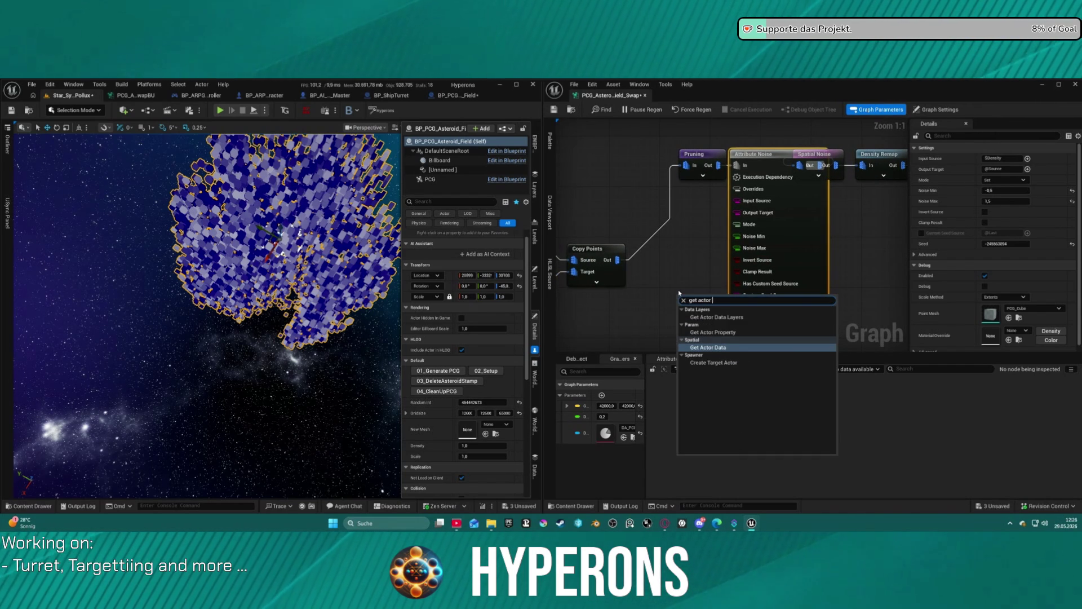
{"action": "key", "text": "Up"}
{"action": "key", "text": "Return"}
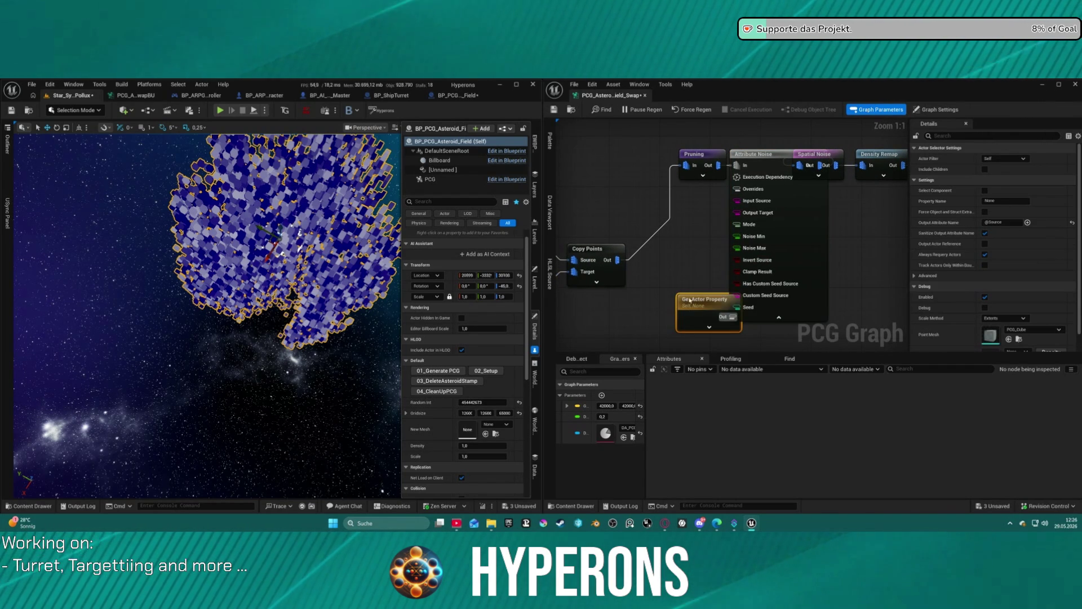
{"action": "left_click_drag", "start_coordinate": [690, 300], "coordinate": [667, 301]}
Step: Set the node's Property Name to the actor's random seed variable
{"action": "left_click", "coordinate": [1007, 200]}
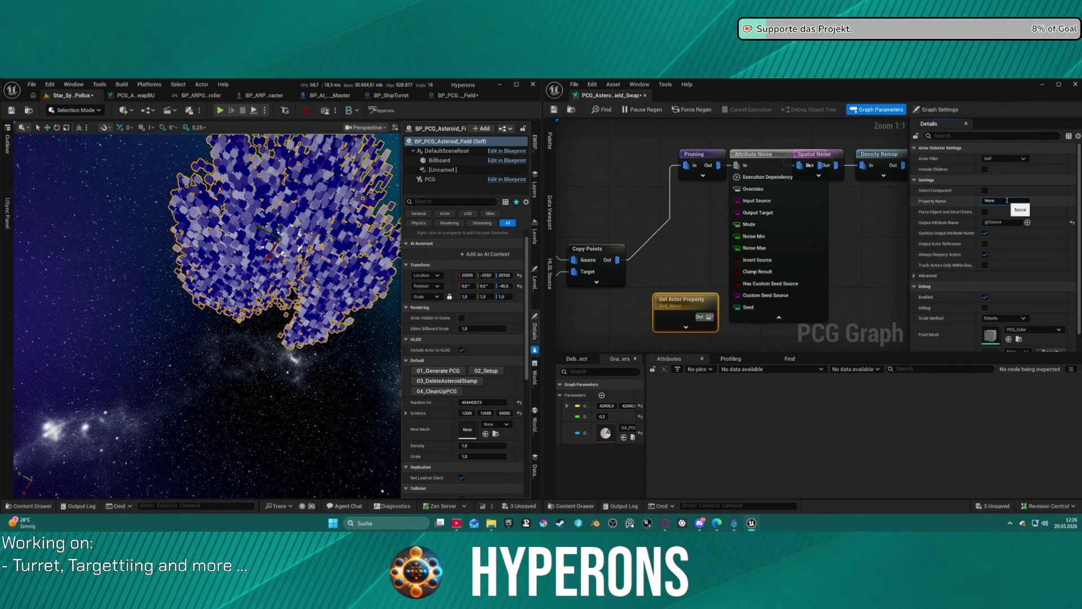
{"action": "type", "text": "eed"}
{"action": "key", "text": "Return"}
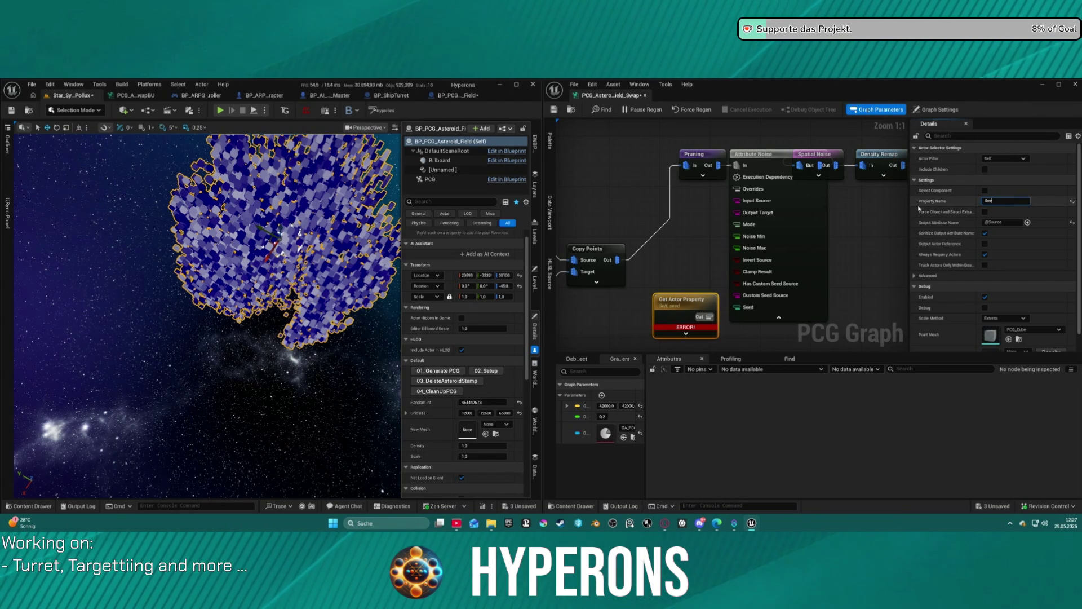
{"action": "type", "text": "Random"}
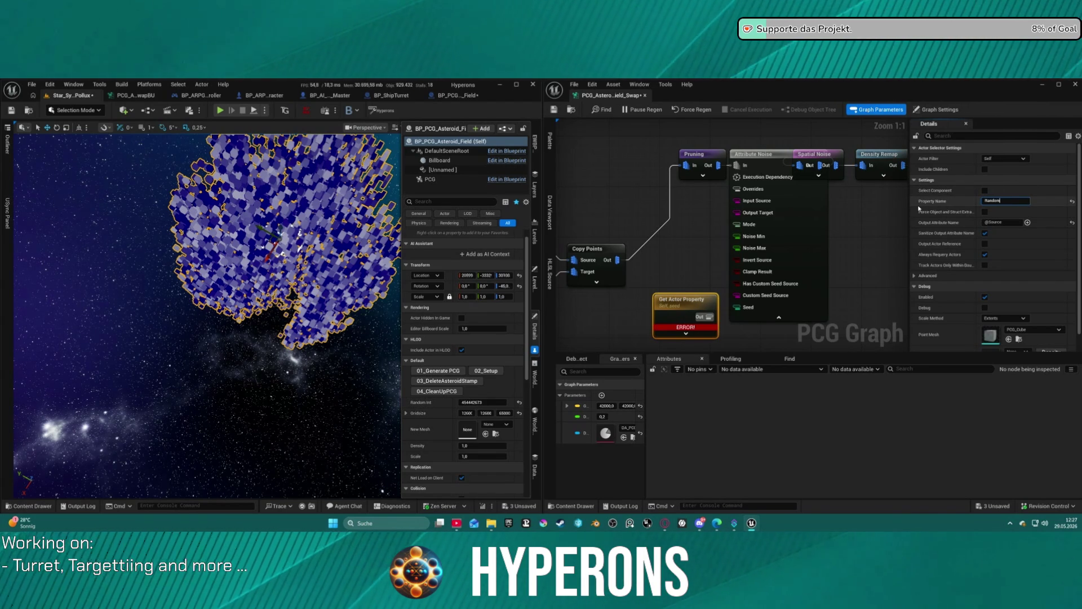
{"action": "type", "text": "Seed"}
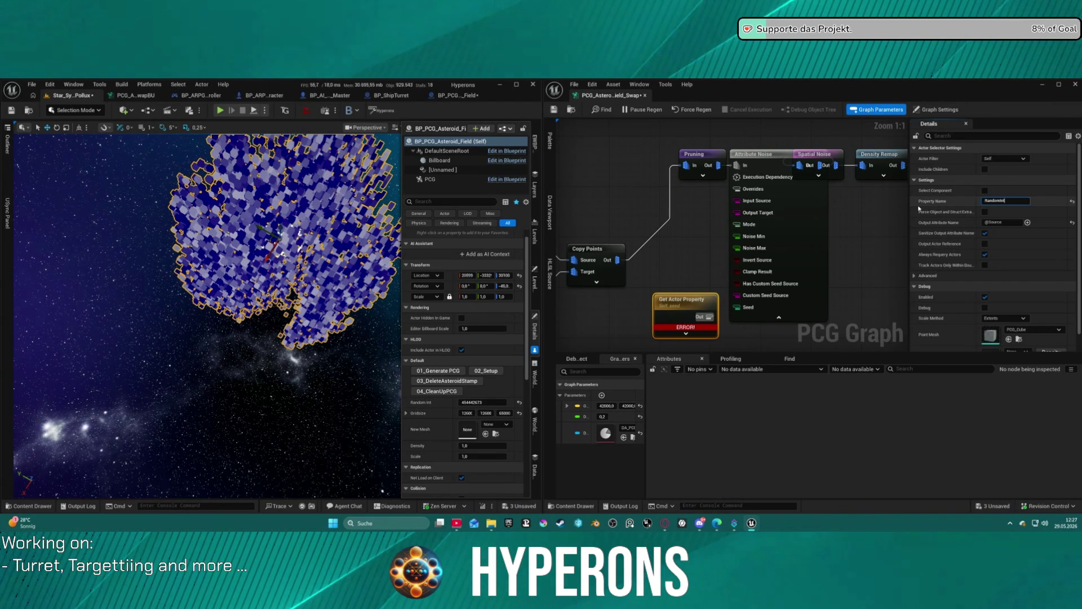
{"action": "key", "text": "Return"}
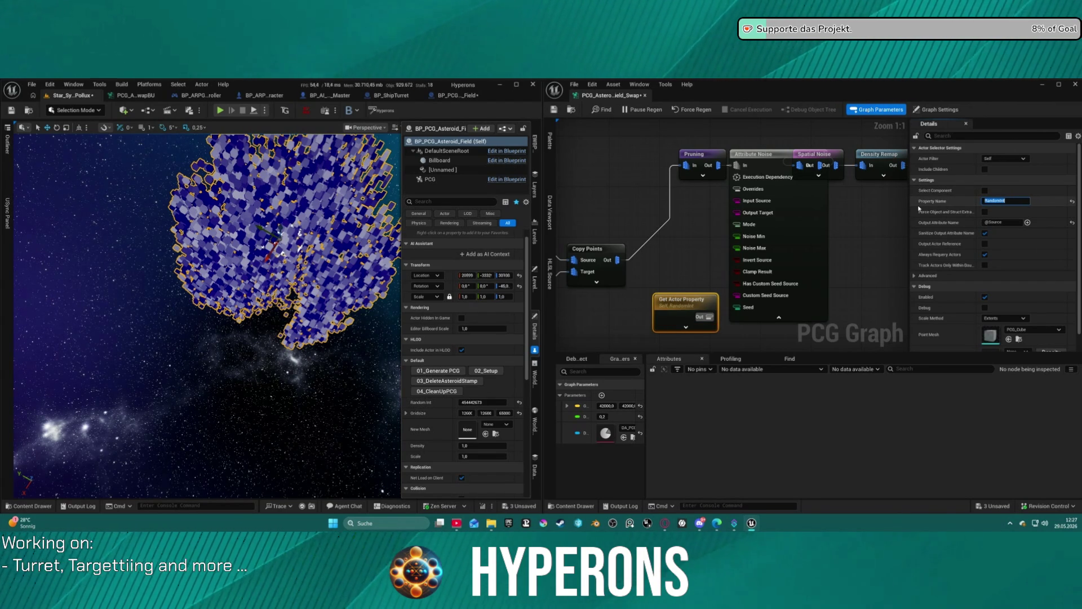
{"action": "mouse_move", "coordinate": [705, 316]}
{"action": "left_mouse_down"}
{"action": "mouse_move", "coordinate": [738, 189]}
{"action": "mouse_move", "coordinate": [735, 310]}
{"action": "left_mouse_up"}
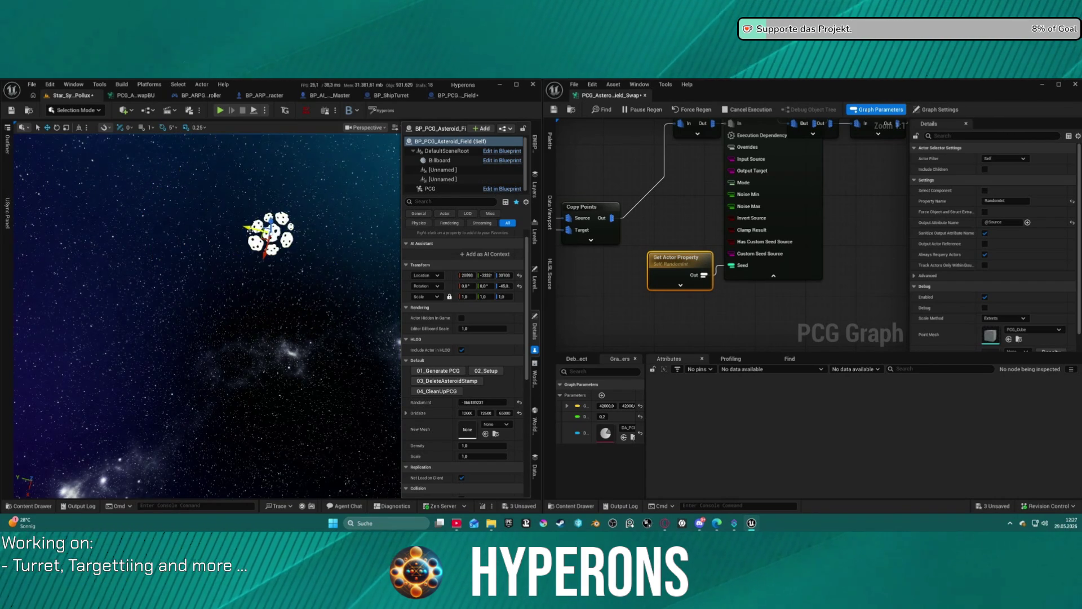
Step: Pan the PCG graph across the Distance, Density, Get Actor Data and Transform Points nodes
{"action": "mouse_move", "coordinate": [791, 207]}
{"action": "left_mouse_down"}
{"action": "mouse_move", "coordinate": [664, 235]}
{"action": "mouse_move", "coordinate": [568, 283]}
{"action": "left_mouse_up"}
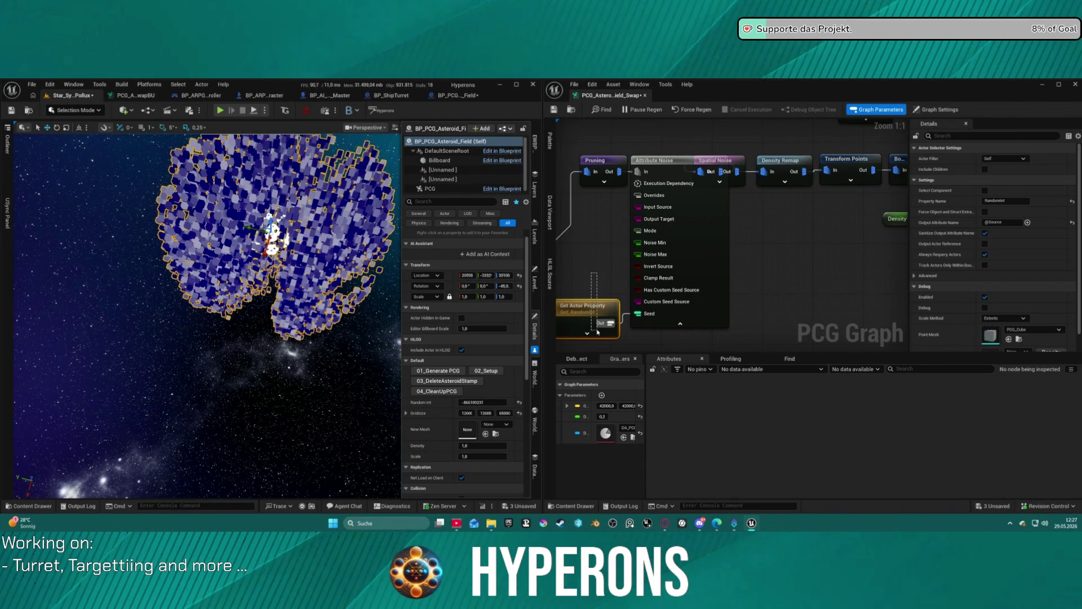
{"action": "mouse_move", "coordinate": [826, 235]}
{"action": "left_mouse_down"}
{"action": "mouse_move", "coordinate": [648, 271]}
{"action": "mouse_move", "coordinate": [773, 254]}
{"action": "left_mouse_up"}
{"action": "mouse_move", "coordinate": [673, 259]}
{"action": "left_mouse_down"}
{"action": "mouse_move", "coordinate": [779, 275]}
{"action": "mouse_move", "coordinate": [777, 298]}
{"action": "mouse_move", "coordinate": [854, 237]}
{"action": "mouse_move", "coordinate": [776, 249]}
{"action": "left_mouse_up"}
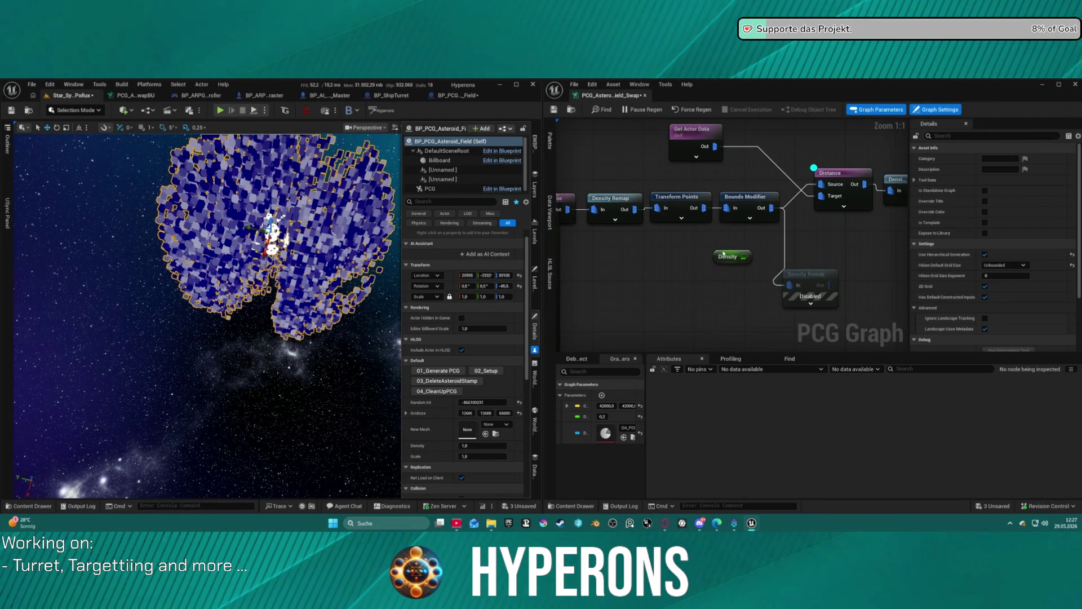
Step: Feed the Get Actor Property output into Transform Points' Seed pin
{"action": "left_click", "coordinate": [681, 219]}
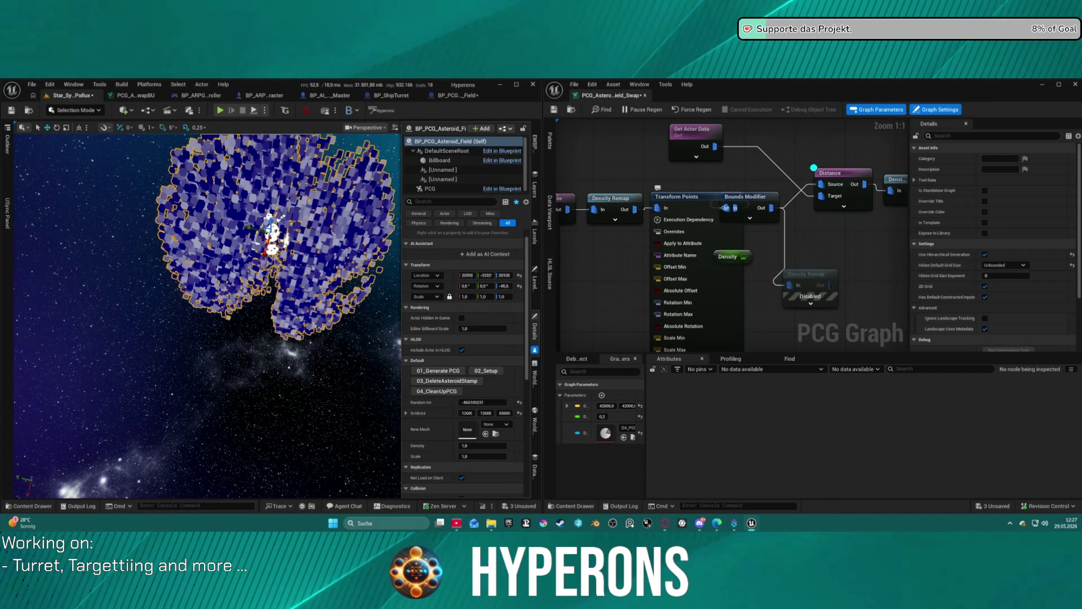
{"action": "left_click_drag", "start_coordinate": [683, 306], "coordinate": [700, 201]}
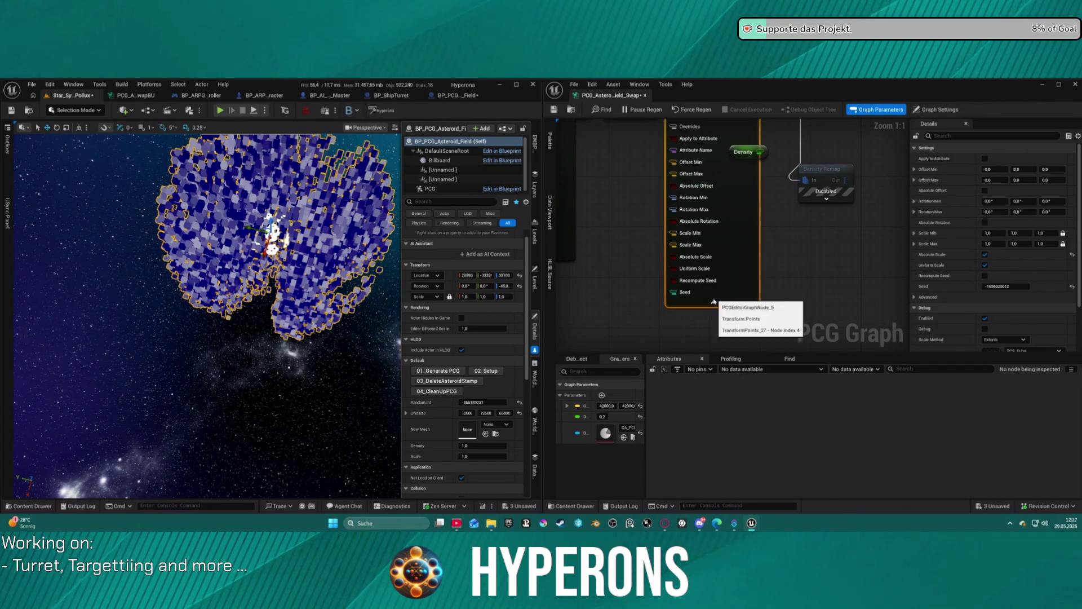
{"action": "left_click", "coordinate": [714, 301]}
{"action": "left_click_drag", "start_coordinate": [696, 103], "coordinate": [685, 185]}
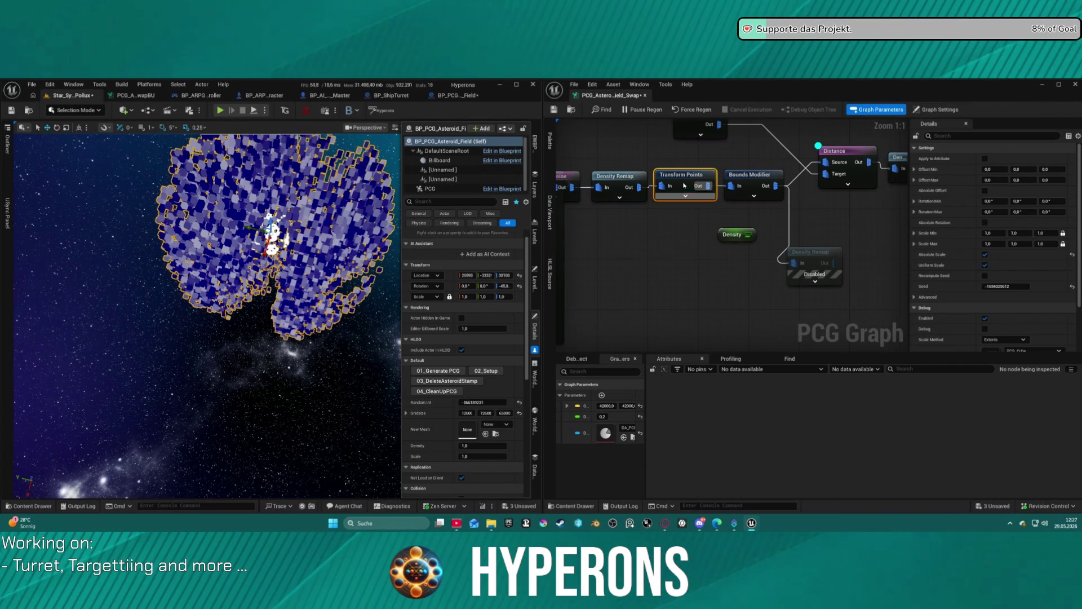
{"action": "left_click", "coordinate": [618, 198]}
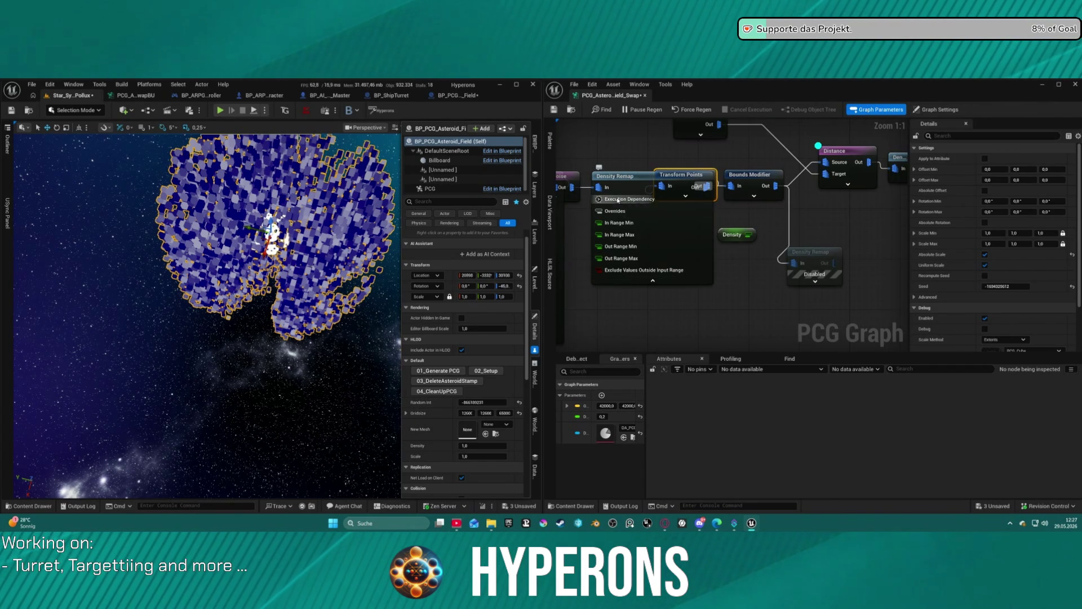
{"action": "left_click", "coordinate": [652, 280]}
{"action": "left_click", "coordinate": [686, 196]}
{"action": "left_click_drag", "start_coordinate": [693, 267], "coordinate": [720, 160]}
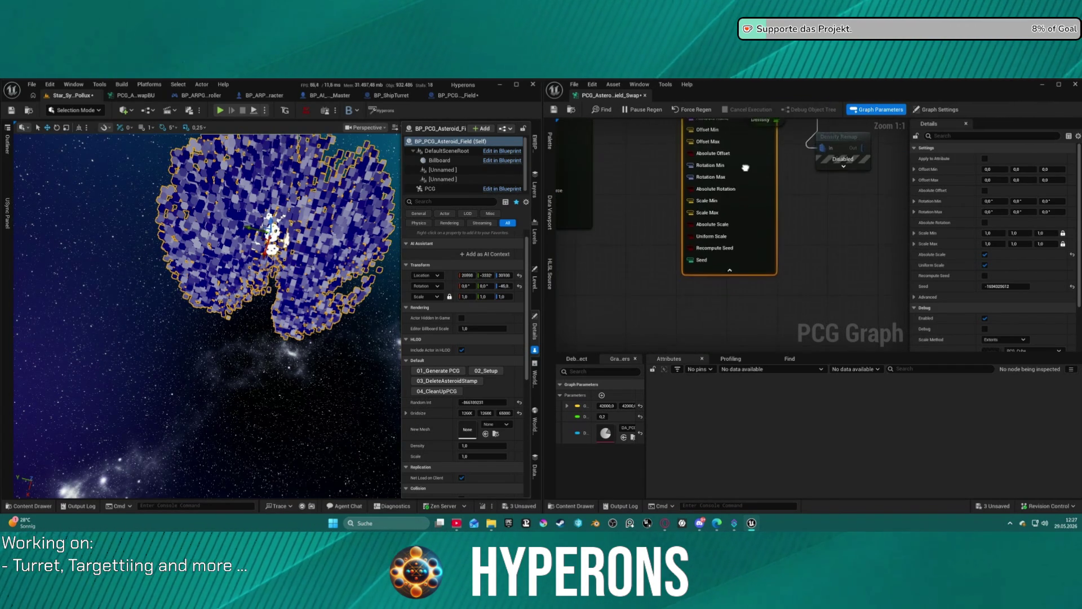
{"action": "left_click", "coordinate": [650, 277]}
{"action": "left_click_drag", "start_coordinate": [653, 282], "coordinate": [693, 268]}
{"action": "left_click", "coordinate": [728, 278]}
Step: Paste a copy of Get Actor Property and place it below the density node chain
{"action": "mouse_move", "coordinate": [827, 254]}
{"action": "left_mouse_down"}
{"action": "mouse_move", "coordinate": [710, 292]}
{"action": "mouse_move", "coordinate": [589, 290]}
{"action": "left_mouse_up"}
{"action": "key", "text": "ctrl+v"}
{"action": "left_click", "coordinate": [697, 247]}
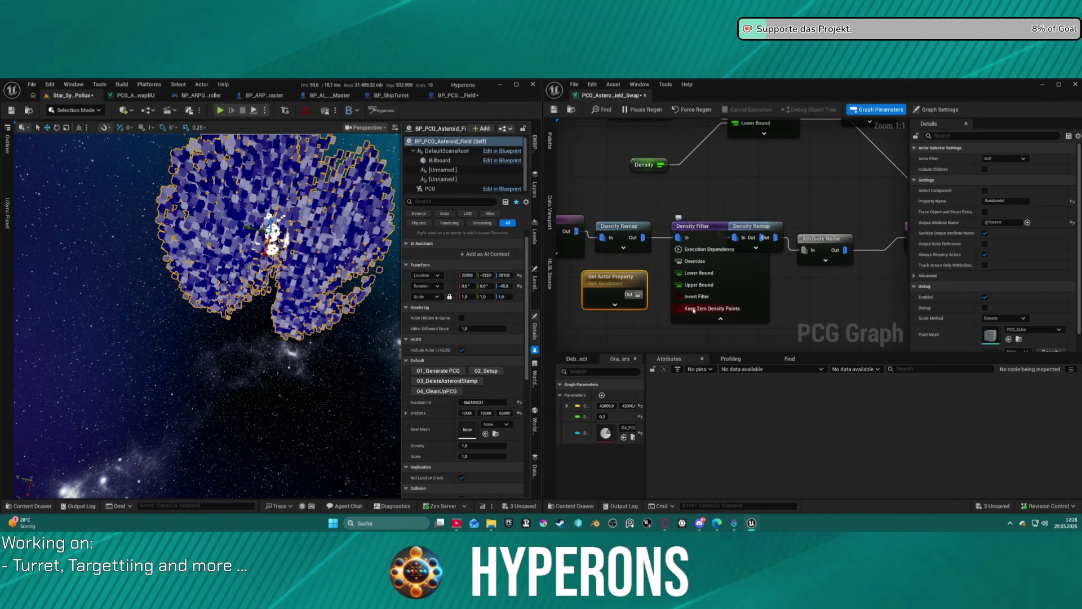
{"action": "left_click", "coordinate": [720, 319]}
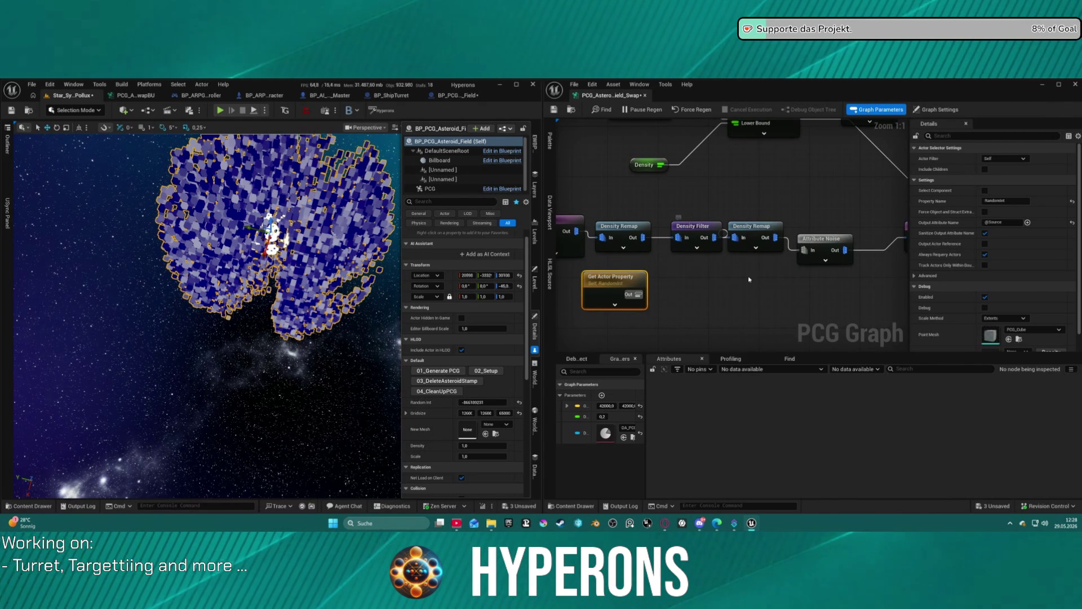
{"action": "left_click", "coordinate": [756, 249]}
{"action": "left_click_drag", "start_coordinate": [723, 229], "coordinate": [776, 193]}
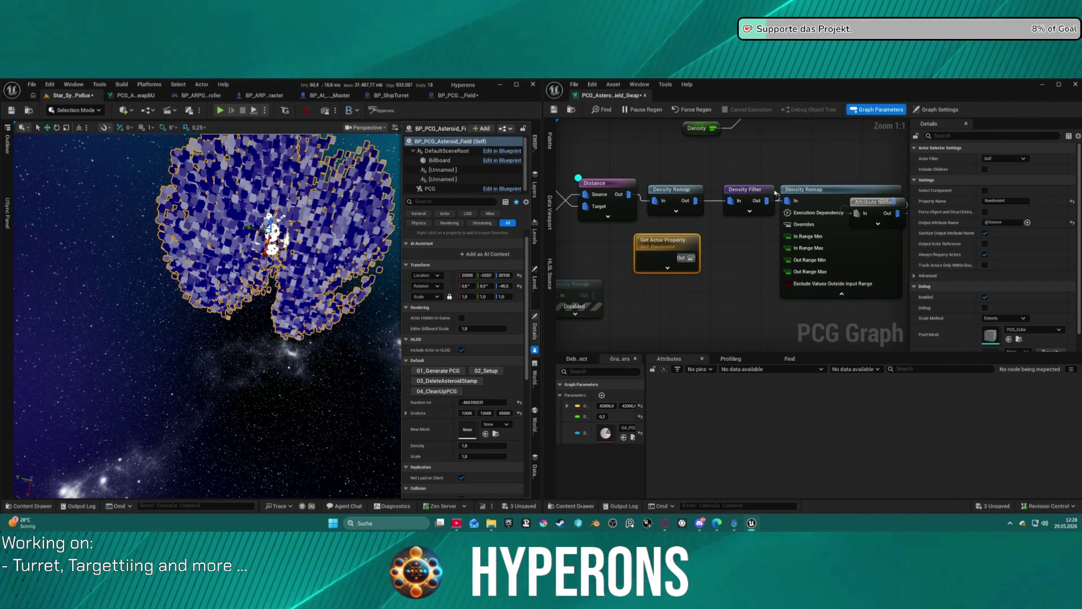
{"action": "mouse_move", "coordinate": [677, 241]}
{"action": "left_mouse_down"}
{"action": "mouse_move", "coordinate": [845, 144]}
{"action": "mouse_move", "coordinate": [780, 145]}
{"action": "left_mouse_up"}
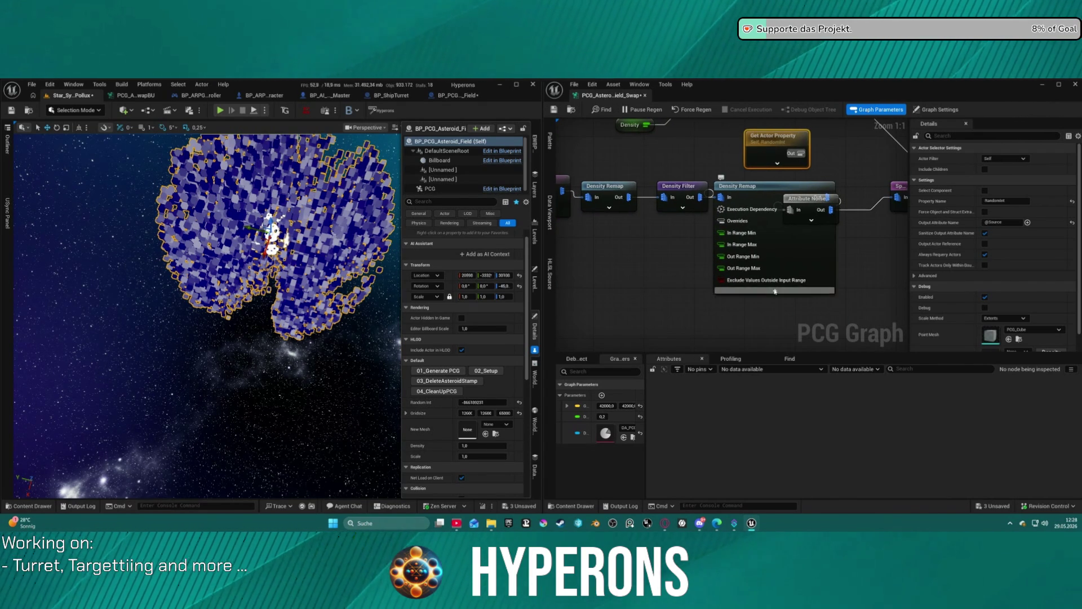
{"action": "left_click", "coordinate": [774, 288]}
{"action": "left_click_drag", "start_coordinate": [777, 138], "coordinate": [720, 252]}
Step: Connect the actor property to Attribute Noise's Seed pin and save the PCG graph
{"action": "left_click", "coordinate": [811, 220]}
{"action": "left_click_drag", "start_coordinate": [789, 350], "coordinate": [783, 223]}
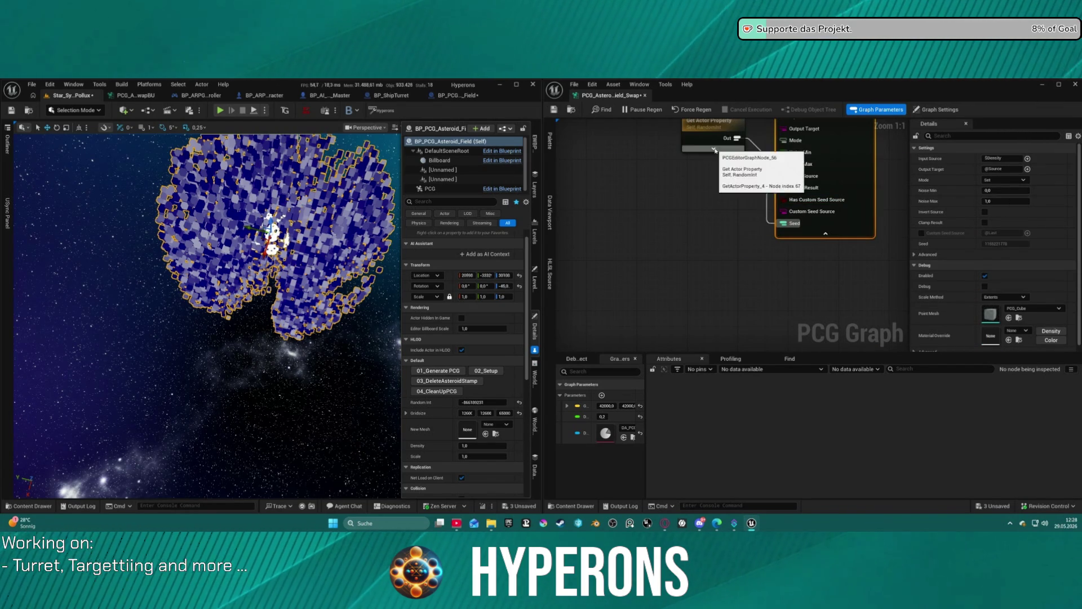
{"action": "left_click", "coordinate": [713, 149]}
{"action": "left_click", "coordinate": [671, 340]}
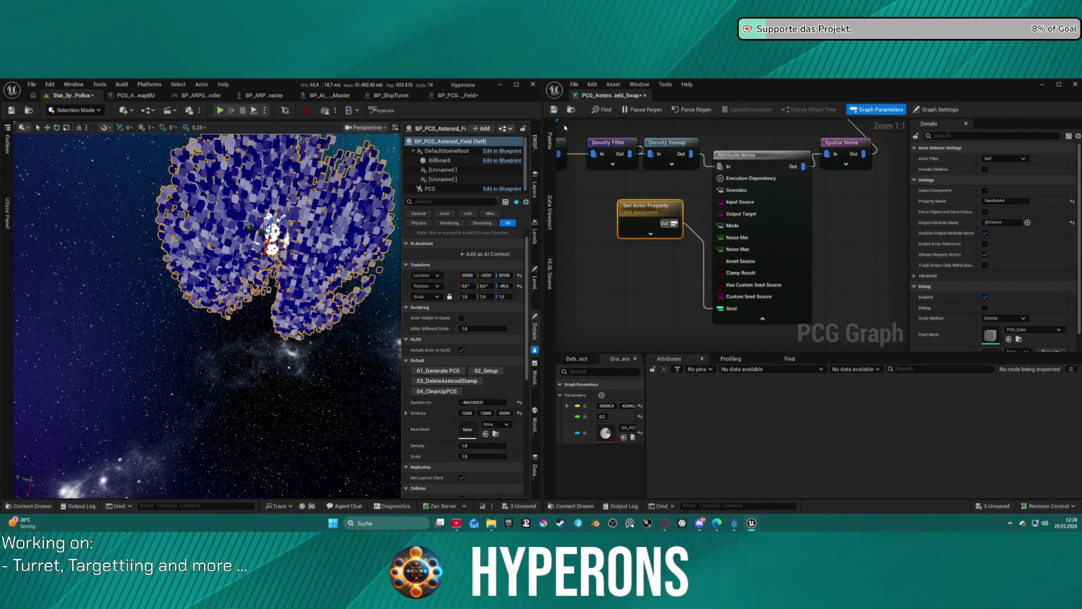
{"action": "left_click", "coordinate": [554, 109]}
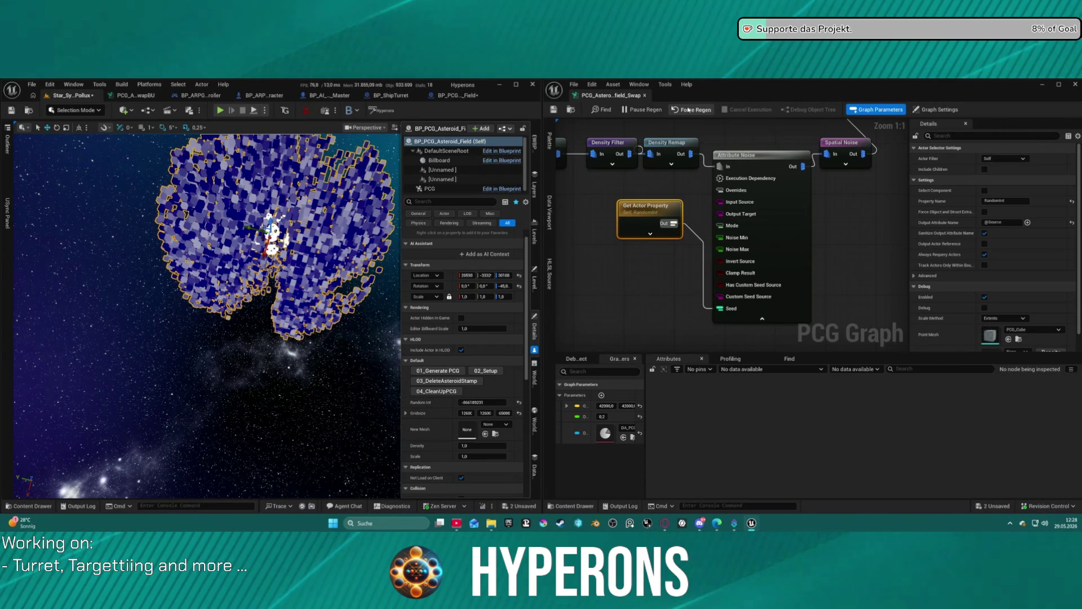
Step: Reroll the field's Random Int twice to regenerate the asteroid layout
{"action": "left_click", "coordinate": [519, 403]}
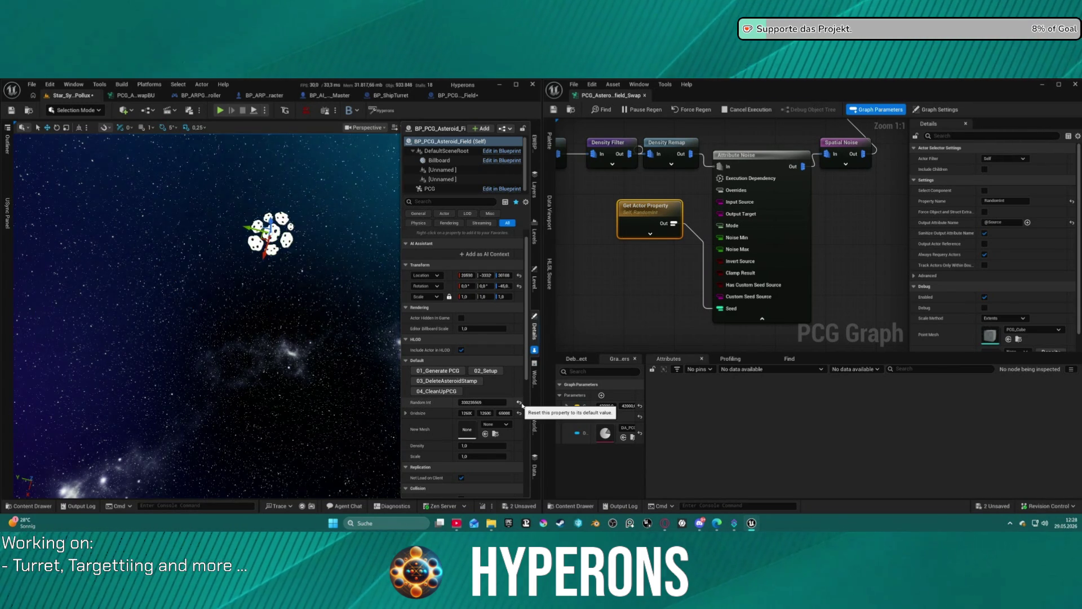
{"action": "left_click", "coordinate": [519, 402]}
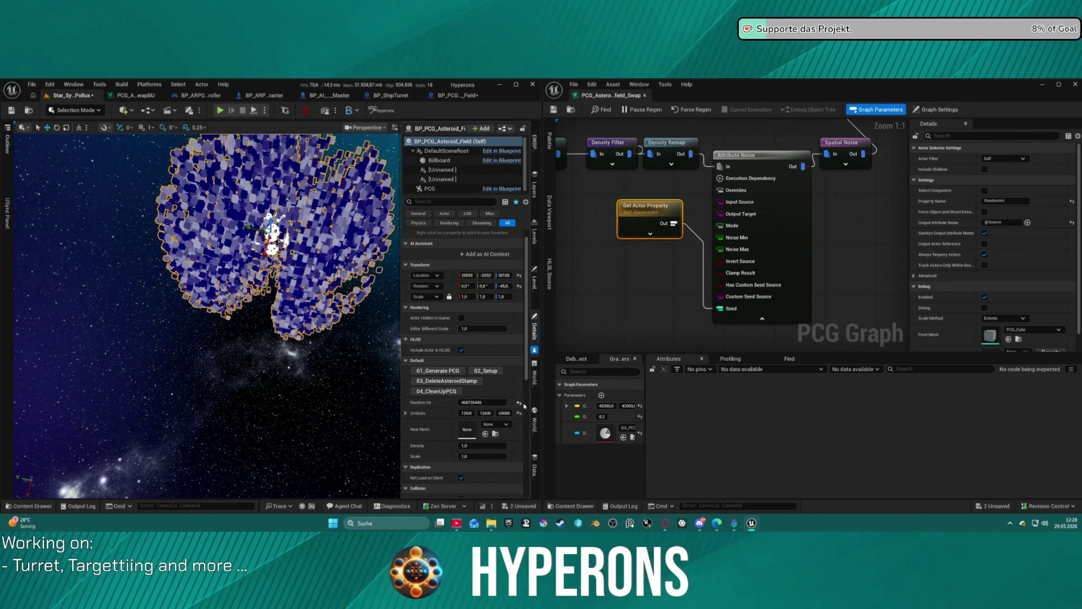
{"action": "scroll", "coordinate": [524, 405], "scroll_direction": "down", "scroll_amount": 5}
{"action": "left_click_drag", "start_coordinate": [790, 249], "coordinate": [896, 244]}
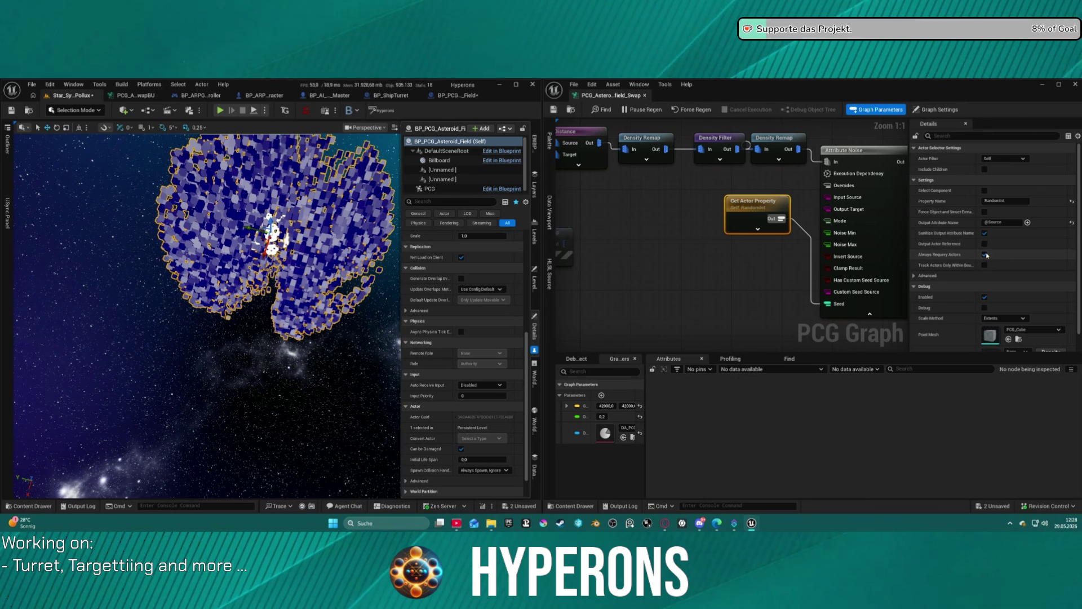
Step: Set the Get Actor Property node's Actor Filter to Parent
{"action": "left_click", "coordinate": [994, 159]}
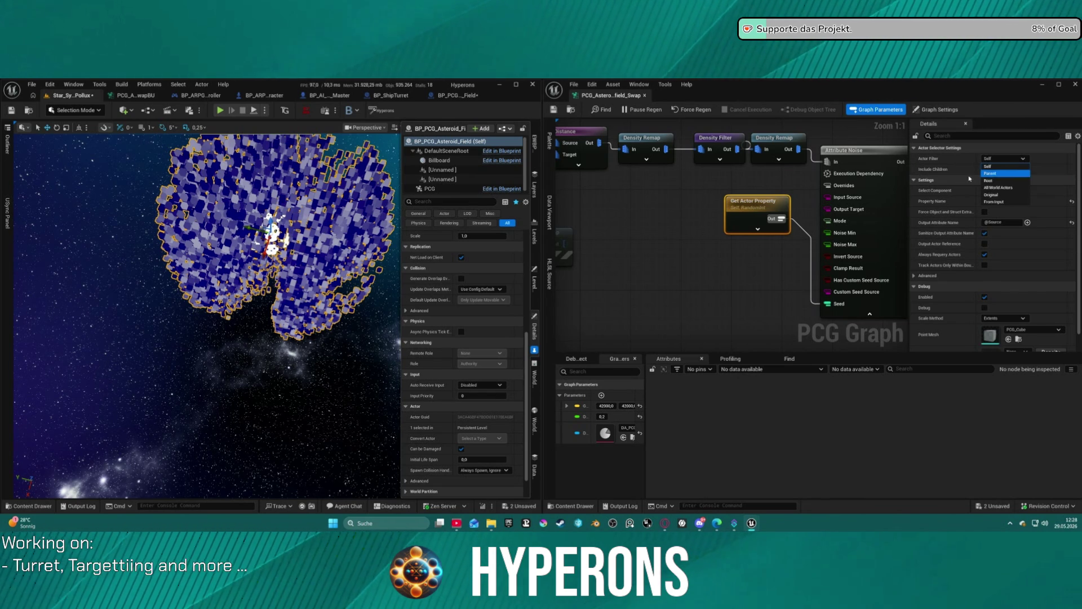
{"action": "key", "text": "Escape"}
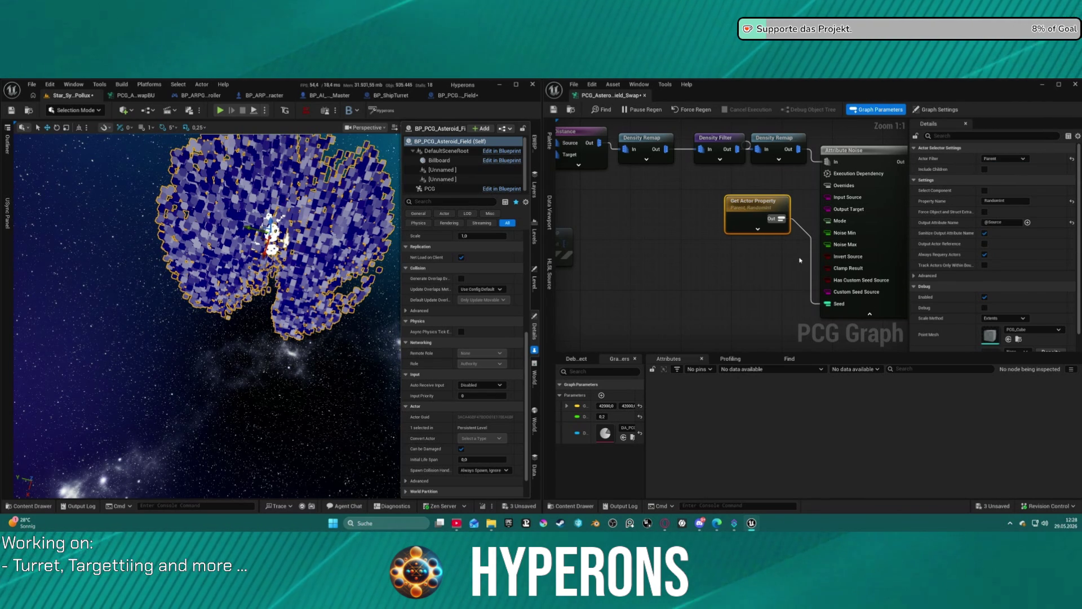
{"action": "left_click_drag", "start_coordinate": [904, 283], "coordinate": [668, 220]}
{"action": "left_click_drag", "start_coordinate": [718, 285], "coordinate": [775, 284]}
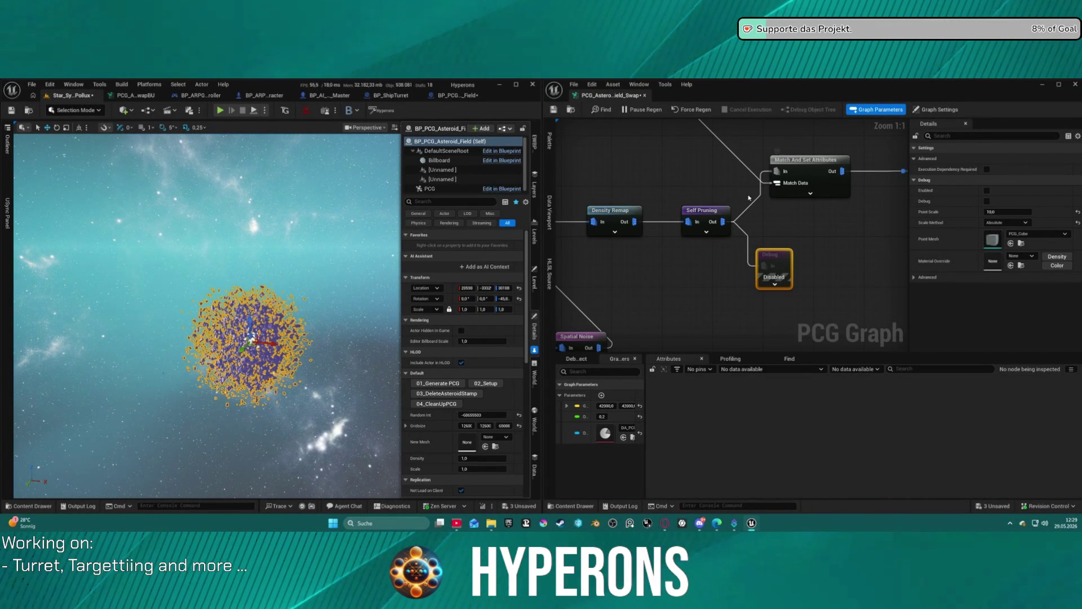
Step: Inspect the Match And Set Attributes and Self Pruning nodes, then show debug points for the asteroids
{"action": "left_click", "coordinate": [810, 164]}
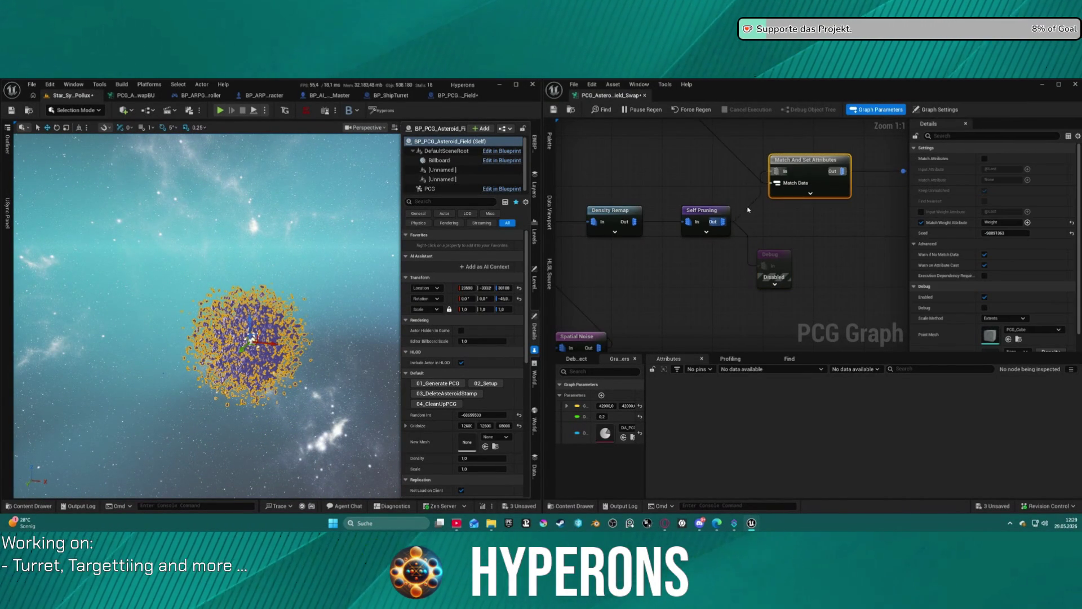
{"action": "left_click", "coordinate": [705, 211]}
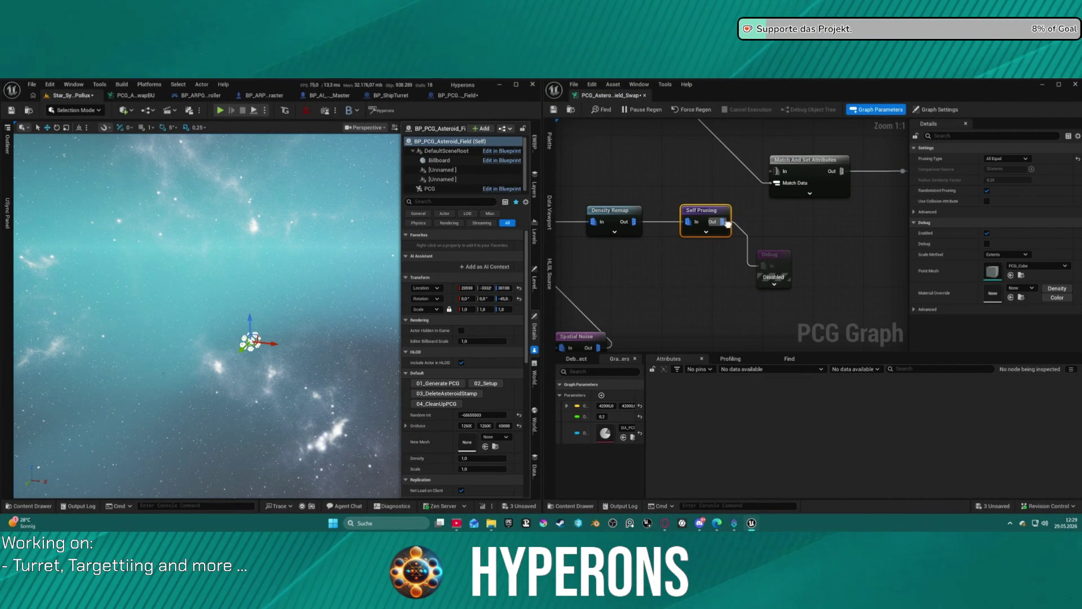
{"action": "left_click_drag", "start_coordinate": [727, 224], "coordinate": [857, 208]}
{"action": "left_click", "coordinate": [893, 221]}
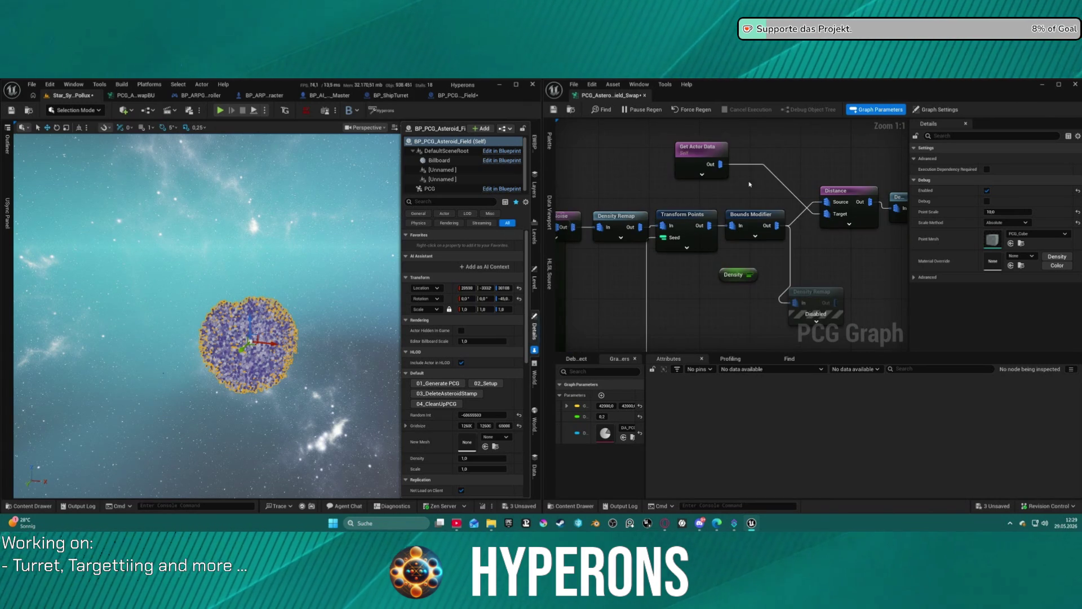
Step: Set the Create Points Grid cell size to 2000 on X, Y and Z
{"action": "left_click", "coordinate": [569, 234]}
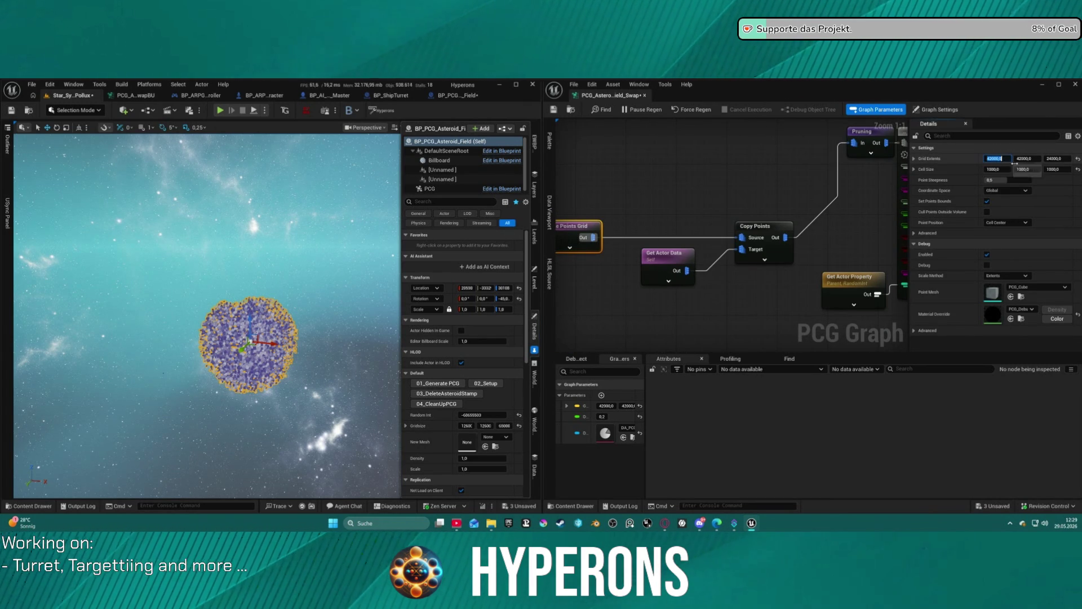
{"action": "mouse_move", "coordinate": [737, 199]}
{"action": "left_mouse_down"}
{"action": "mouse_move", "coordinate": [749, 208]}
{"action": "mouse_move", "coordinate": [783, 193]}
{"action": "left_mouse_up"}
{"action": "left_click", "coordinate": [995, 169]}
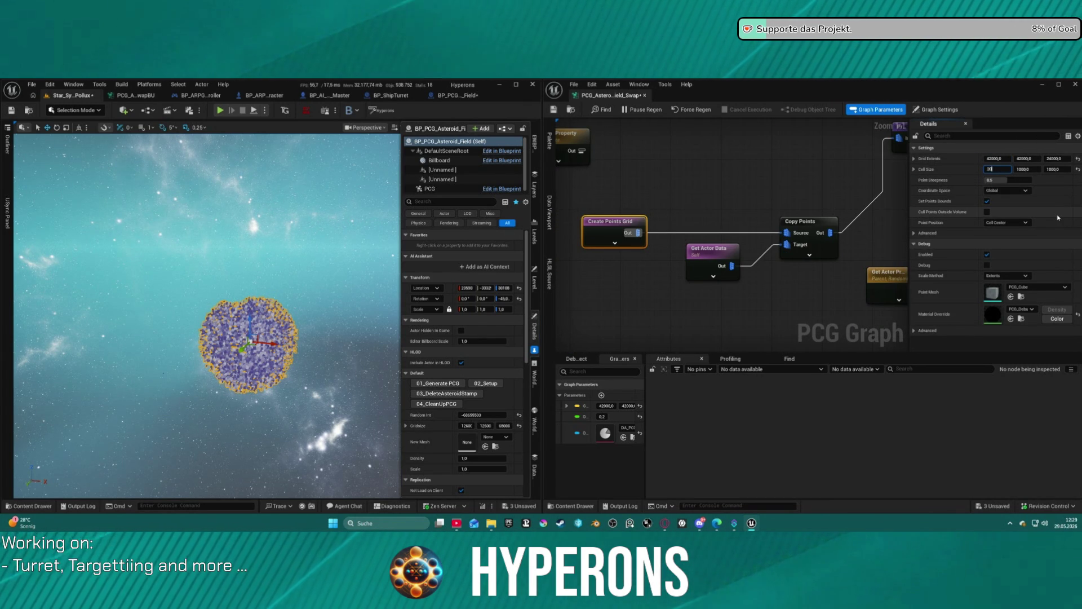
{"action": "type", "text": "00"}
{"action": "key", "text": "Tab"}
{"action": "type", "text": "200"}
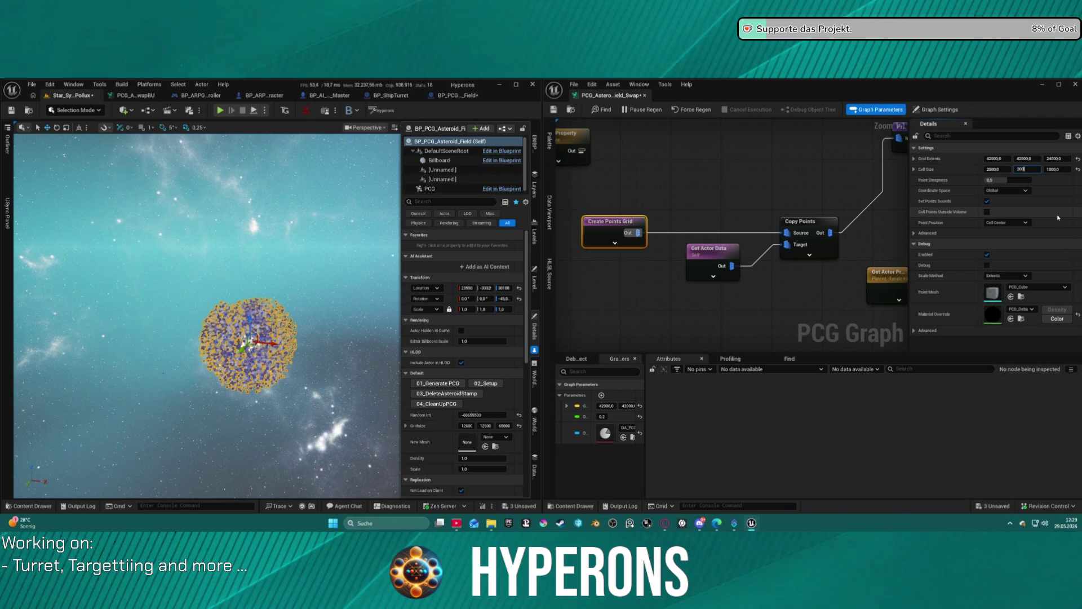
{"action": "type", "text": "0"}
{"action": "key", "text": "Tab"}
{"action": "type", "text": "2000"}
{"action": "key", "text": "Return"}
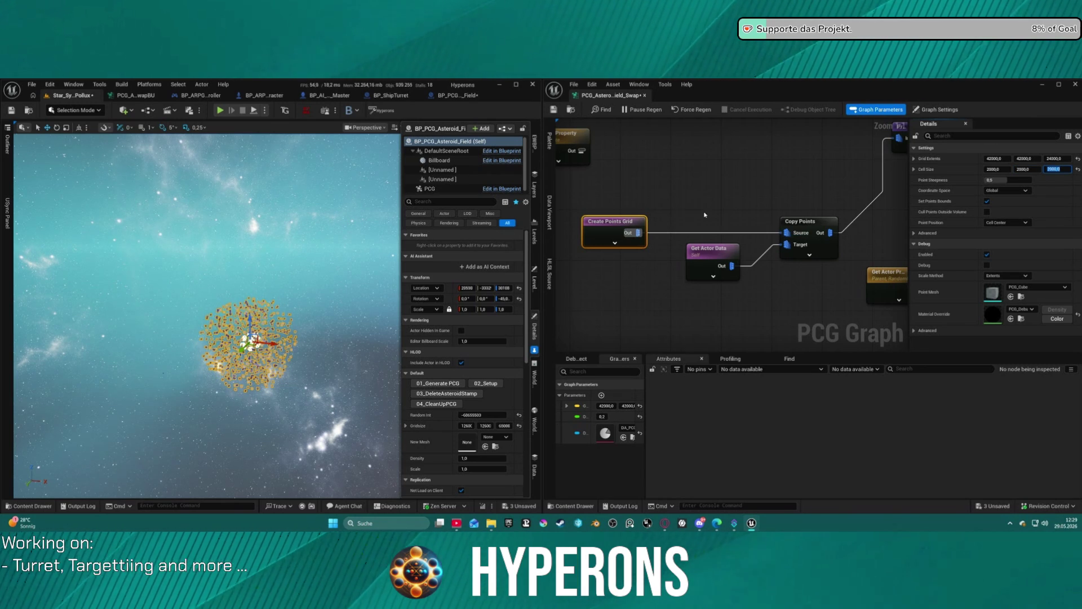
Step: Set the Create Points Grid extents to 80000 on X, Y and Z
{"action": "left_click", "coordinate": [995, 159]}
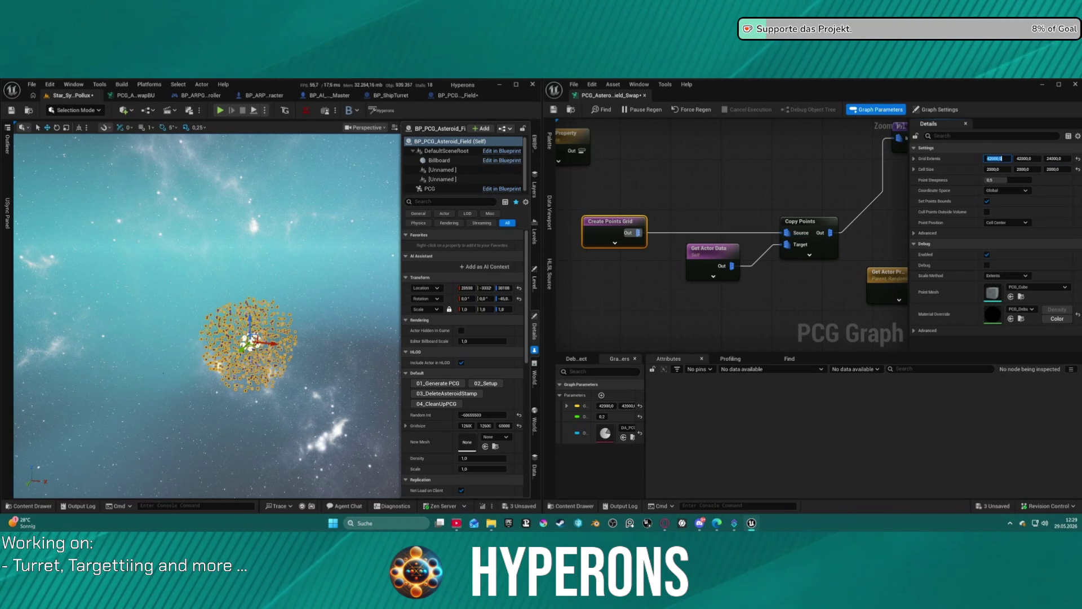
{"action": "type", "text": "000"}
{"action": "key", "text": "Tab"}
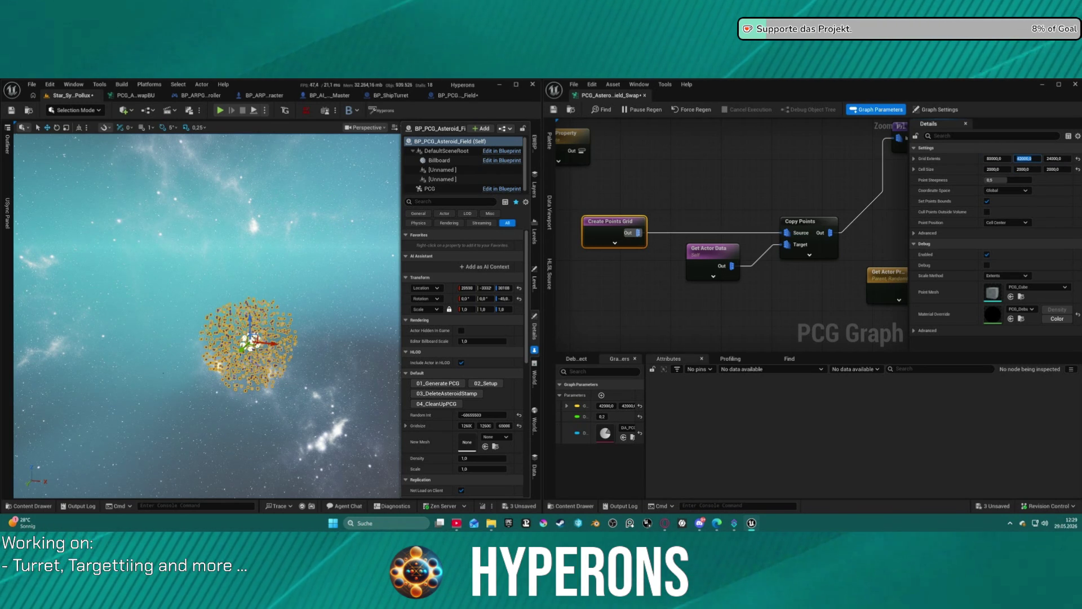
{"action": "type", "text": "80000"}
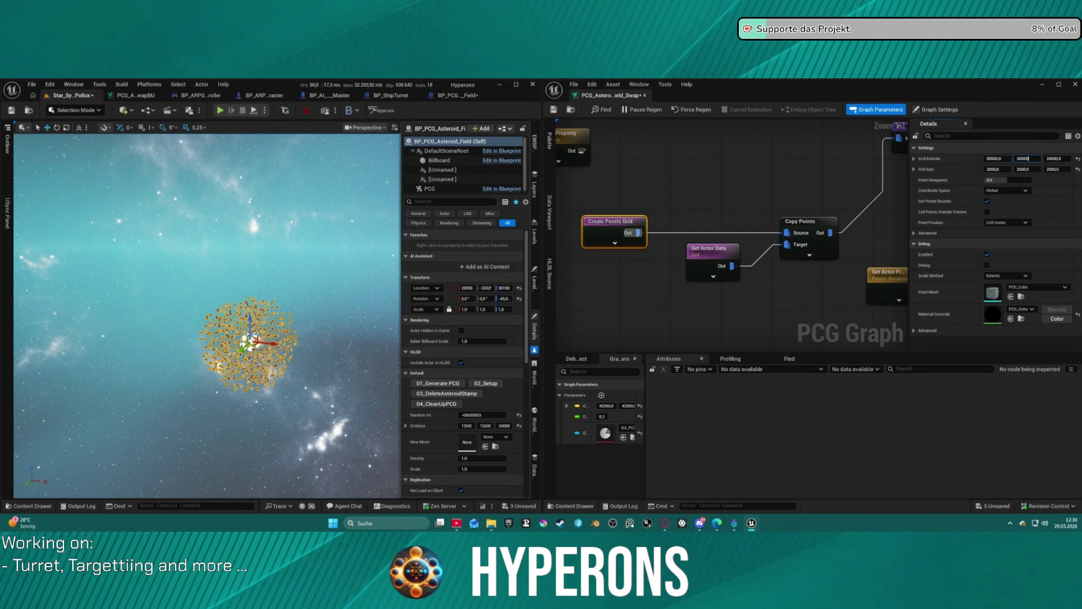
{"action": "key", "text": "Tab"}
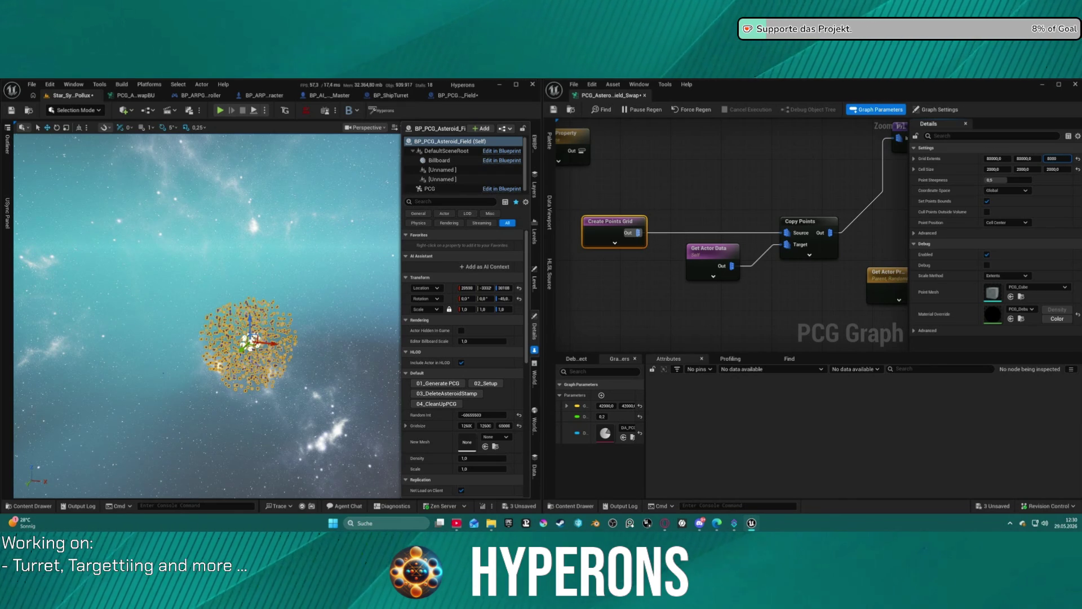
{"action": "key", "text": "Return"}
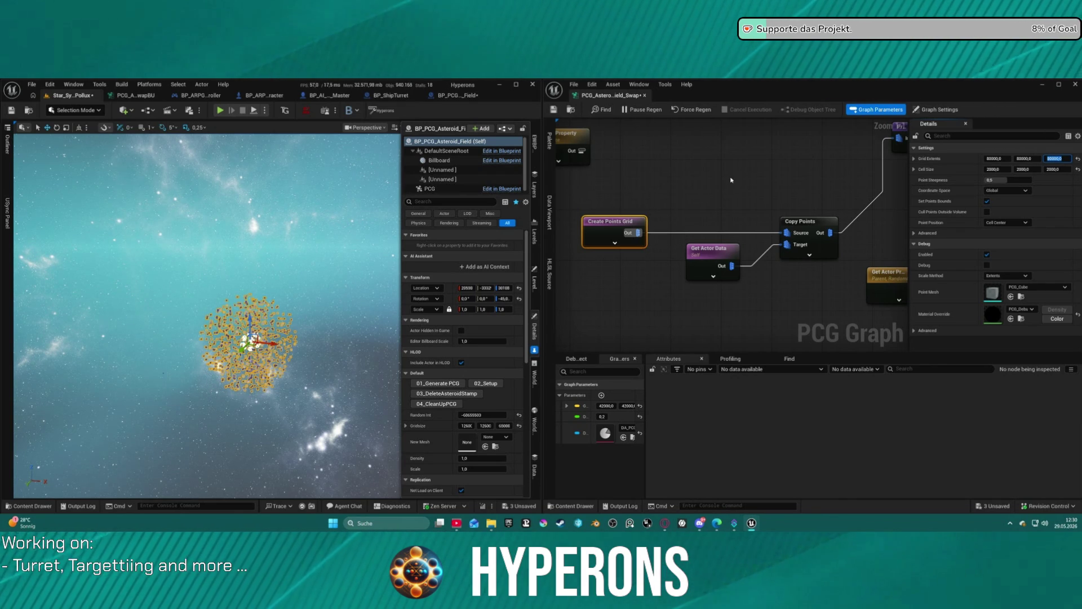
Step: Adjust the grid extents to 125000 on X and Y with Z at 40000, checking the cluster
{"action": "scroll", "coordinate": [206, 316], "scroll_direction": "up", "scroll_amount": 10}
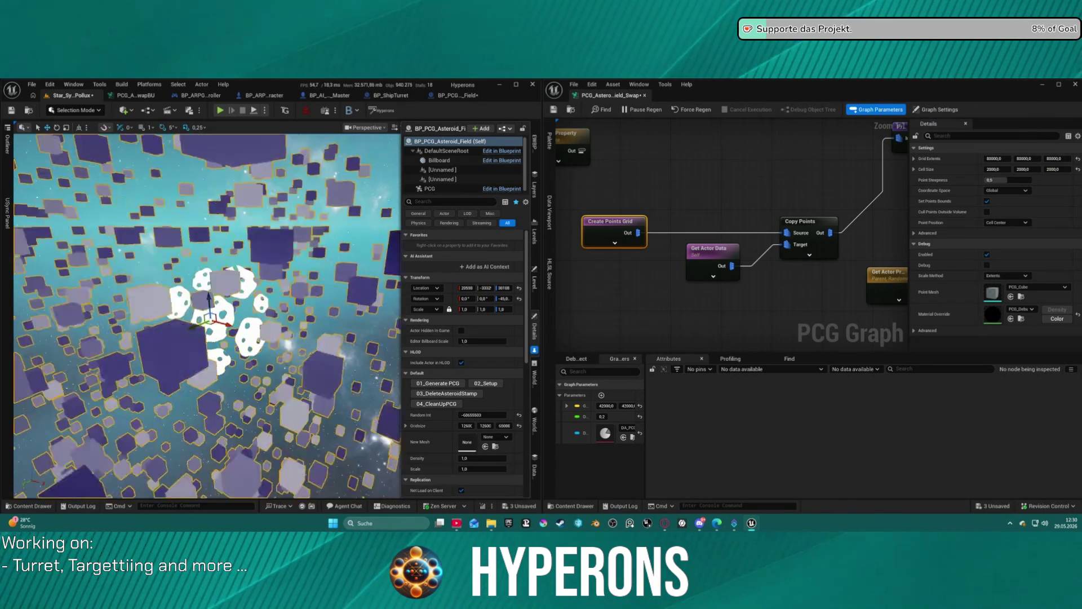
{"action": "scroll", "coordinate": [207, 315], "scroll_direction": "down", "scroll_amount": 12}
{"action": "scroll", "coordinate": [207, 315], "scroll_direction": "down", "scroll_amount": 5}
{"action": "scroll", "coordinate": [207, 315], "scroll_direction": "up", "scroll_amount": 8}
{"action": "mouse_move", "coordinate": [207, 316]}
{"action": "left_mouse_down"}
{"action": "mouse_move", "coordinate": [169, 293]}
{"action": "mouse_move", "coordinate": [186, 304]}
{"action": "mouse_move", "coordinate": [178, 310]}
{"action": "left_mouse_up"}
{"action": "type", "text": "40000"}
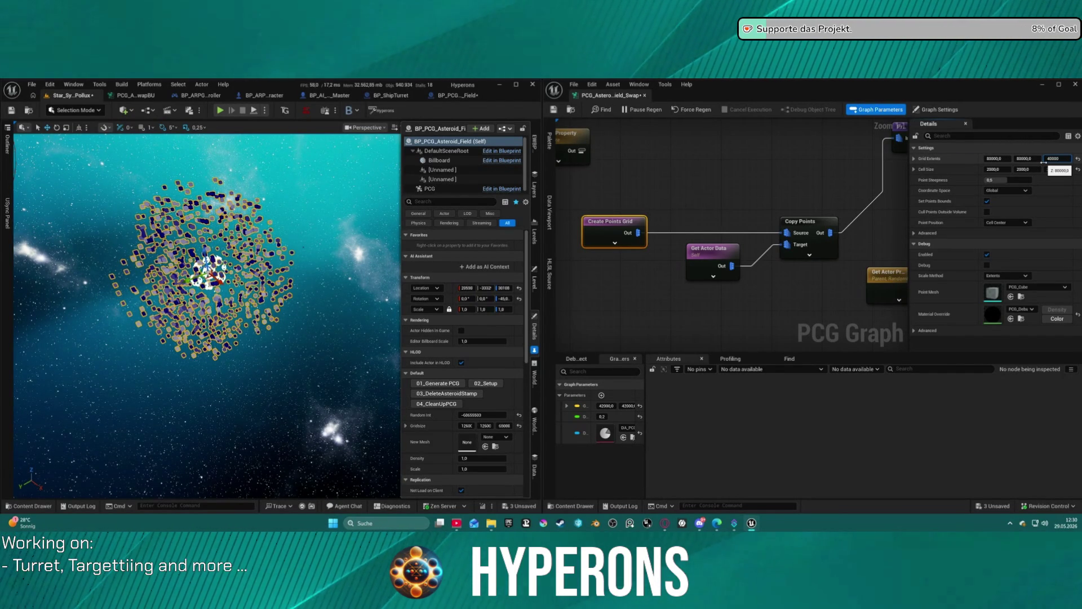
{"action": "key", "text": "Return"}
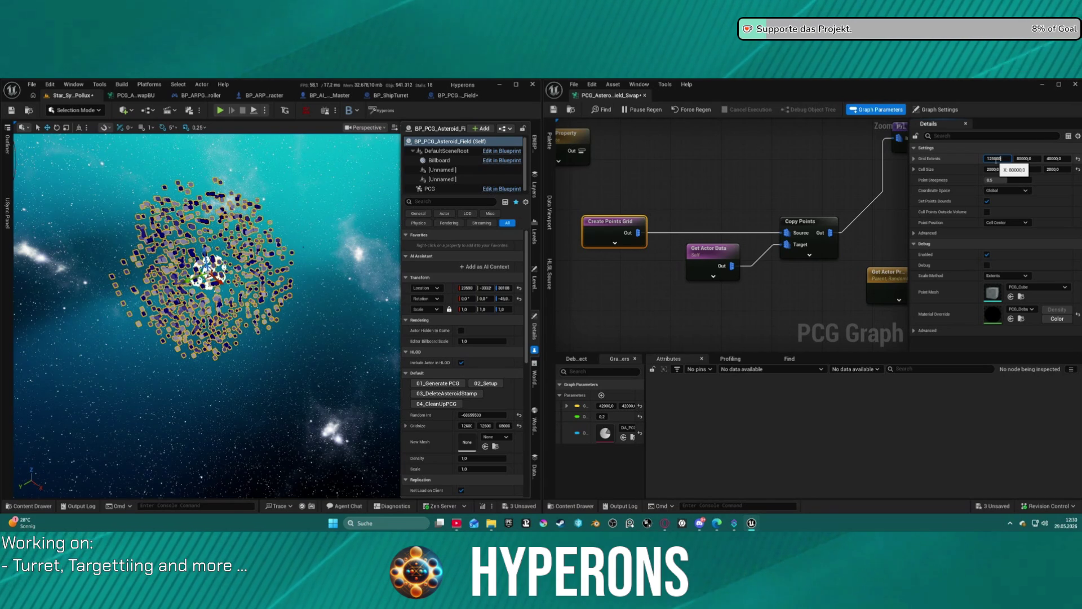
{"action": "type", "text": "125000"}
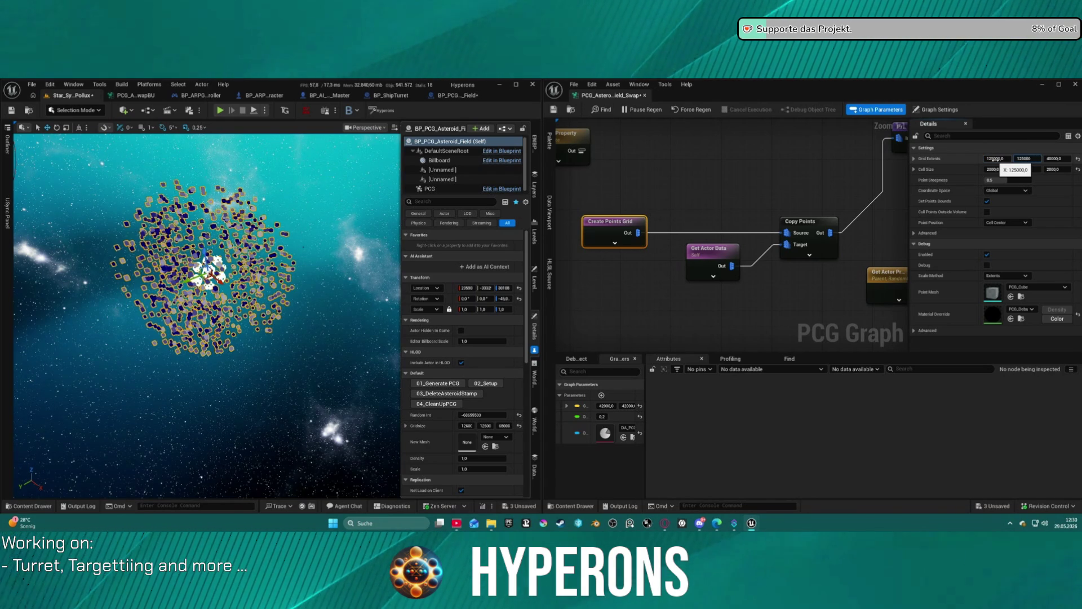
{"action": "key", "text": "Return"}
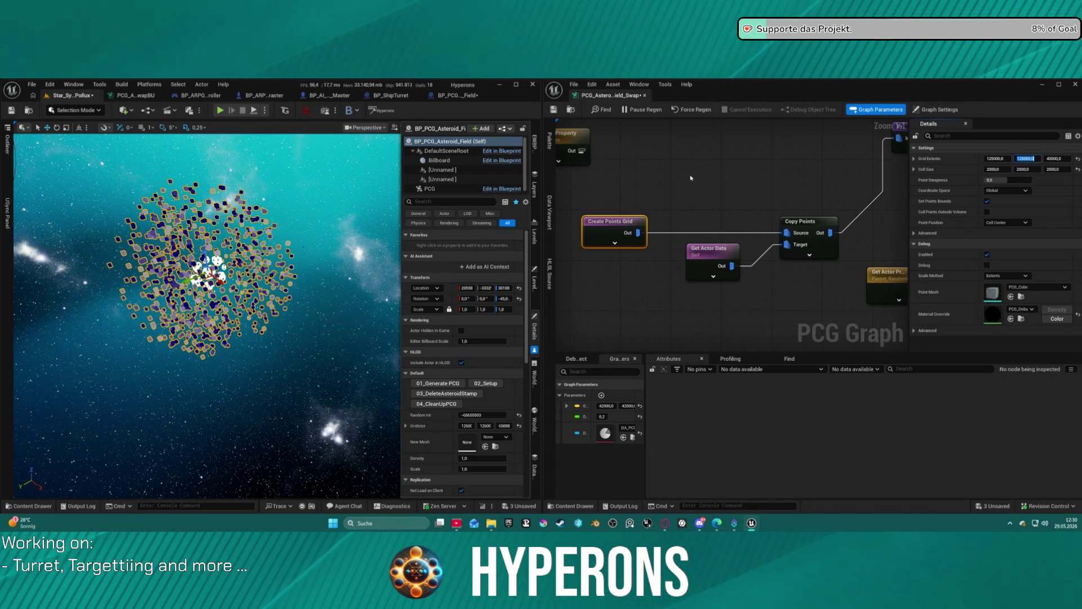
{"action": "left_click_drag", "start_coordinate": [690, 178], "coordinate": [688, 220]}
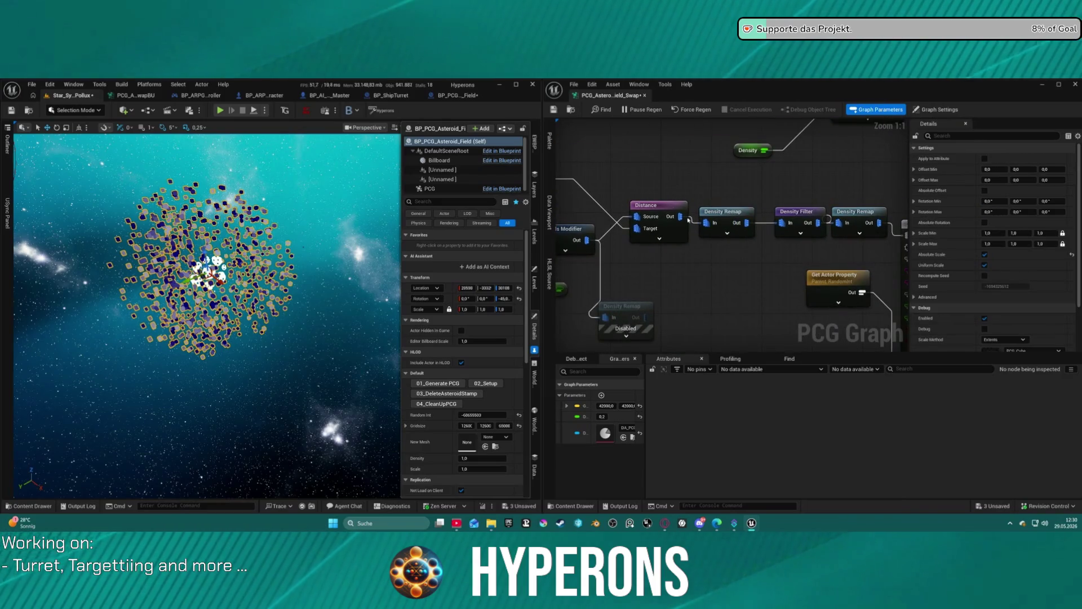
Step: Raise the Distance node's Maximum Distance to 125000 and fly the camera into the enlarged field
{"action": "left_click", "coordinate": [687, 221]}
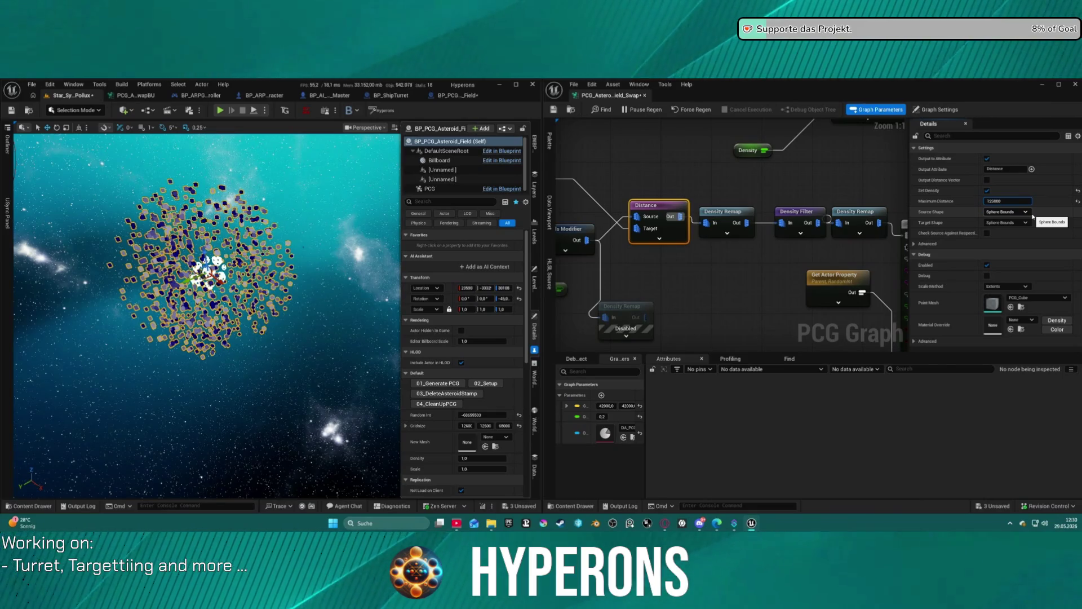
{"action": "key", "text": "Return"}
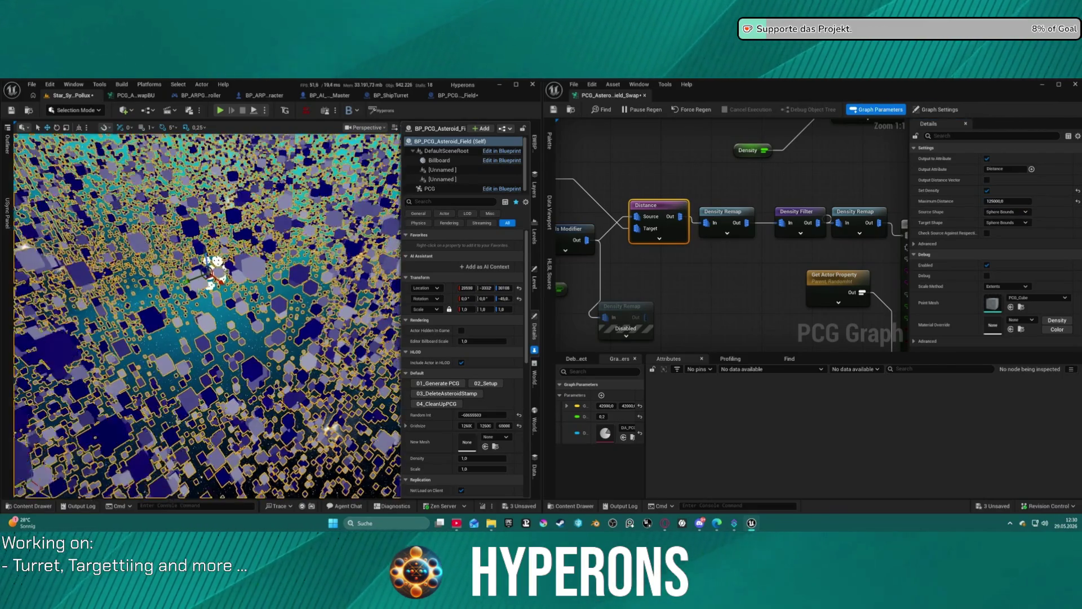
{"action": "scroll", "coordinate": [207, 316], "scroll_direction": "down", "scroll_amount": 10}
{"action": "scroll", "coordinate": [207, 316], "scroll_direction": "up", "scroll_amount": 10}
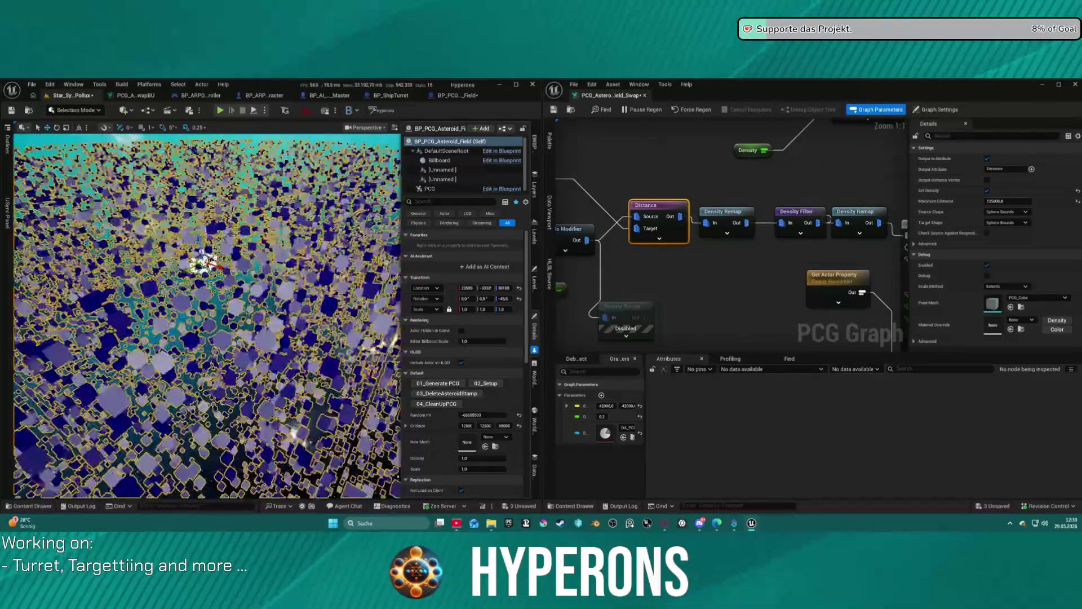
{"action": "scroll", "coordinate": [206, 315], "scroll_direction": "up", "scroll_amount": 2}
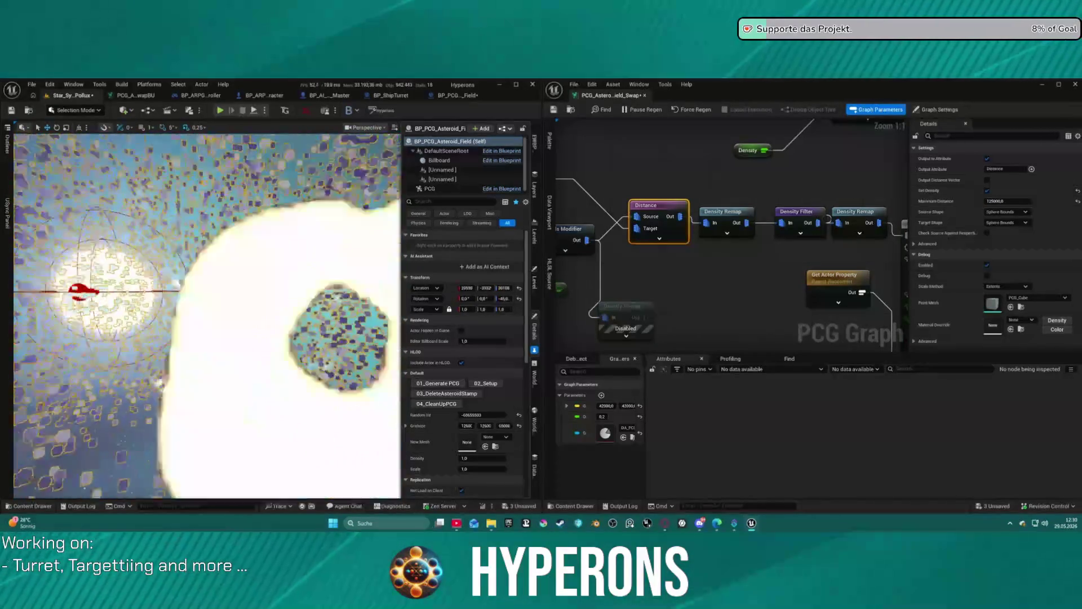
{"action": "scroll", "coordinate": [207, 316], "scroll_direction": "down", "scroll_amount": 10}
{"action": "scroll", "coordinate": [206, 316], "scroll_direction": "down", "scroll_amount": 5}
{"action": "mouse_move", "coordinate": [207, 315]}
{"action": "left_mouse_down"}
{"action": "mouse_move", "coordinate": [207, 217]}
{"action": "mouse_move", "coordinate": [206, 282]}
{"action": "left_mouse_up"}
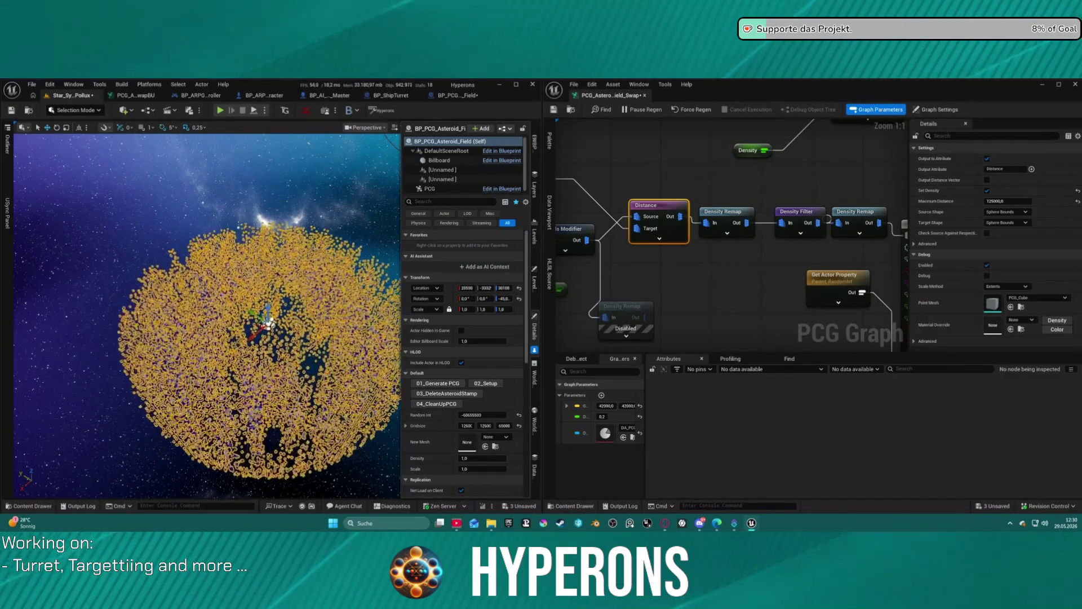
{"action": "scroll", "coordinate": [207, 316], "scroll_direction": "up", "scroll_amount": 5}
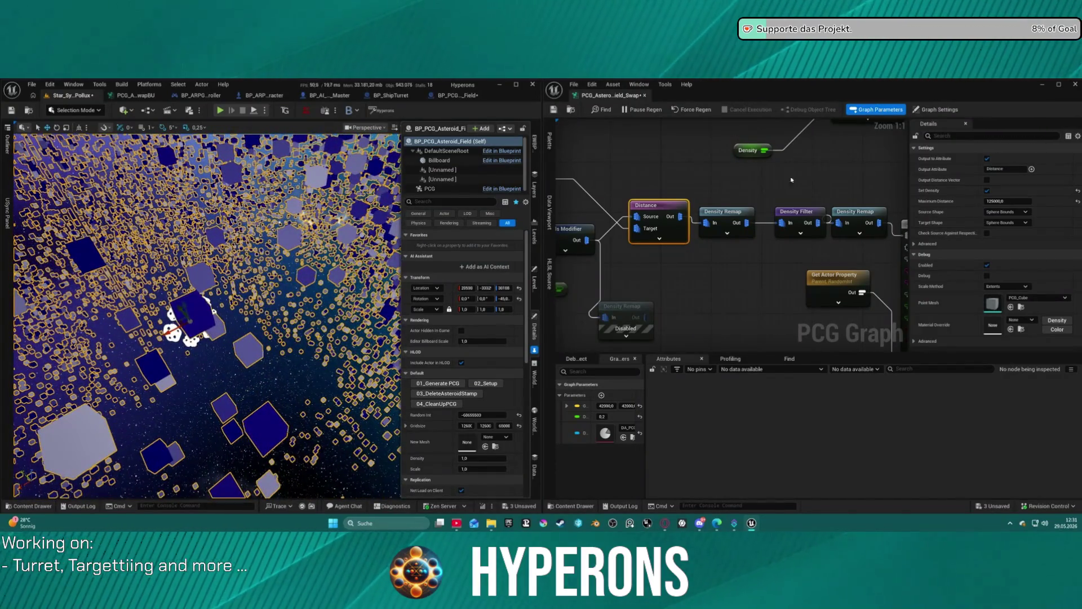
Step: Save the map and disable the Debug node so real asteroid rocks appear
{"action": "key", "text": "ctrl+s"}
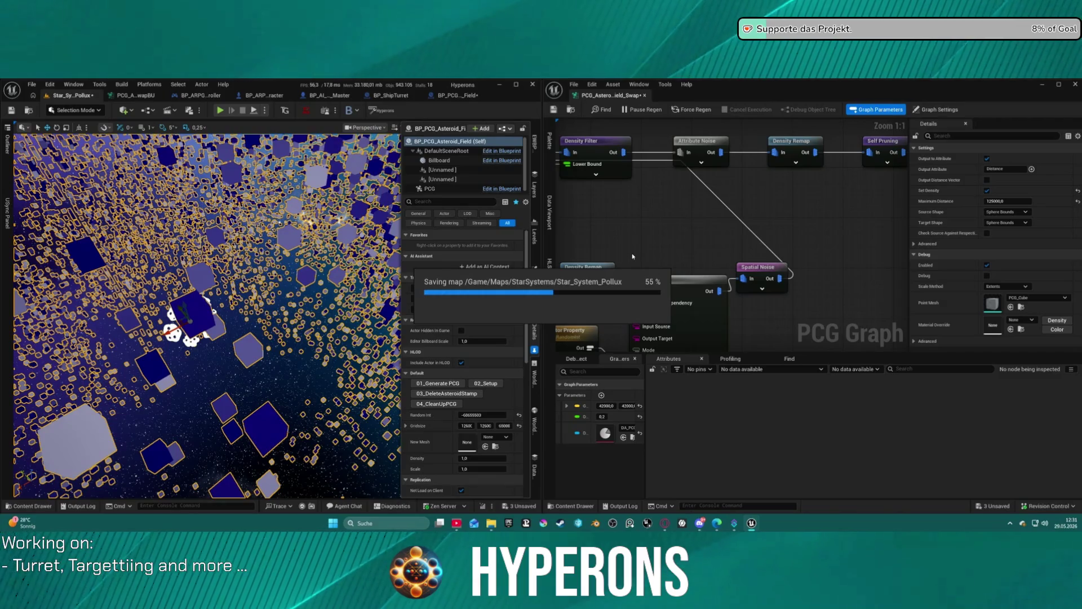
{"action": "mouse_move", "coordinate": [703, 213]}
{"action": "left_mouse_down"}
{"action": "mouse_move", "coordinate": [720, 234]}
{"action": "mouse_move", "coordinate": [607, 241]}
{"action": "left_mouse_up"}
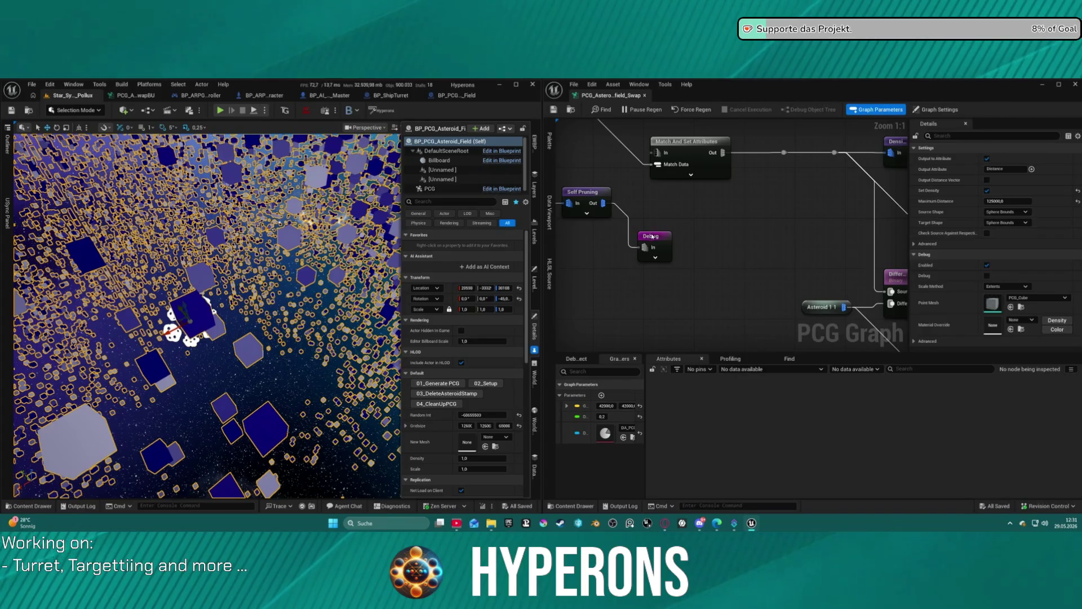
{"action": "left_click", "coordinate": [652, 237]}
{"action": "key", "text": "e"}
{"action": "left_click", "coordinate": [598, 204]}
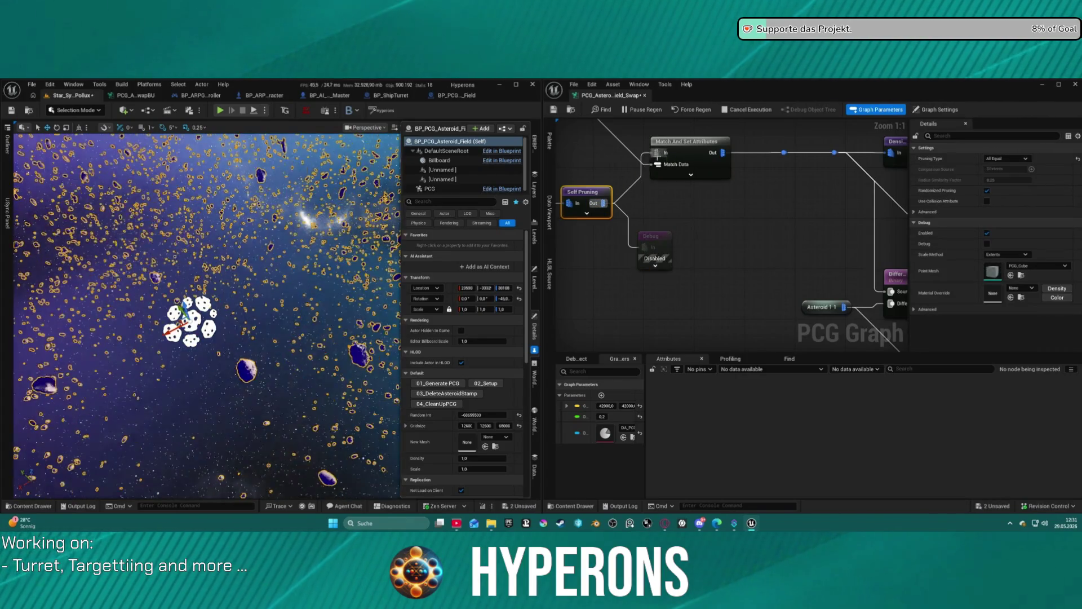
Step: Rerun 02_Setup to rebuild the asteroid instances and dock the PCG graph in the main editor
{"action": "scroll", "coordinate": [207, 315], "scroll_direction": "up", "scroll_amount": 10}
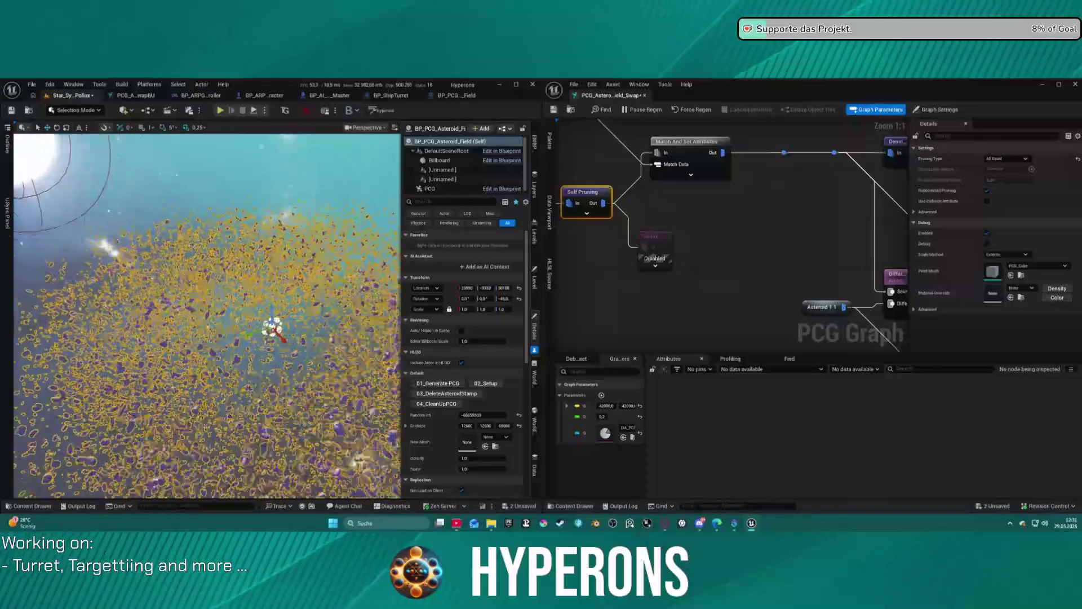
{"action": "scroll", "coordinate": [207, 315], "scroll_direction": "down", "scroll_amount": 10}
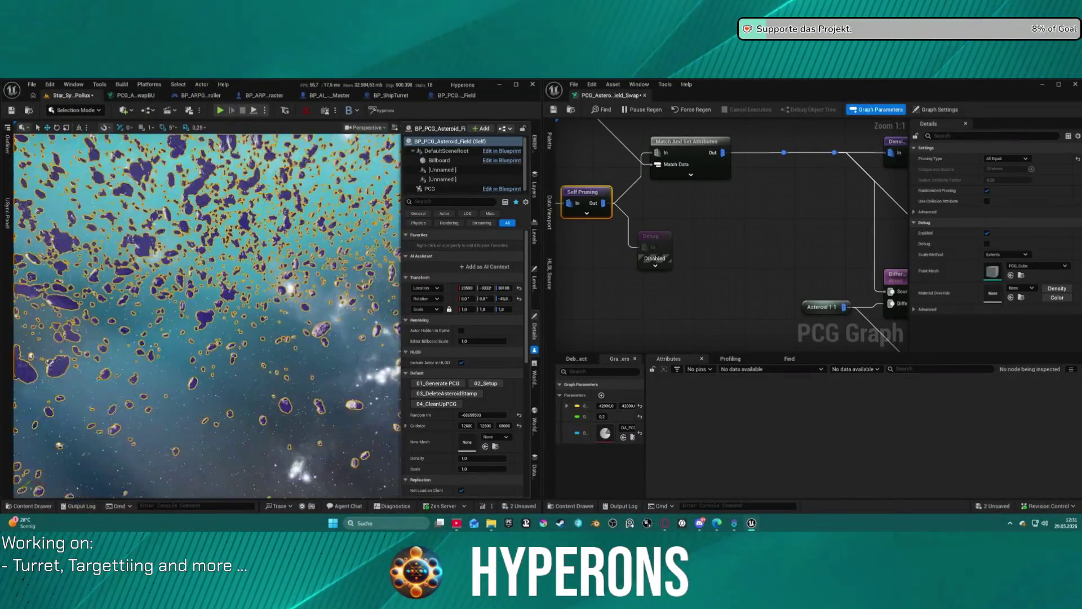
{"action": "scroll", "coordinate": [207, 315], "scroll_direction": "up", "scroll_amount": 5}
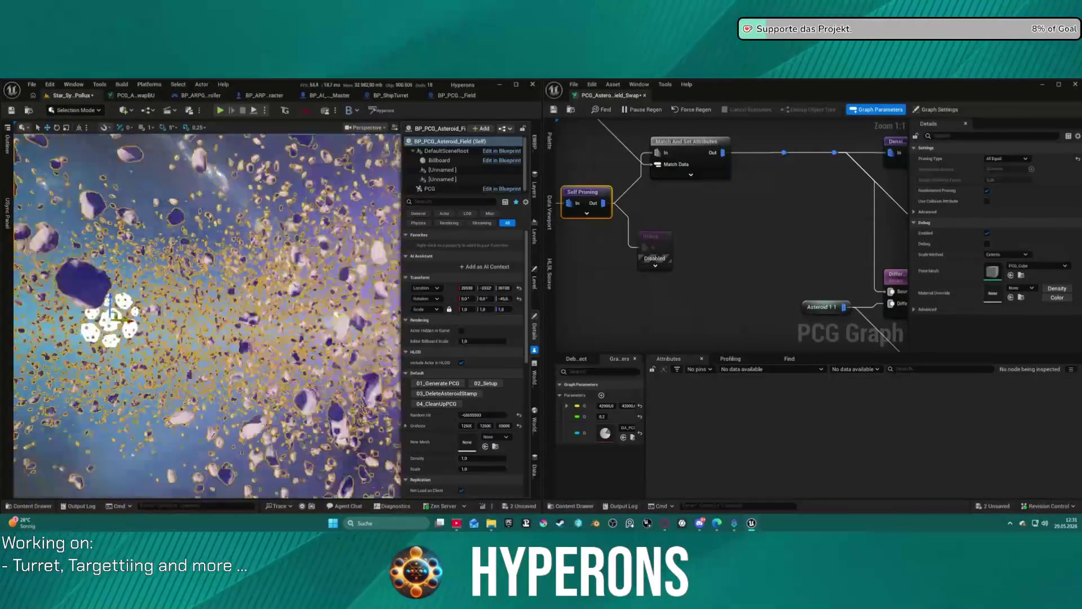
{"action": "scroll", "coordinate": [207, 316], "scroll_direction": "down", "scroll_amount": 15}
{"action": "scroll", "coordinate": [207, 316], "scroll_direction": "down", "scroll_amount": 5}
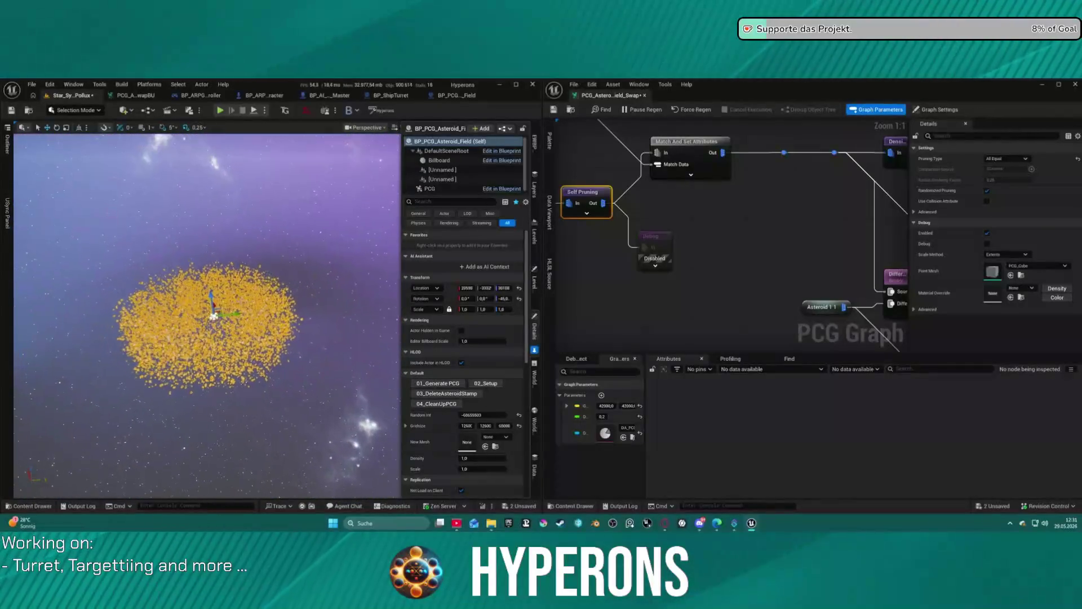
{"action": "scroll", "coordinate": [207, 316], "scroll_direction": "up", "scroll_amount": 15}
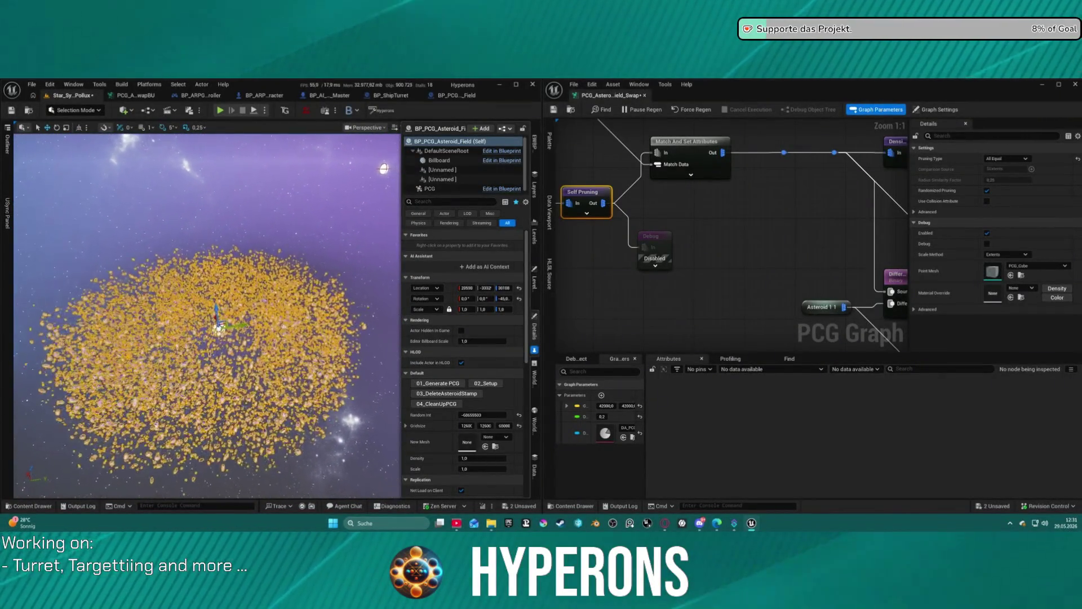
{"action": "scroll", "coordinate": [206, 315], "scroll_direction": "up", "scroll_amount": 5}
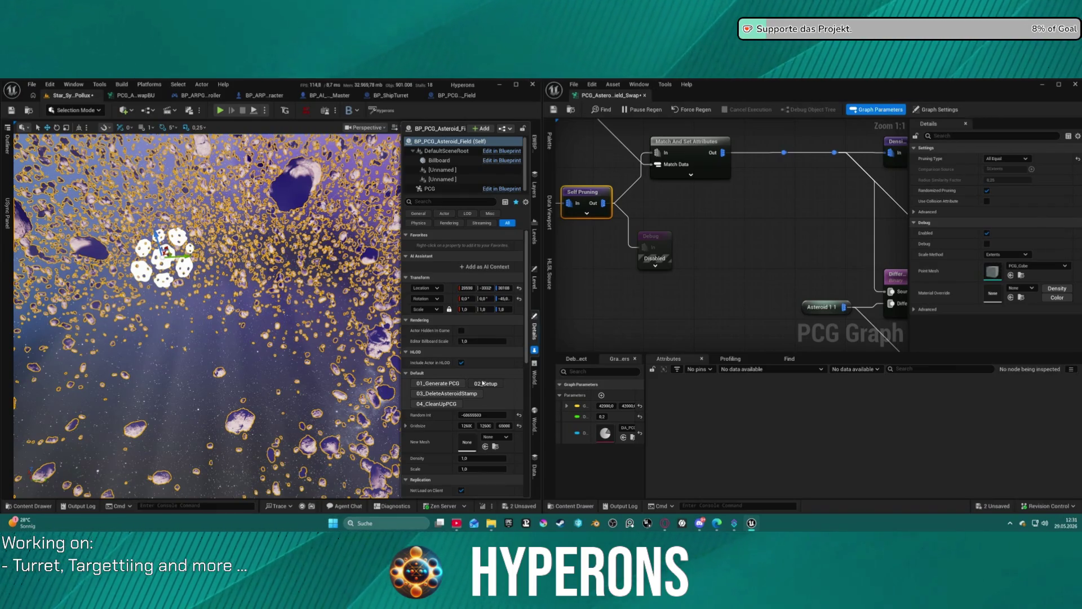
{"action": "left_click", "coordinate": [483, 383]}
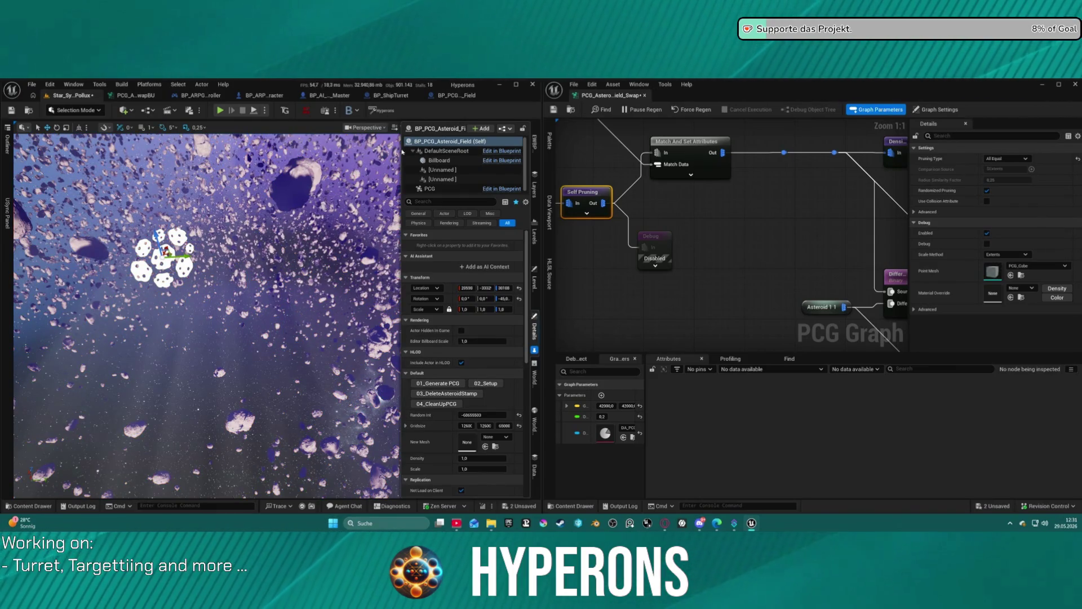
{"action": "left_click", "coordinate": [413, 151]}
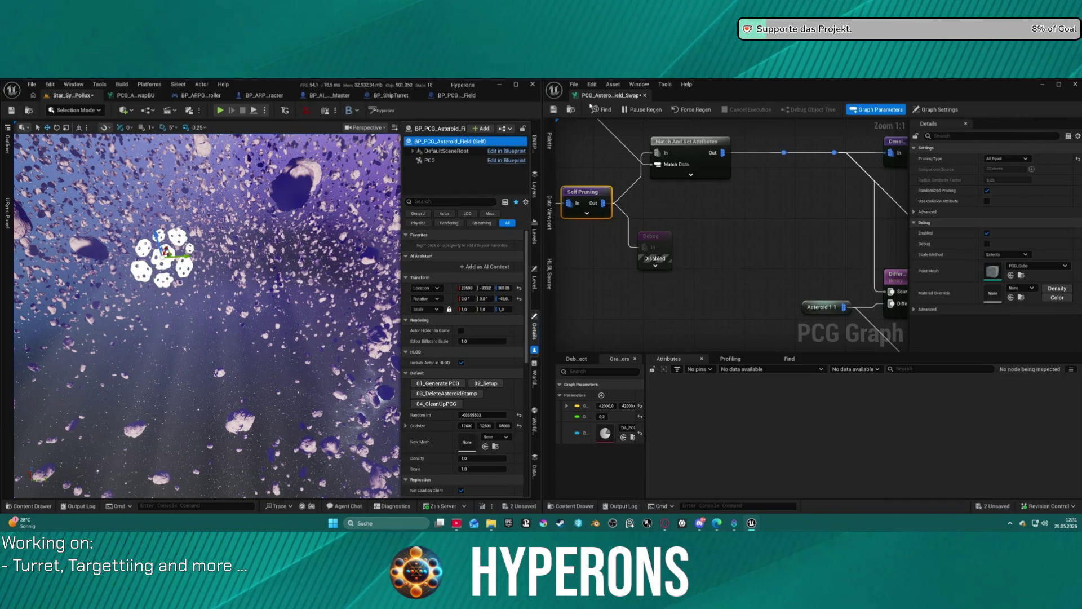
{"action": "left_click_drag", "start_coordinate": [602, 94], "coordinate": [530, 93]}
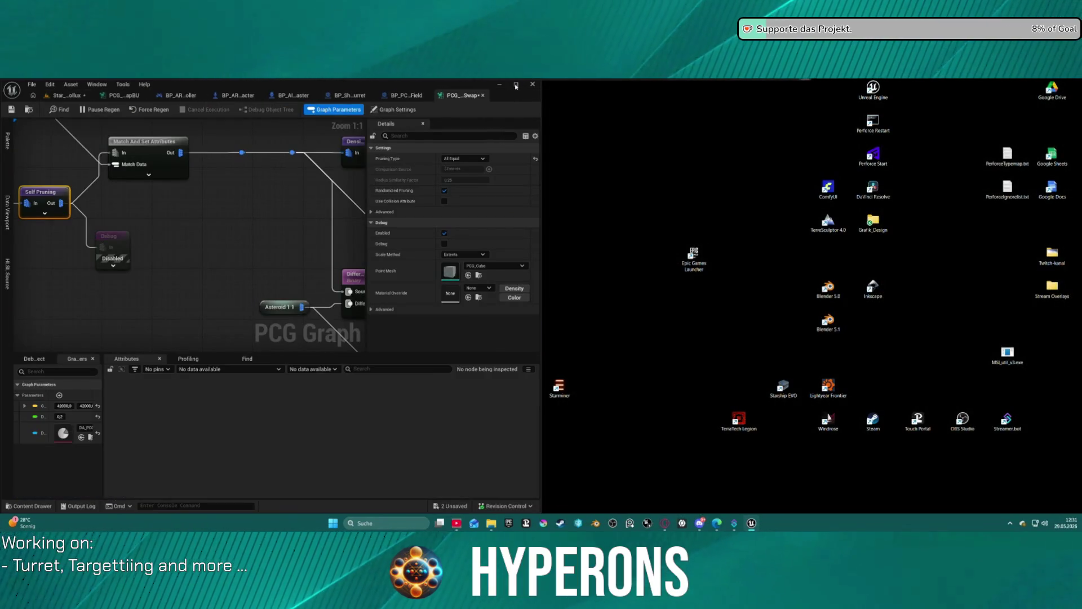
Step: Maximize the editor and frame the asteroid field in the Star_System_Pollux level
{"action": "left_click", "coordinate": [516, 85]}
{"action": "left_click", "coordinate": [76, 97]}
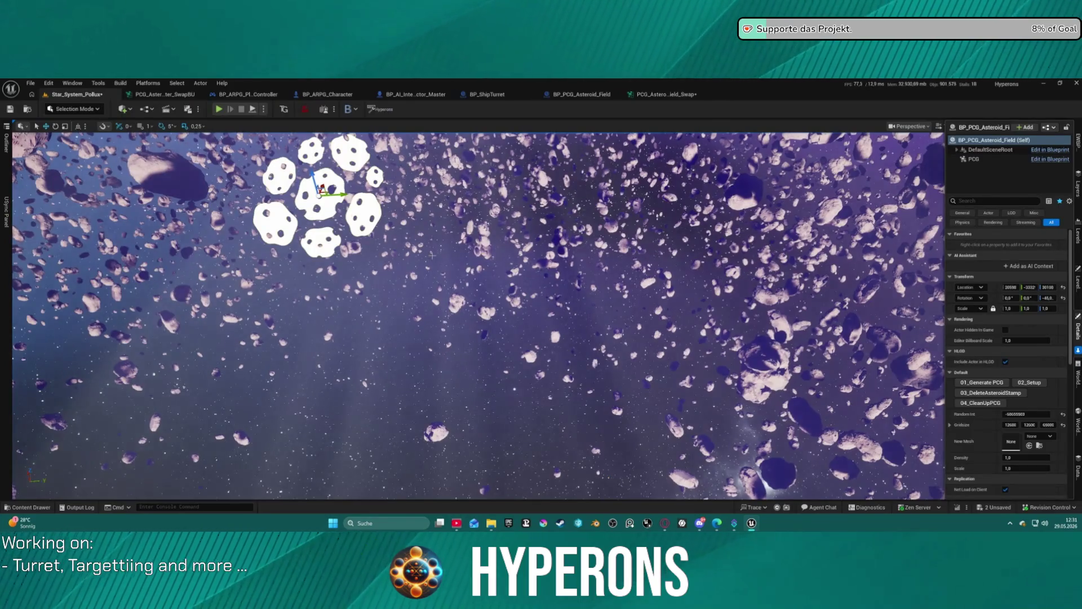
{"action": "key", "text": "f"}
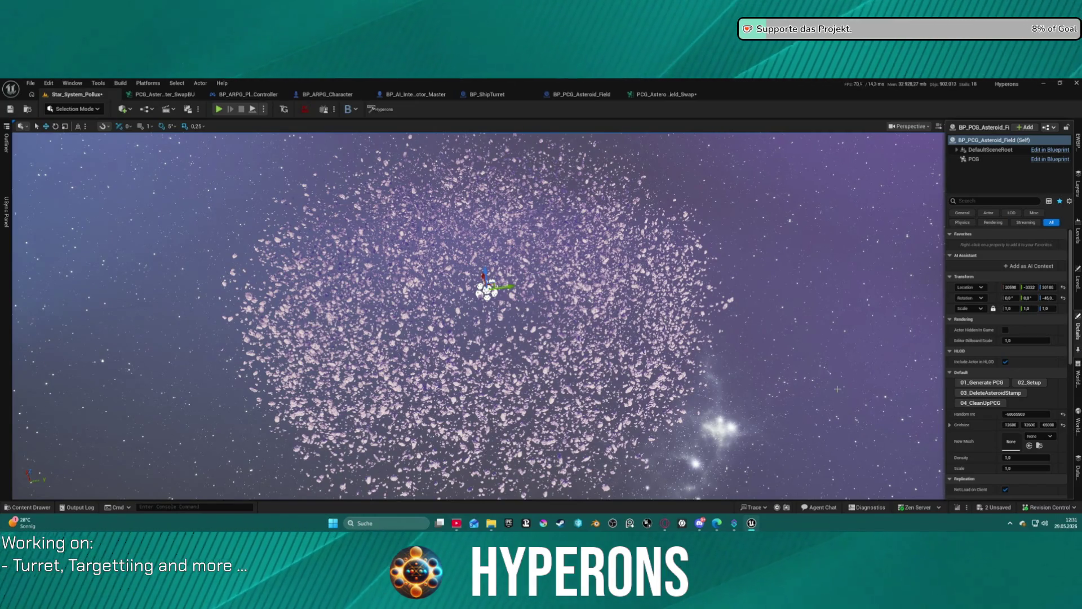
{"action": "left_click", "coordinate": [829, 372]}
{"action": "key", "text": "F11"}
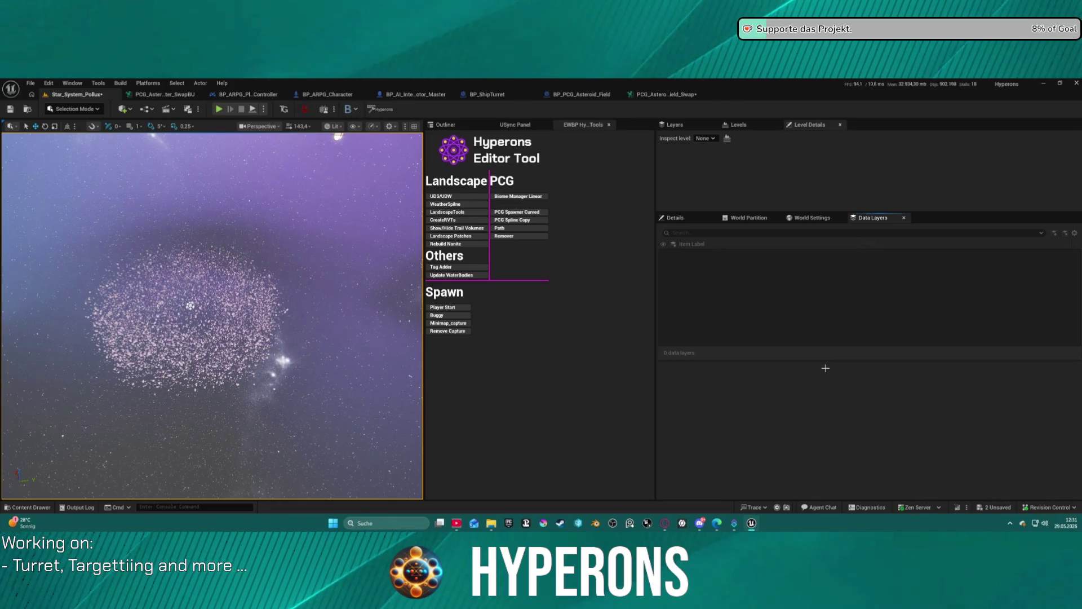
Step: Select BP_PCG_Asteroid_Field, run 04_CleanUpPCG and 03_DeleteAsteroidStamp, then edit it in Blueprint
{"action": "left_click", "coordinate": [447, 124]}
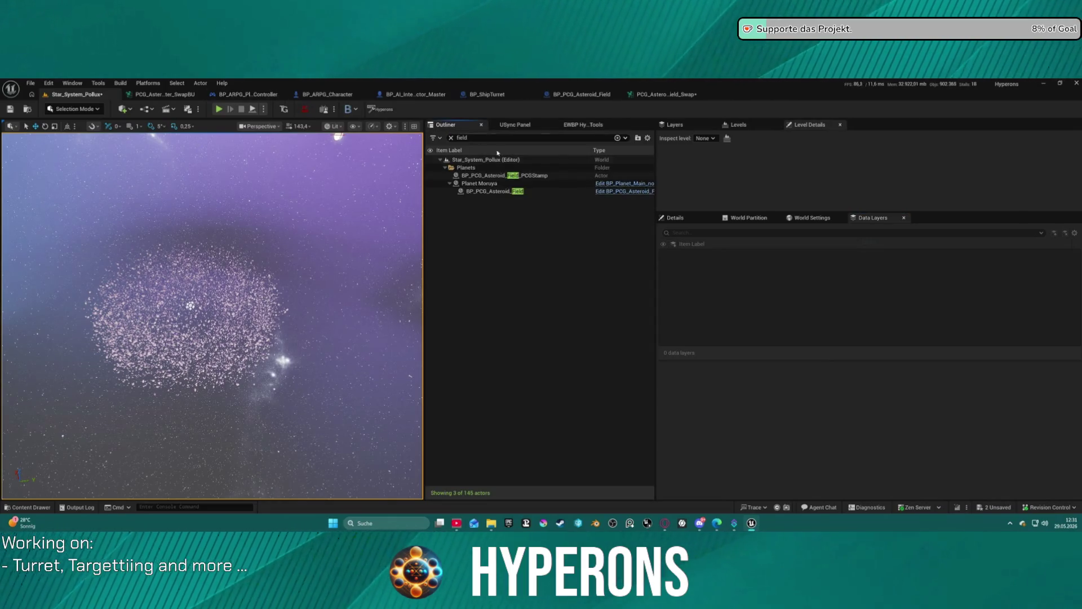
{"action": "double_click", "coordinate": [478, 192]}
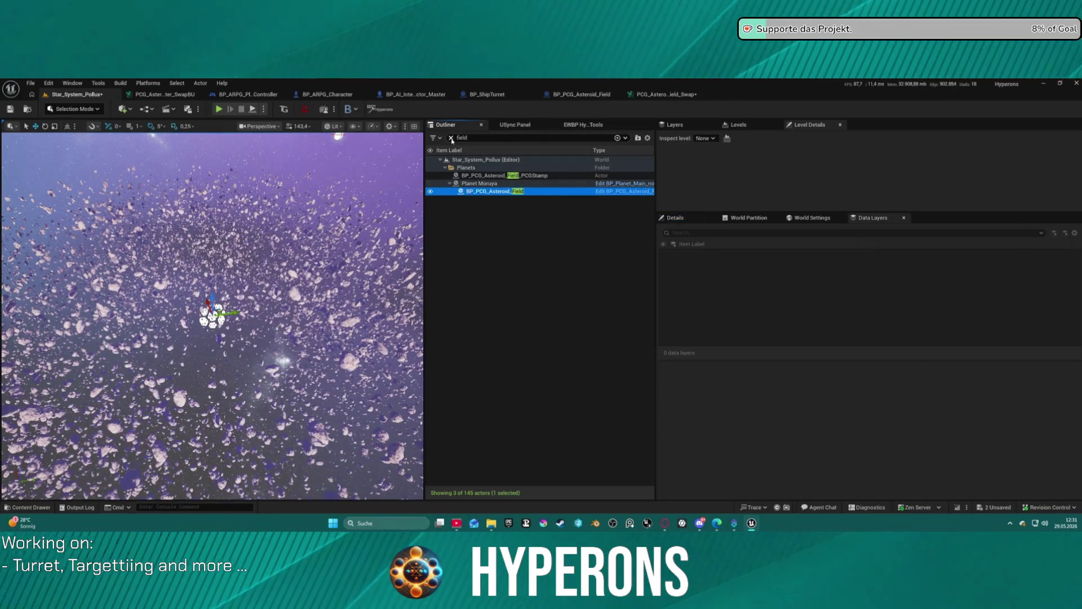
{"action": "left_click", "coordinate": [451, 138]}
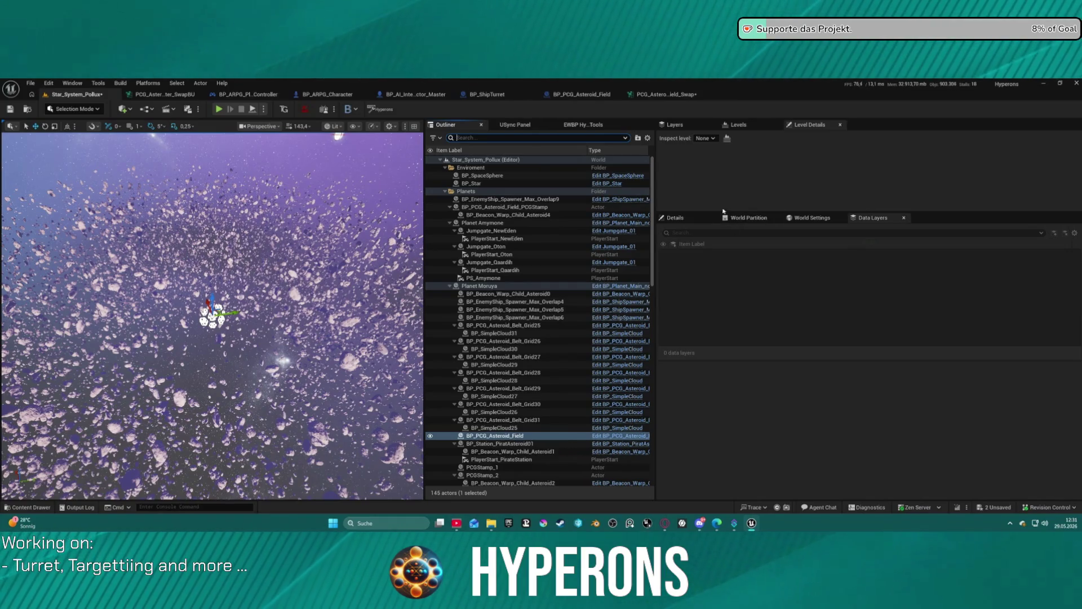
{"action": "left_click", "coordinate": [688, 219]}
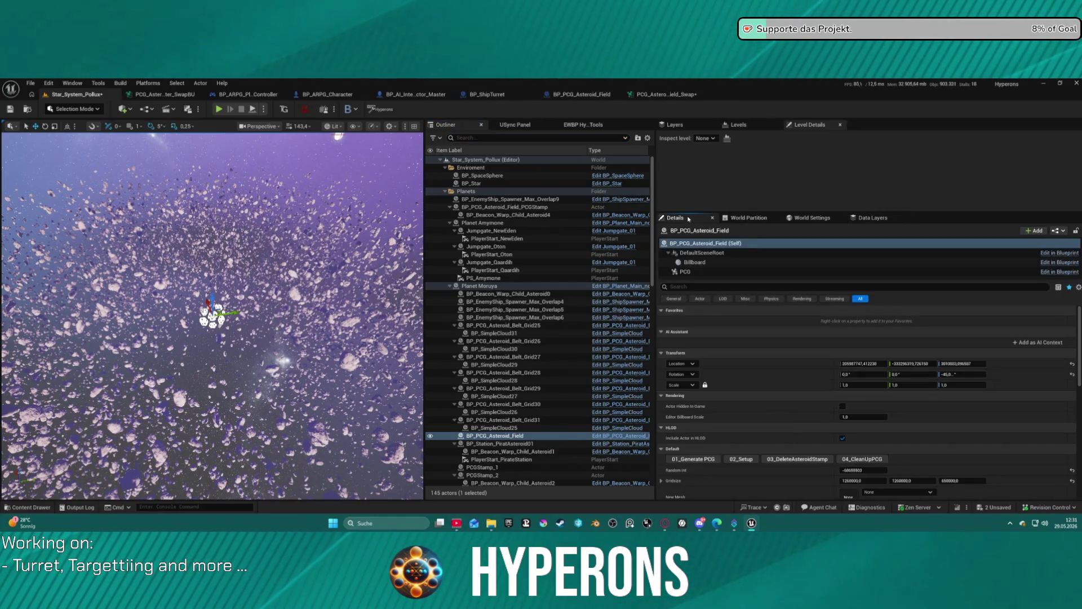
{"action": "left_click", "coordinate": [871, 461]}
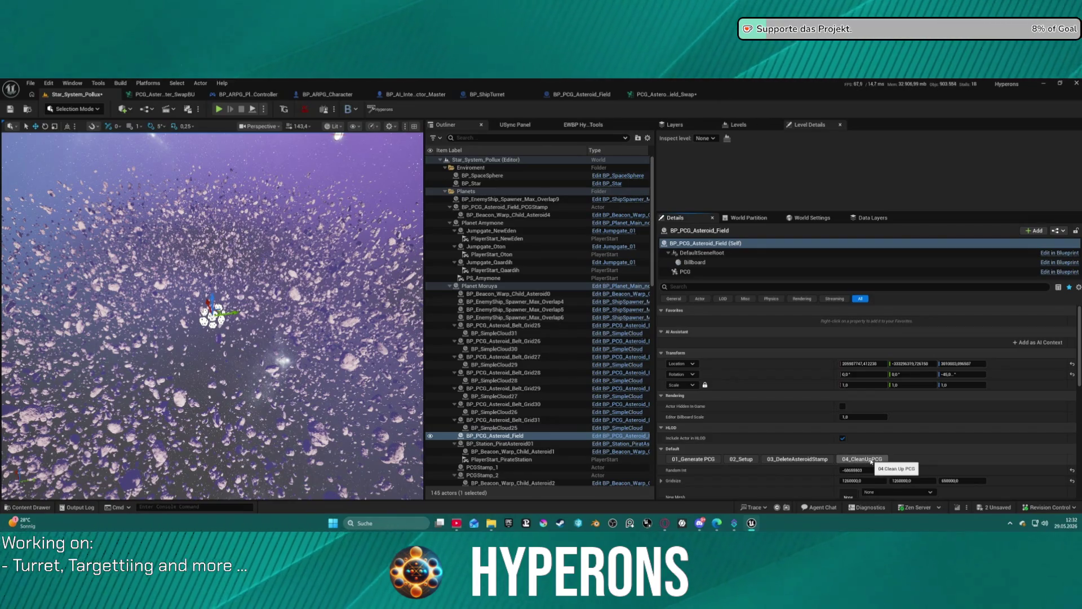
{"action": "left_click", "coordinate": [811, 458]}
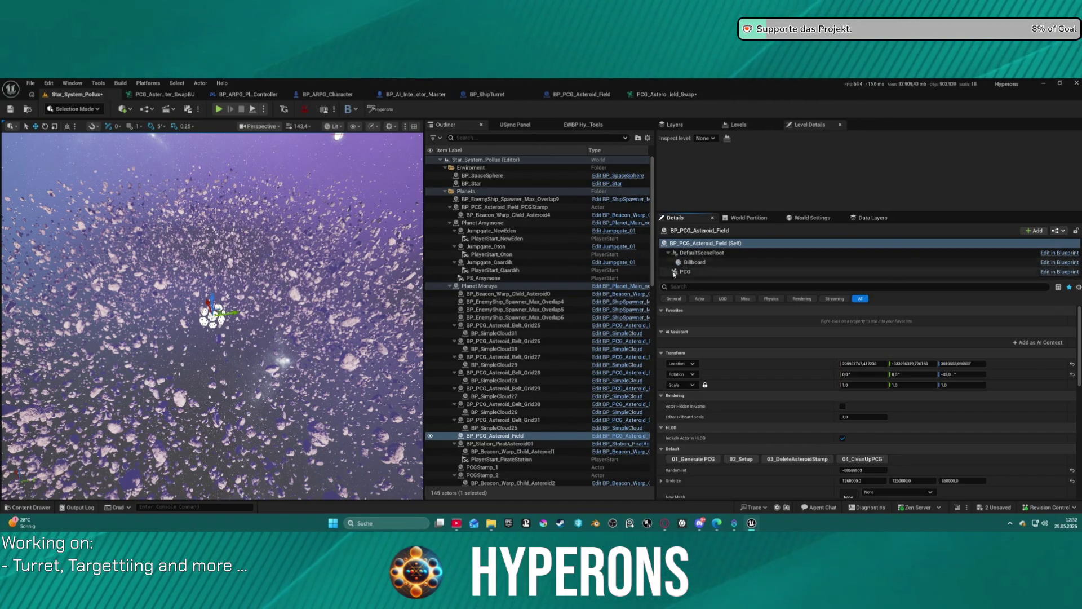
{"action": "left_click", "coordinate": [1054, 253]}
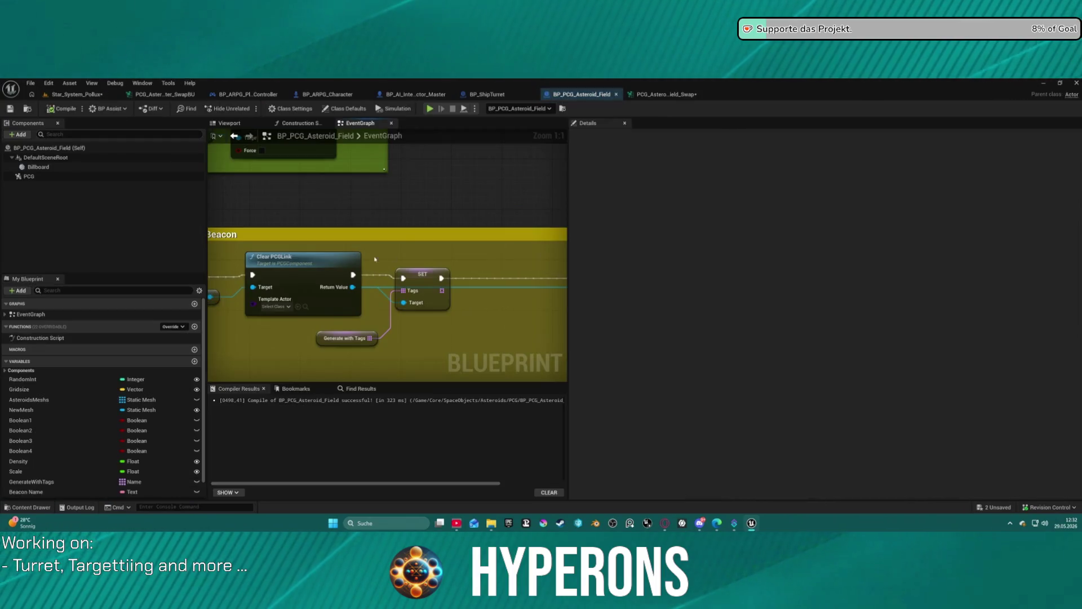
Step: Survey the Blueprint's event graph, then compile and save it
{"action": "left_click_drag", "start_coordinate": [390, 243], "coordinate": [278, 256]}
{"action": "scroll", "coordinate": [277, 256], "scroll_direction": "down", "scroll_amount": 2}
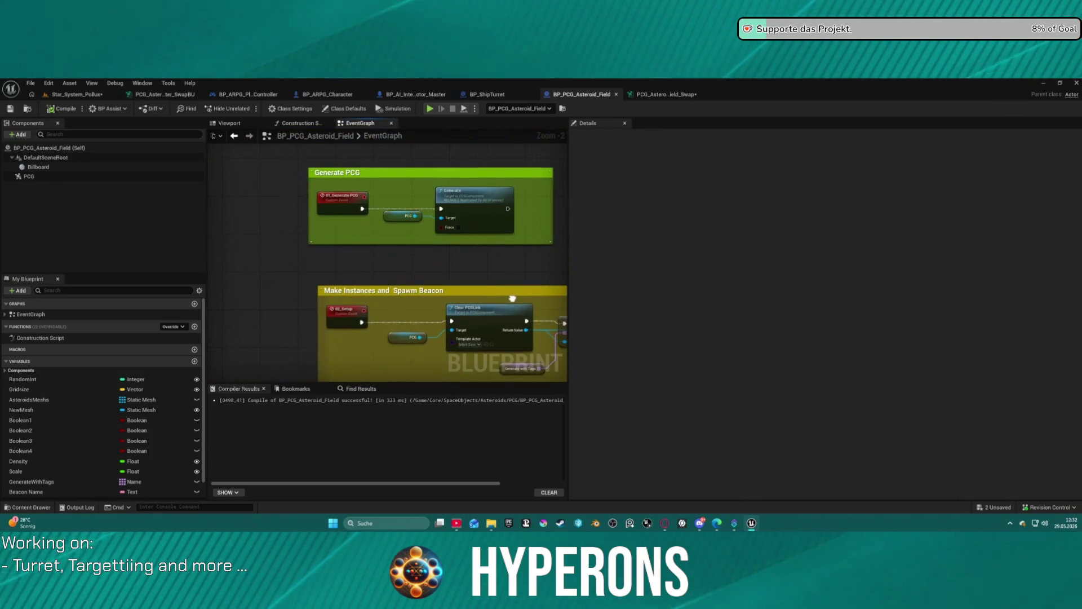
{"action": "left_click", "coordinate": [10, 110]}
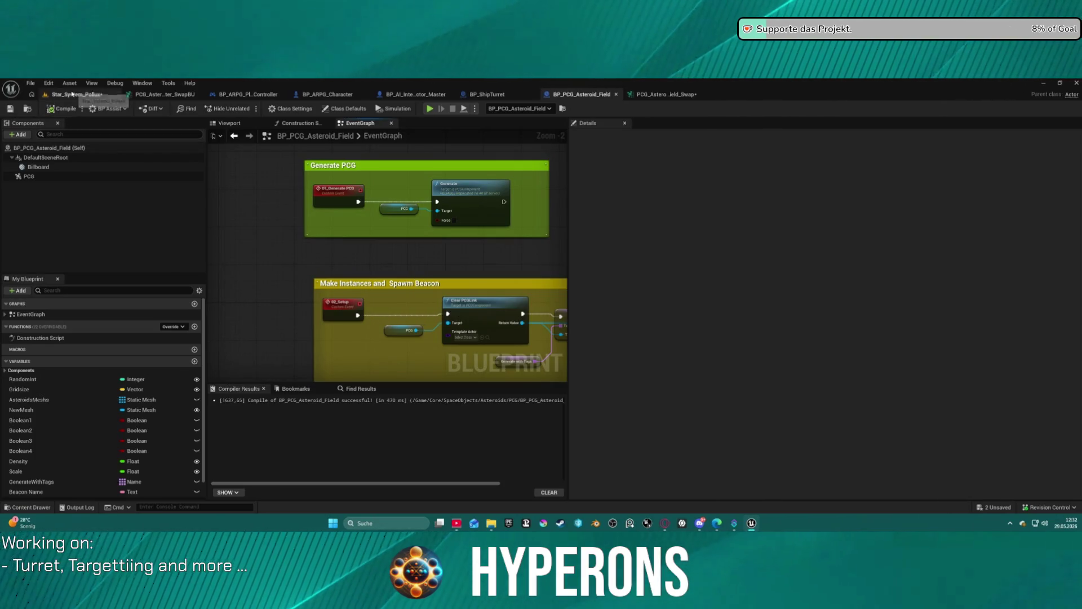
Step: Back in Star_System_Pollux, inspect the asteroid components of PCGStamp_2 and PCGStamp_3
{"action": "left_click", "coordinate": [73, 95]}
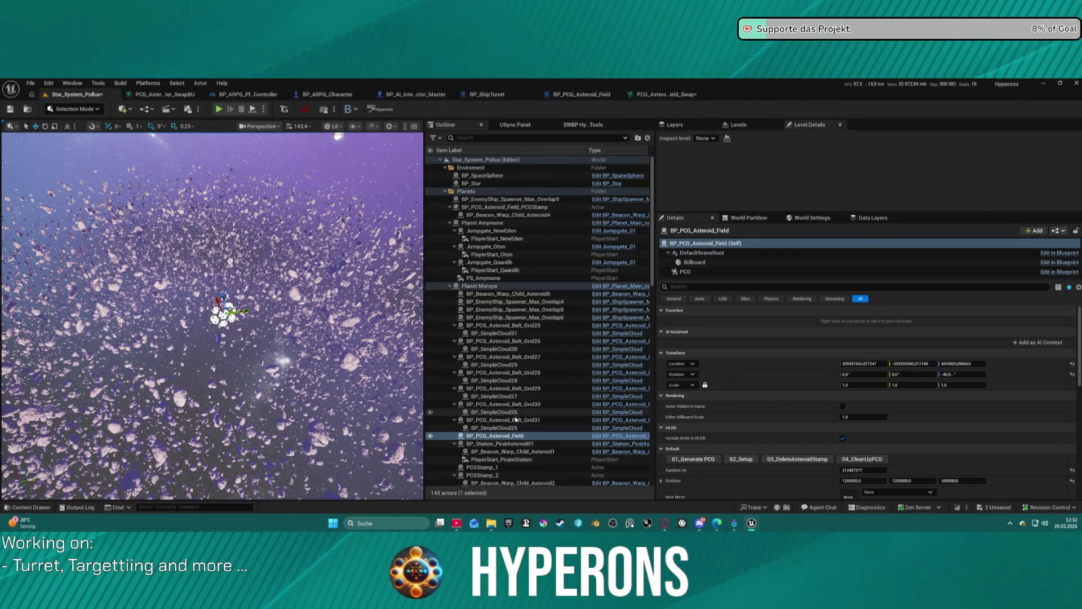
{"action": "scroll", "coordinate": [516, 443], "scroll_direction": "down", "scroll_amount": 5}
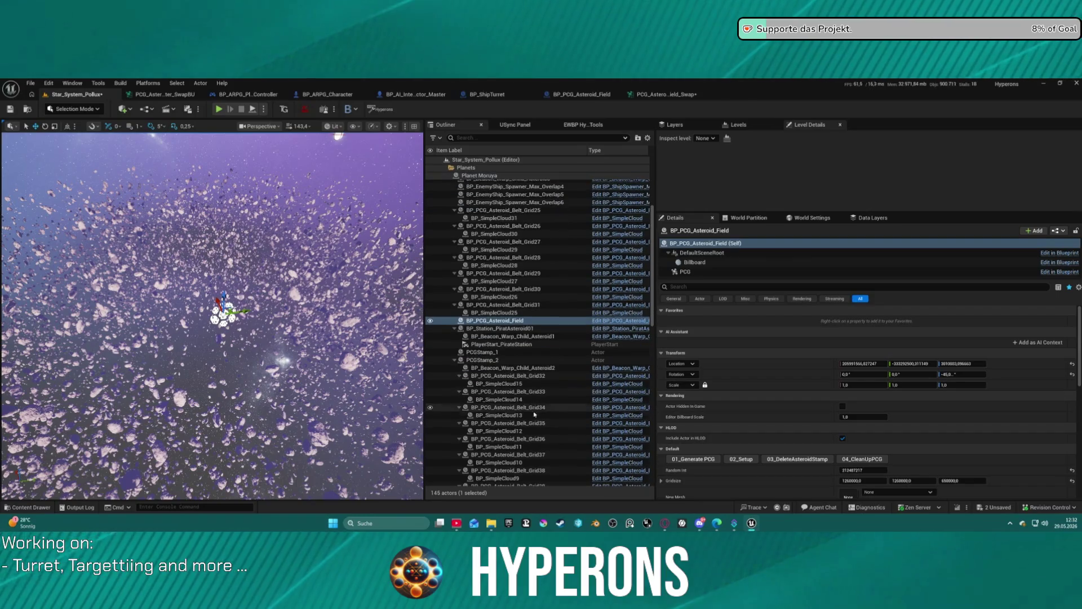
{"action": "left_click", "coordinate": [467, 360]}
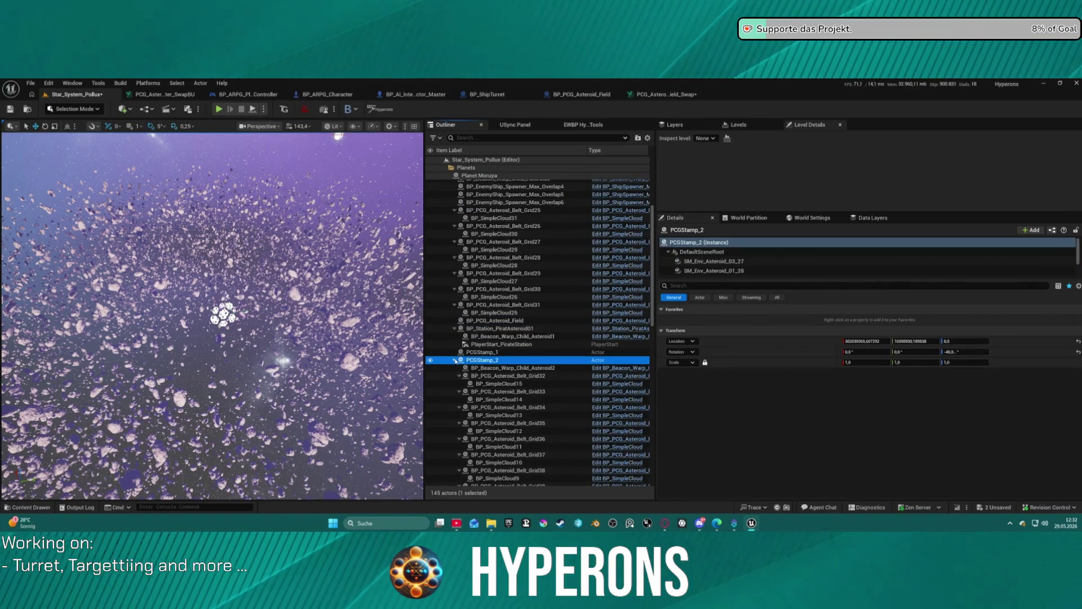
{"action": "left_click", "coordinate": [455, 359]}
{"action": "left_click", "coordinate": [454, 368]}
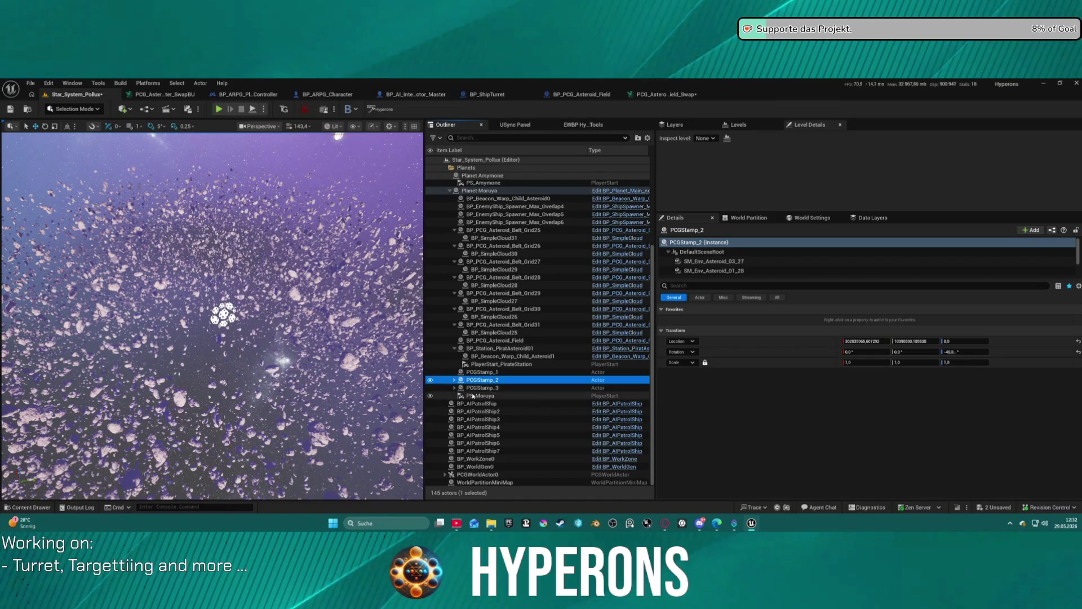
Step: Select PCGStamp_3 and inspect one of its asteroid meshes
{"action": "left_click", "coordinate": [487, 388]}
{"action": "scroll", "coordinate": [772, 265], "scroll_direction": "down", "scroll_amount": 1}
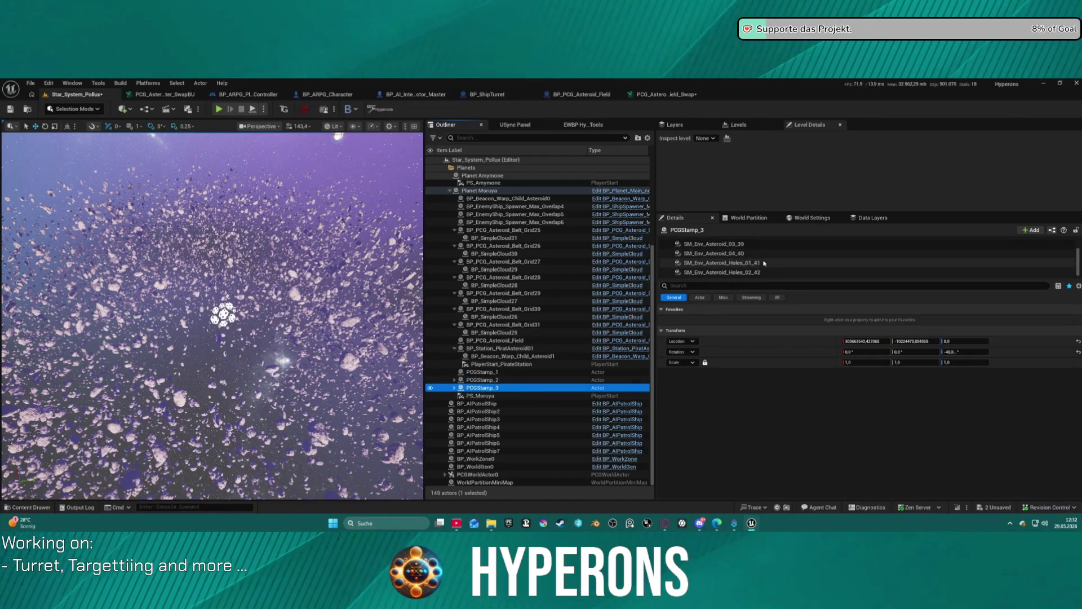
{"action": "left_click", "coordinate": [744, 257]}
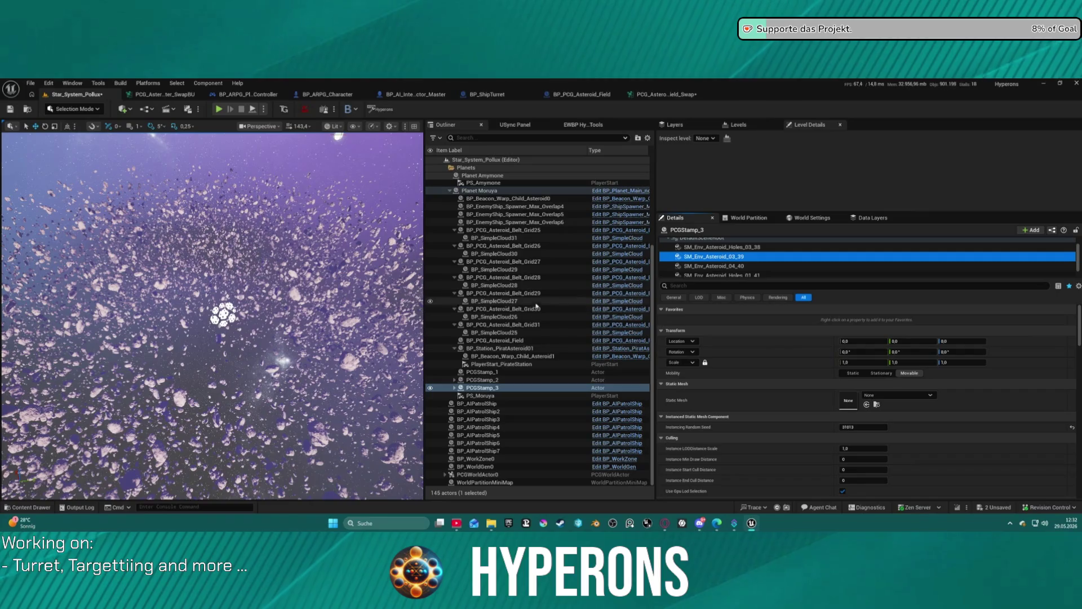
Step: Focus the view on BP_Beacon_Warp_Child_Asteroid1, then on the pirate asteroid station
{"action": "left_click", "coordinate": [521, 356]}
{"action": "left_click", "coordinate": [518, 341]}
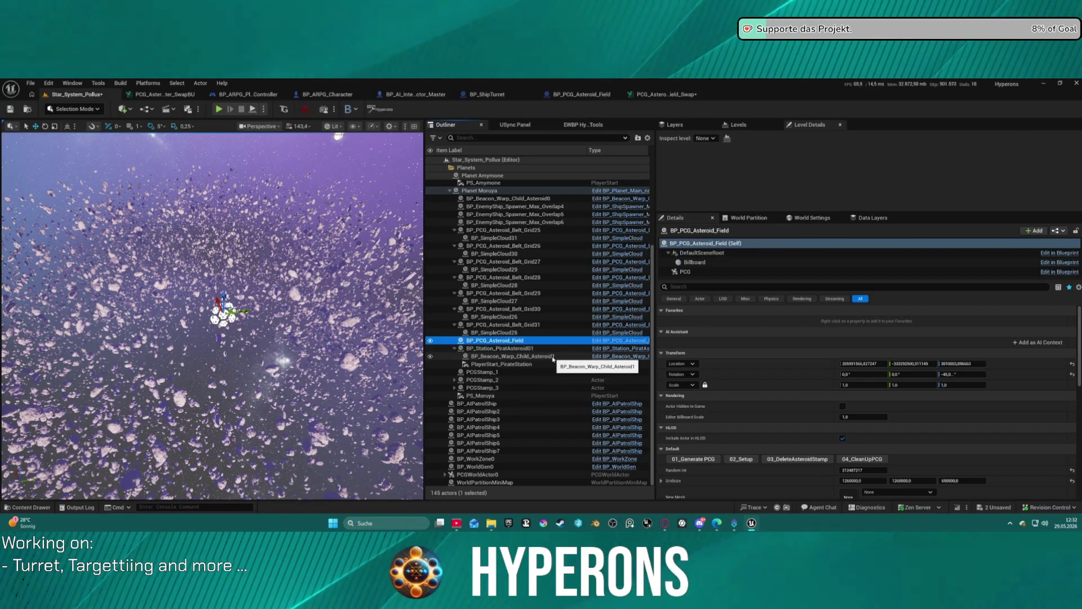
{"action": "left_click", "coordinate": [545, 356]}
{"action": "double_click", "coordinate": [530, 356]}
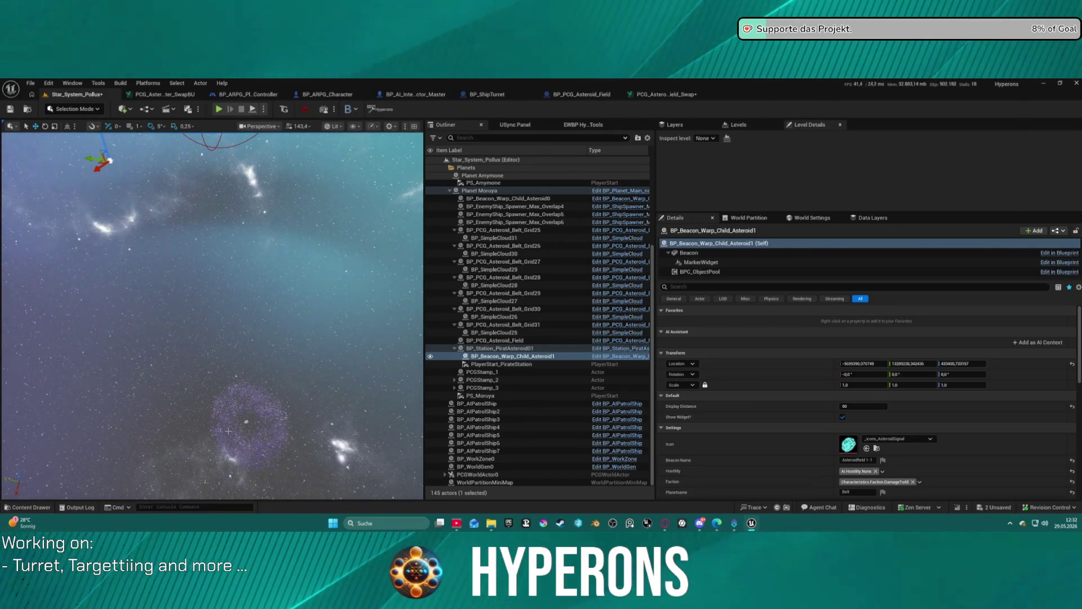
{"action": "double_click", "coordinate": [451, 347]}
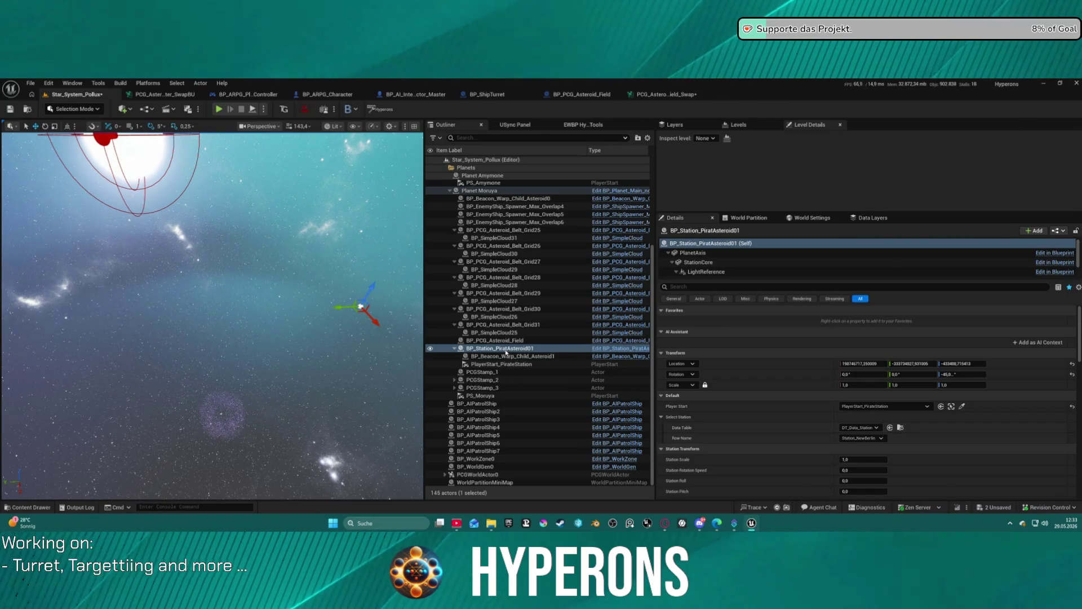
Step: Move BP_PCG_Asteroid_Field to the pirate asteroid station and reseed it
{"action": "left_click", "coordinate": [497, 350]}
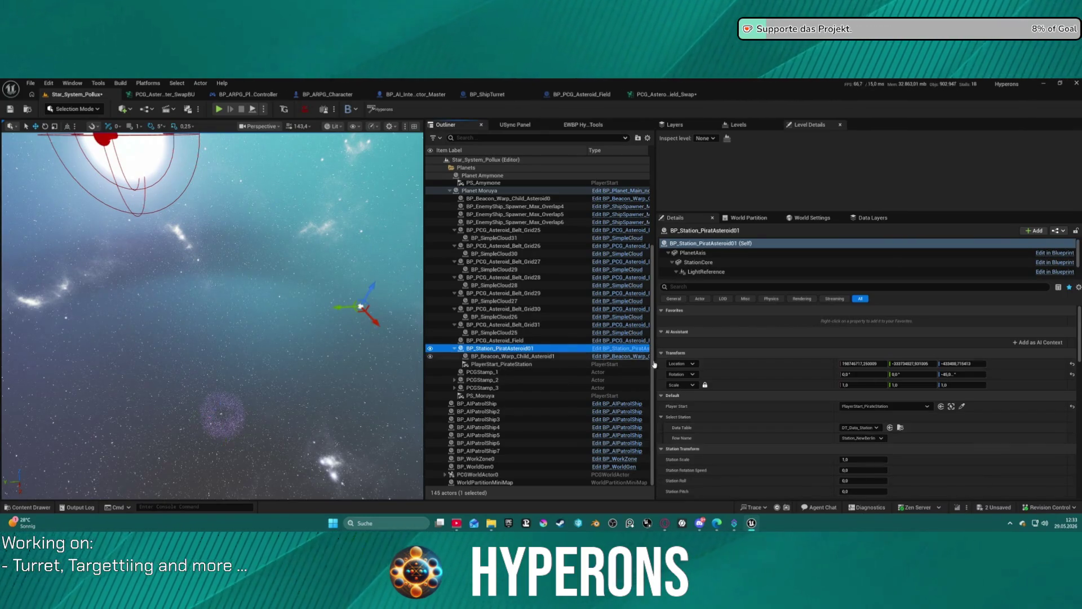
{"action": "left_click", "coordinate": [490, 341]}
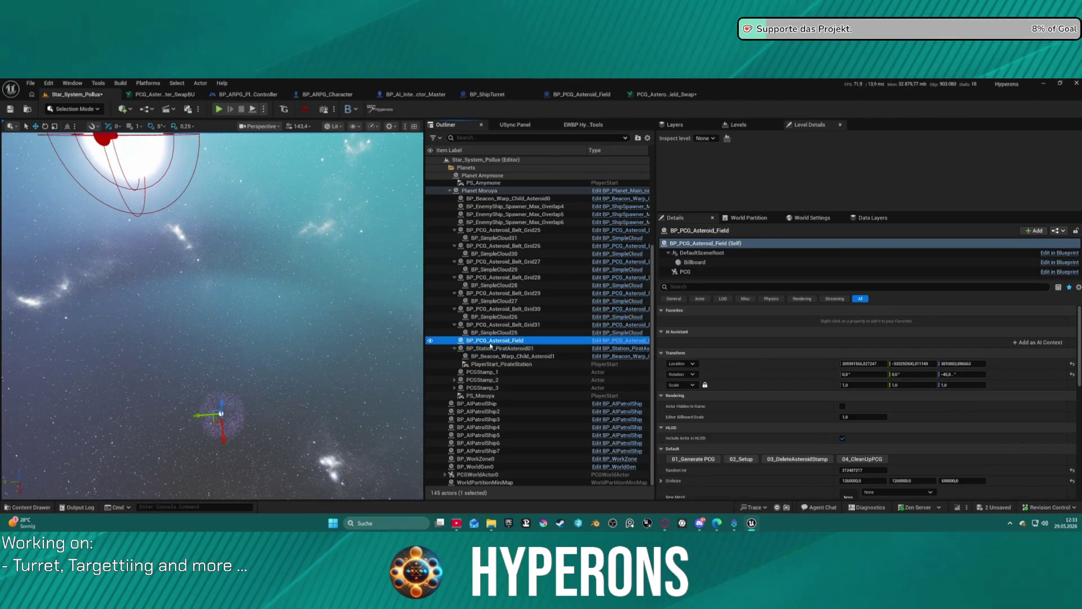
{"action": "left_click", "coordinate": [738, 367]}
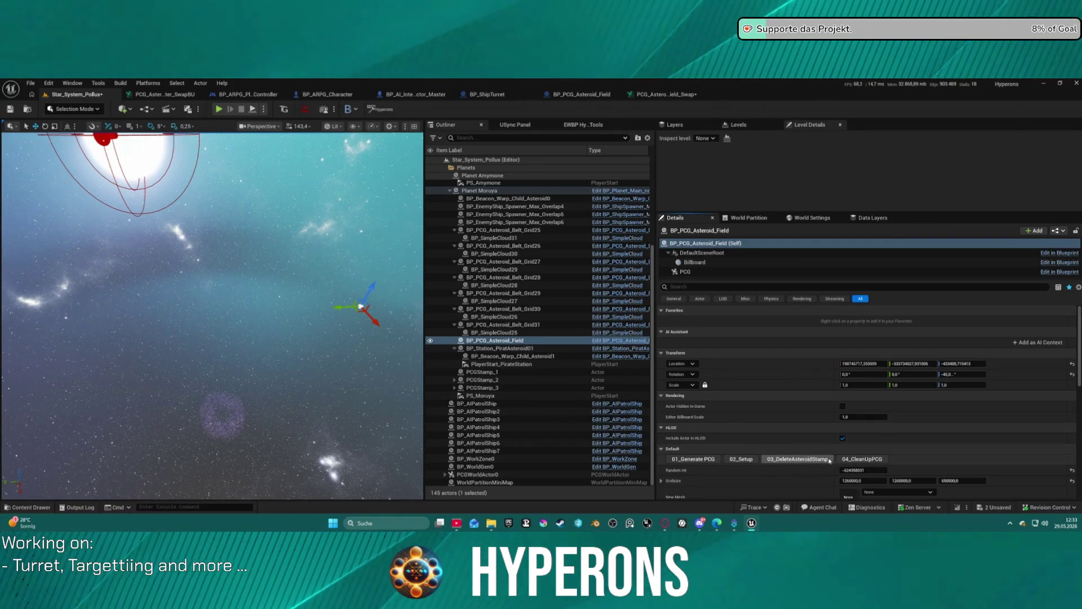
Step: Delete the old asteroid stamp actor and focus the view on the asteroid field
{"action": "left_click", "coordinate": [223, 424]}
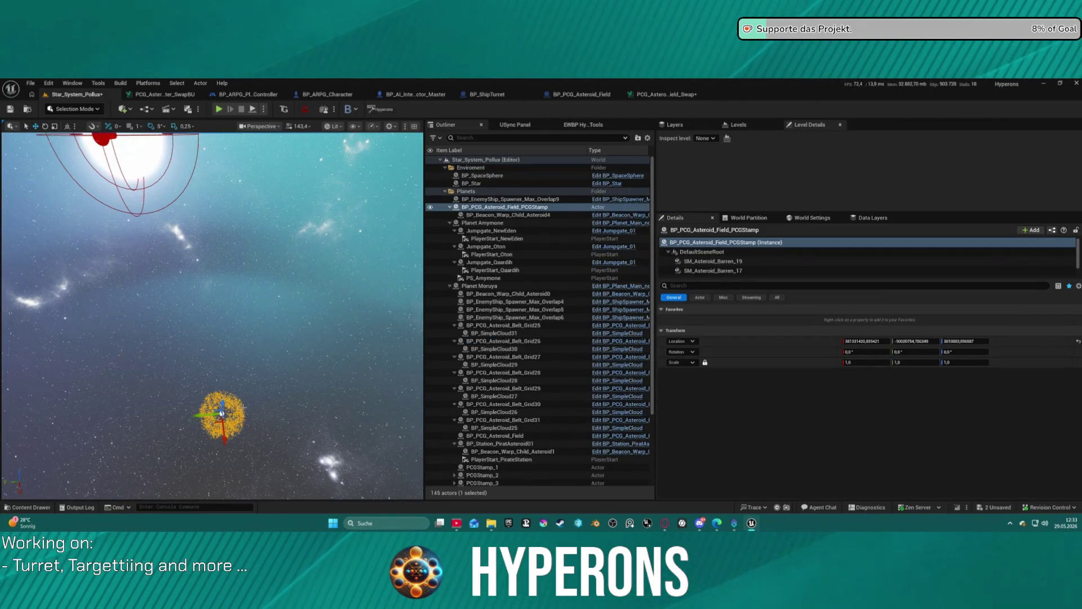
{"action": "key", "text": "Delete"}
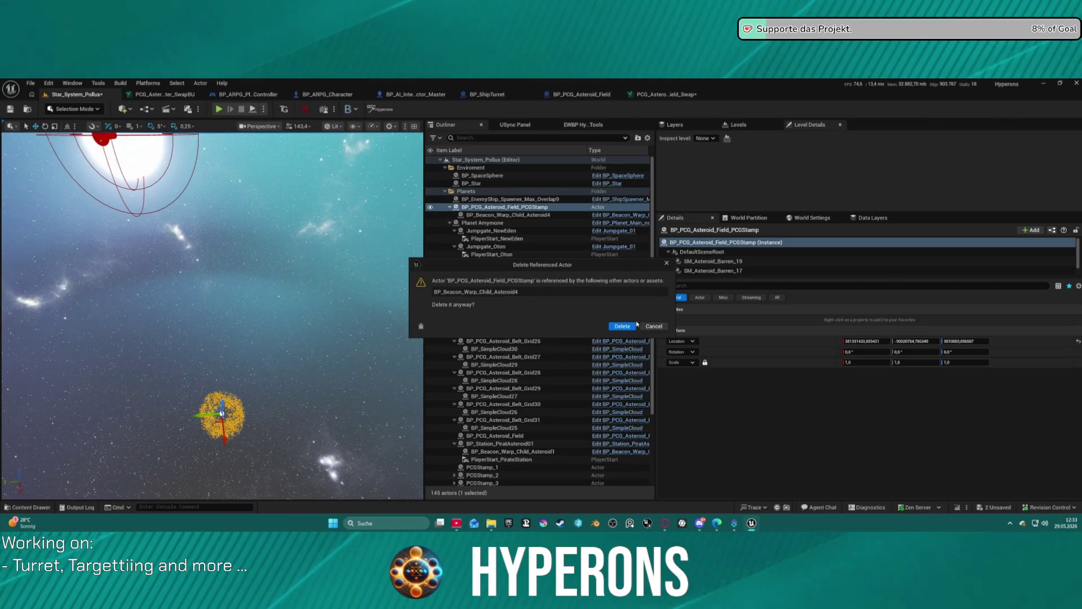
{"action": "left_click", "coordinate": [622, 326]}
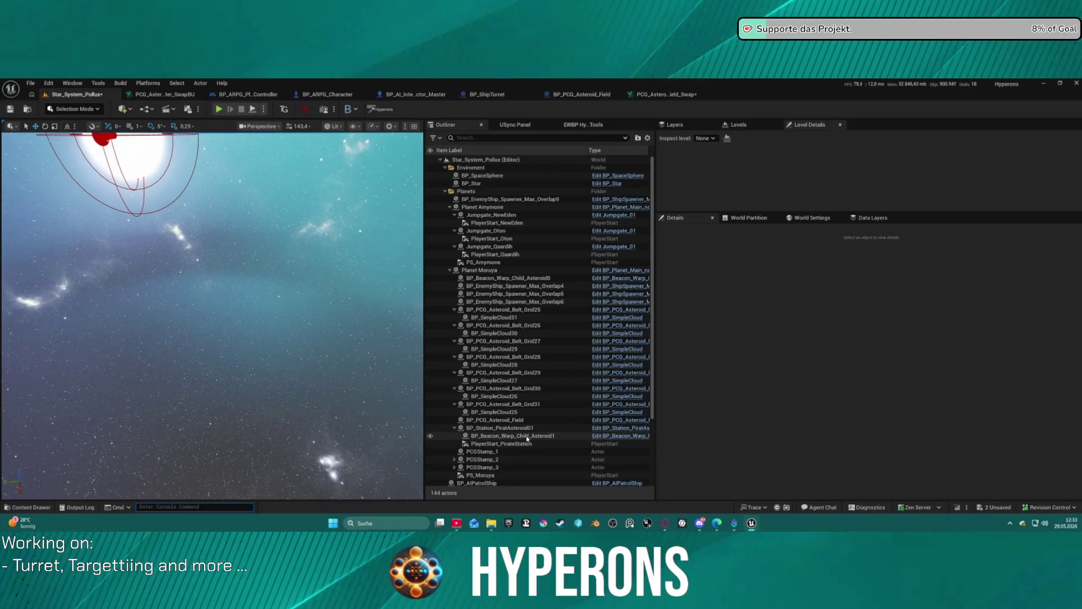
{"action": "double_click", "coordinate": [507, 420]}
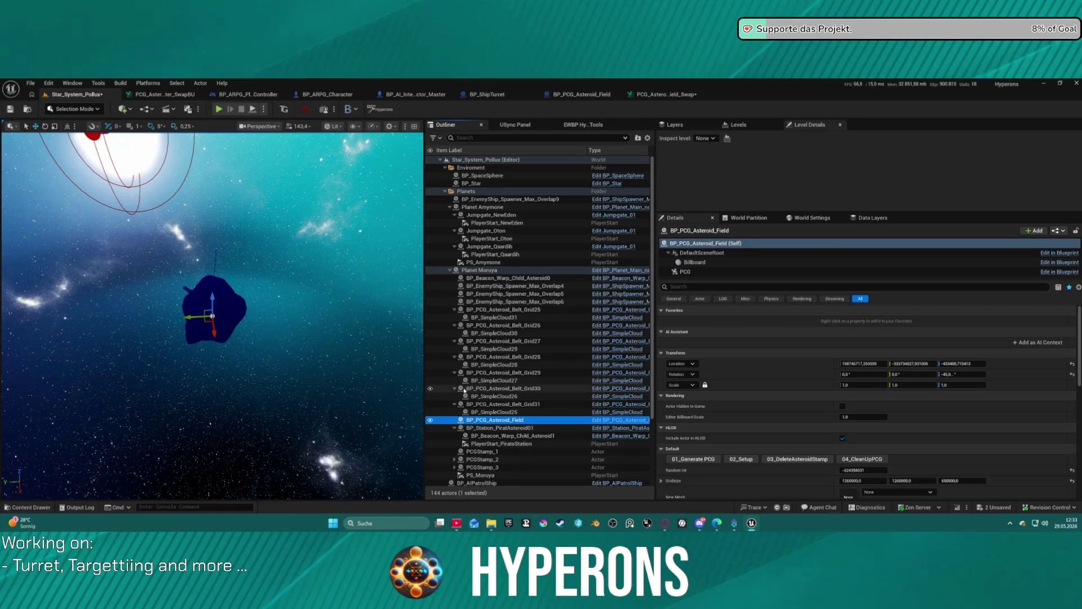
Step: Lower the asteroid field along Z and generate its cloud with 01_Generate PCG
{"action": "left_click_drag", "start_coordinate": [210, 297], "coordinate": [211, 344]}
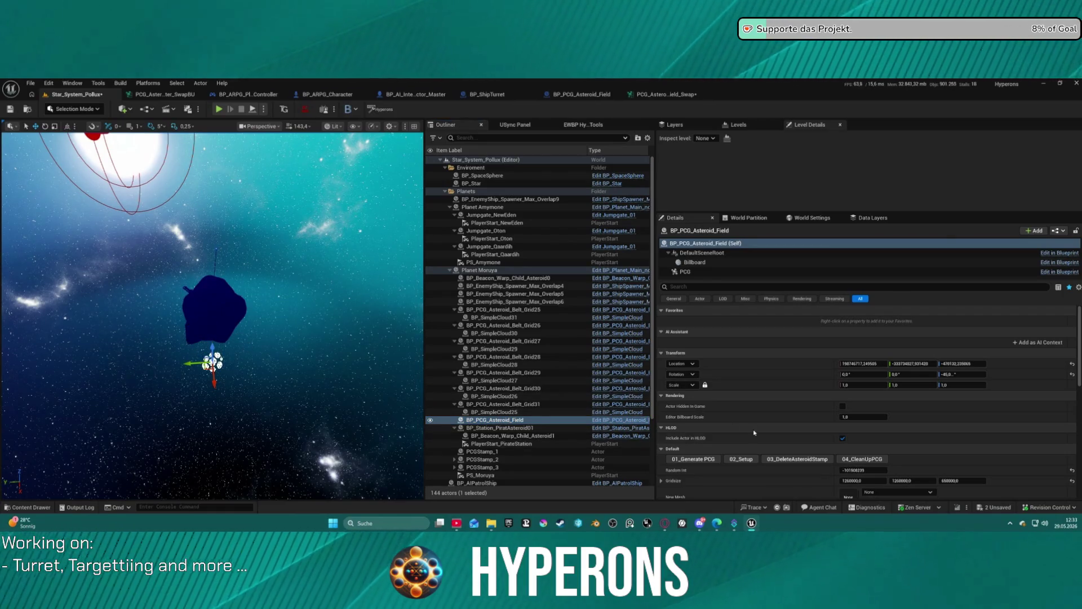
{"action": "left_click", "coordinate": [694, 459]}
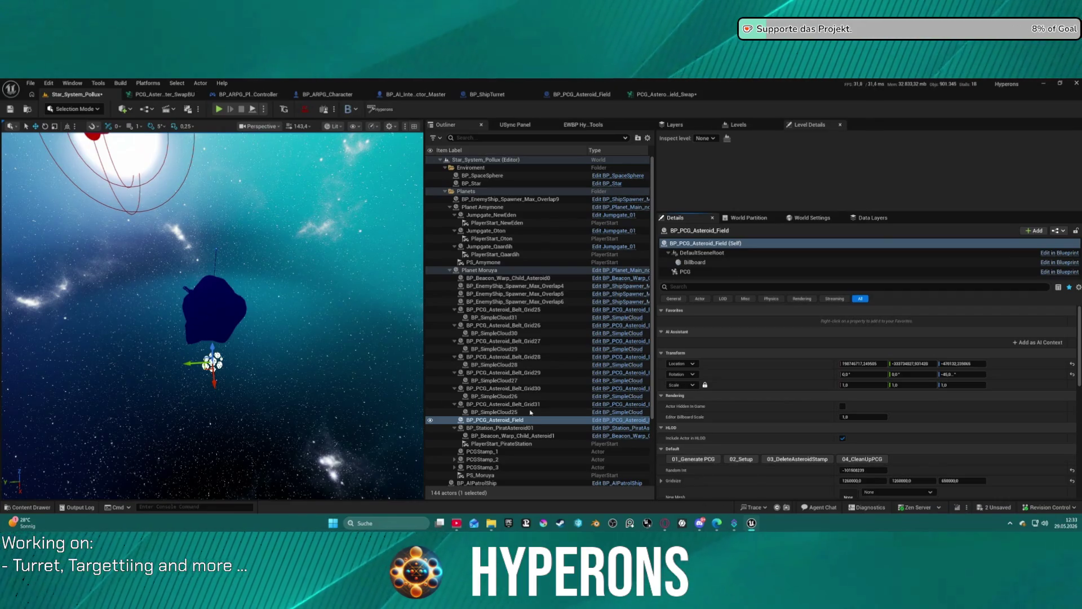
{"action": "scroll", "coordinate": [212, 316], "scroll_direction": "up", "scroll_amount": 10}
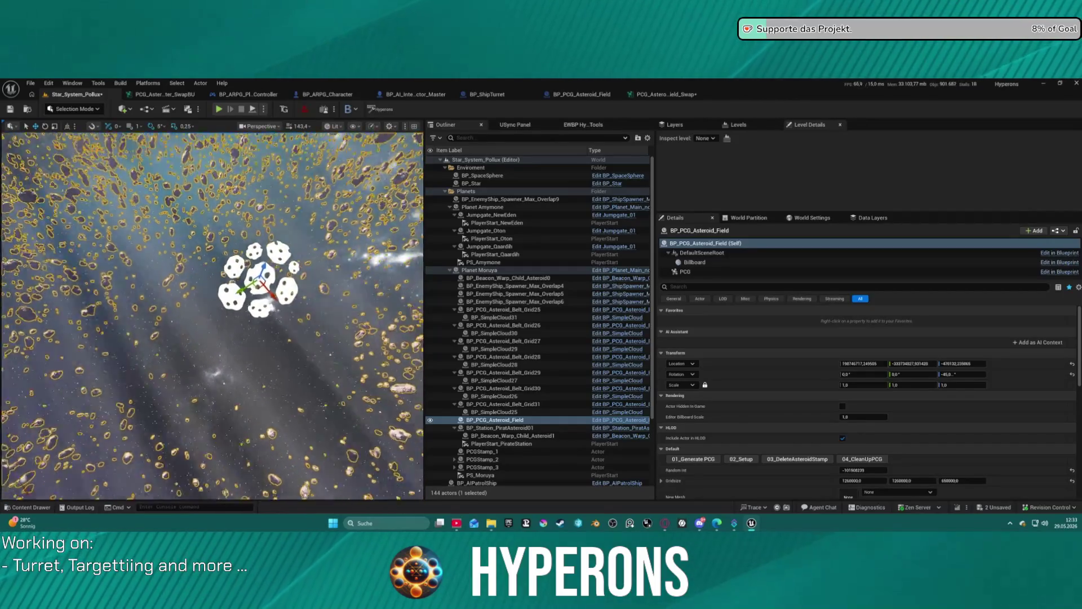
{"action": "scroll", "coordinate": [212, 315], "scroll_direction": "down", "scroll_amount": 10}
{"action": "scroll", "coordinate": [212, 316], "scroll_direction": "up", "scroll_amount": 10}
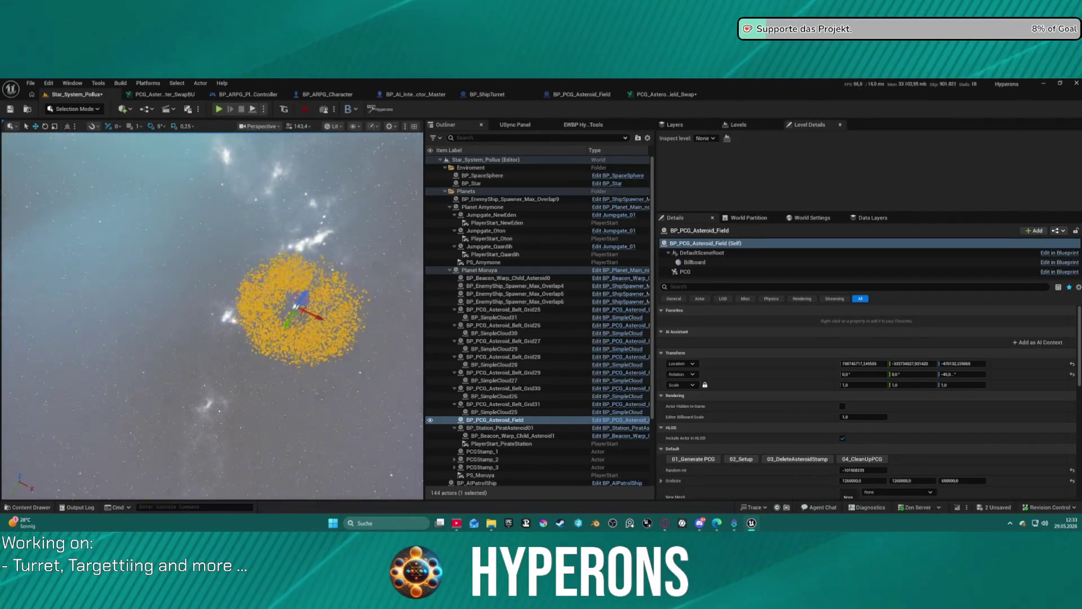
{"action": "scroll", "coordinate": [212, 316], "scroll_direction": "up", "scroll_amount": 10}
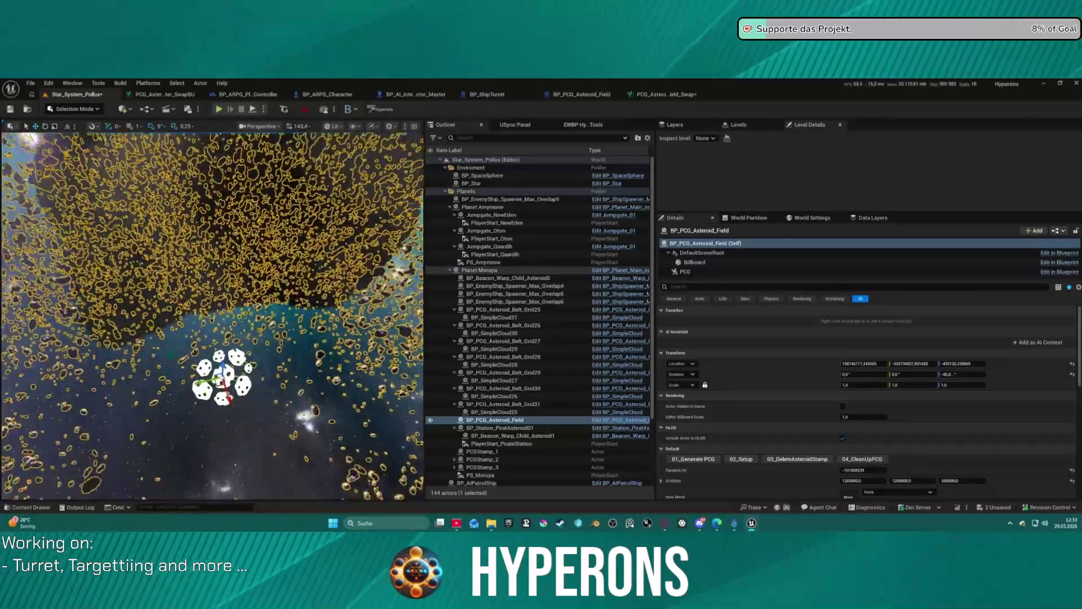
{"action": "scroll", "coordinate": [212, 316], "scroll_direction": "up", "scroll_amount": 10}
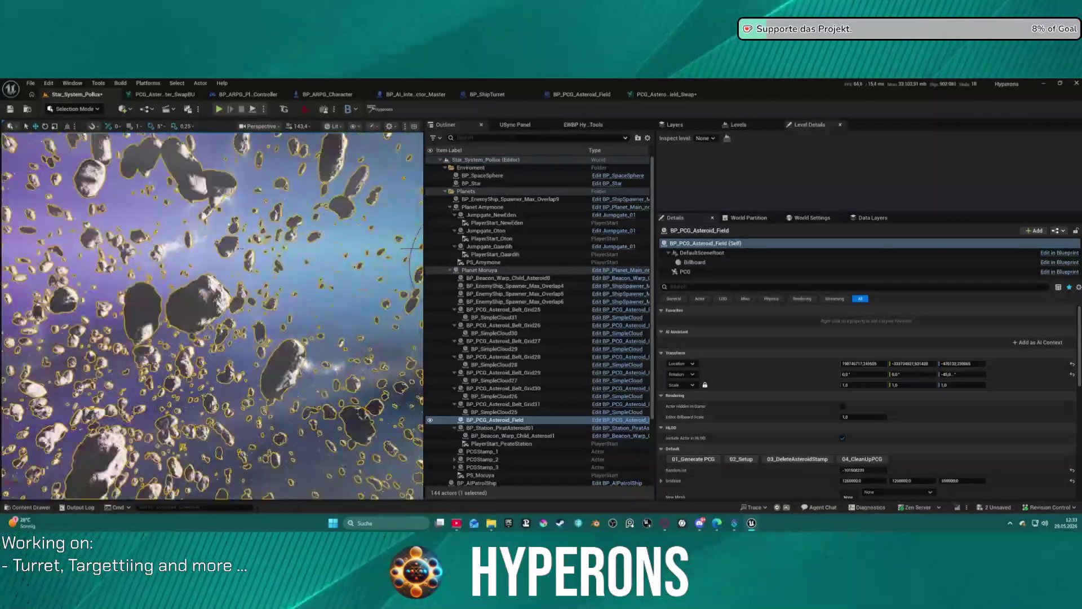
Step: Frame the generated asteroid cloud and switch back to the PCG graph
{"action": "key", "text": "f"}
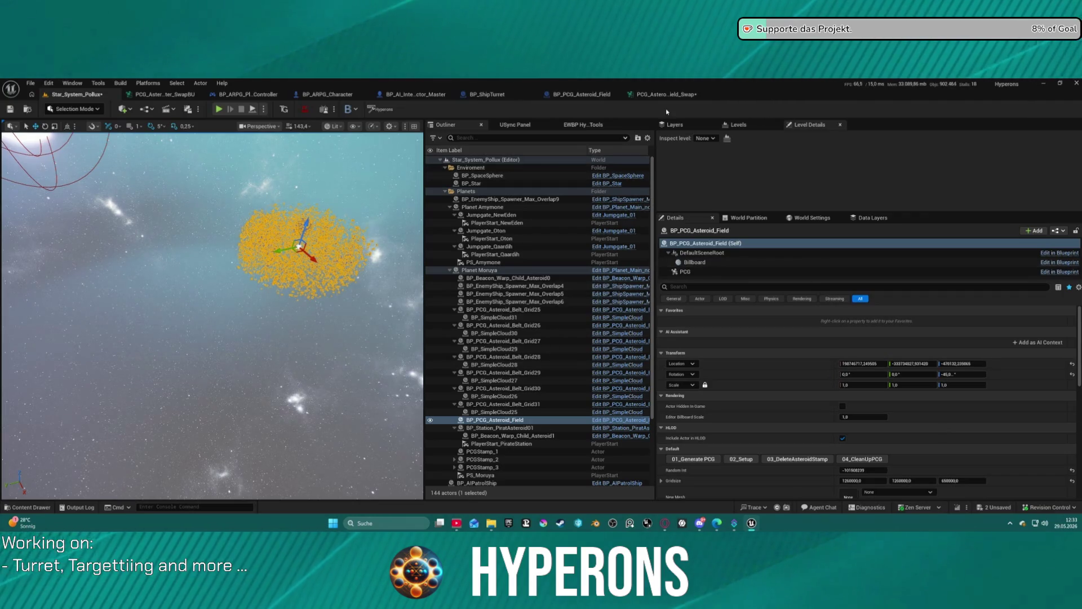
{"action": "left_click", "coordinate": [668, 93]}
{"action": "scroll", "coordinate": [484, 230], "scroll_direction": "down", "scroll_amount": 4}
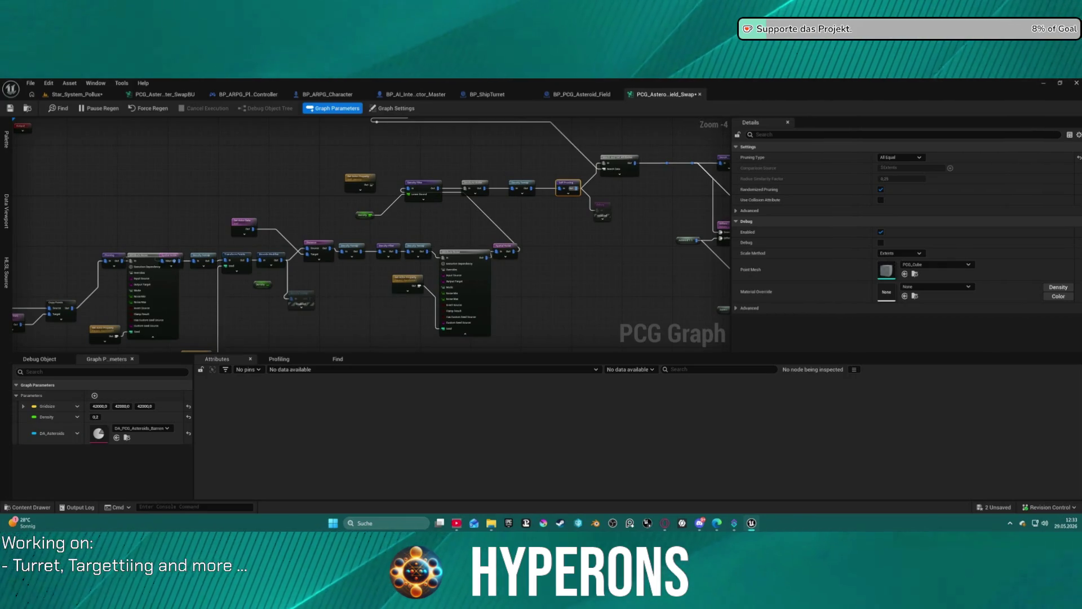
Step: Turn on Is Partitioned for the BP_PCG_Asteroid_Field PCG component
{"action": "left_click_drag", "start_coordinate": [727, 195], "coordinate": [671, 171]}
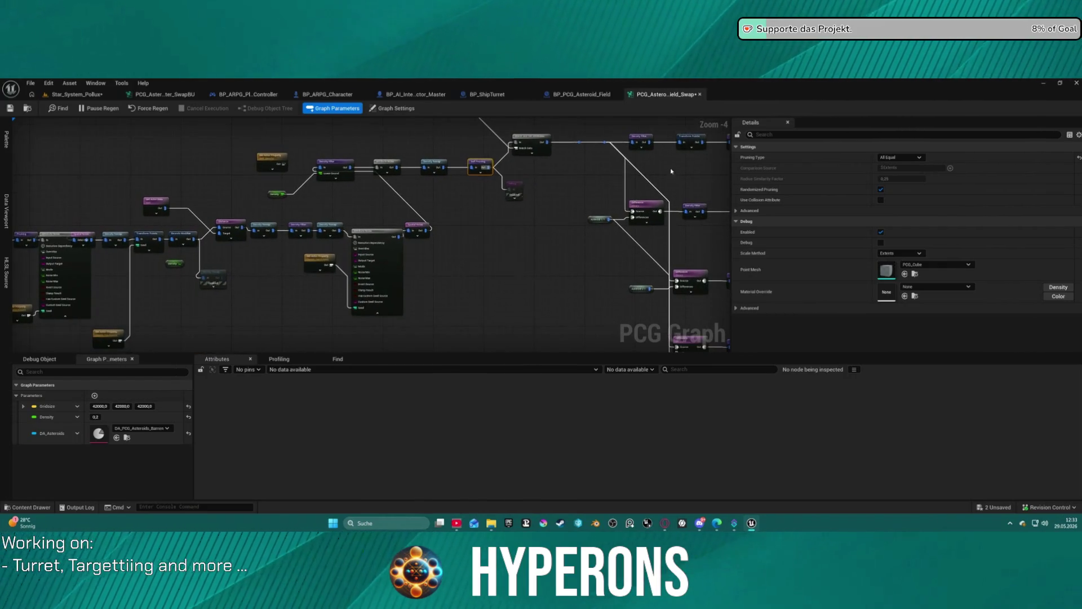
{"action": "left_click", "coordinate": [577, 94]}
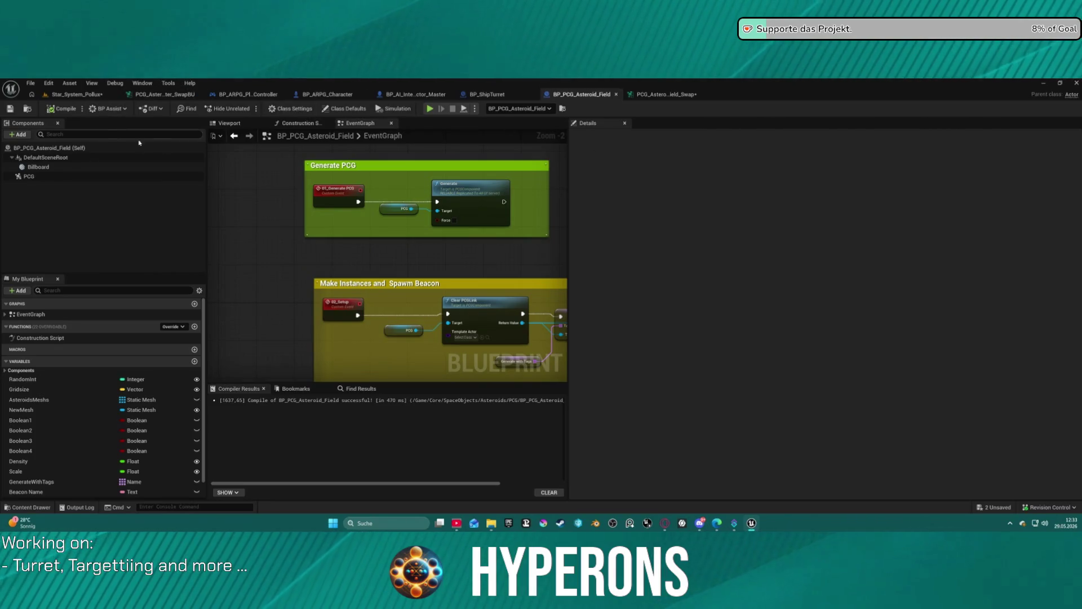
{"action": "left_click", "coordinate": [353, 109]}
{"action": "left_click", "coordinate": [29, 176]}
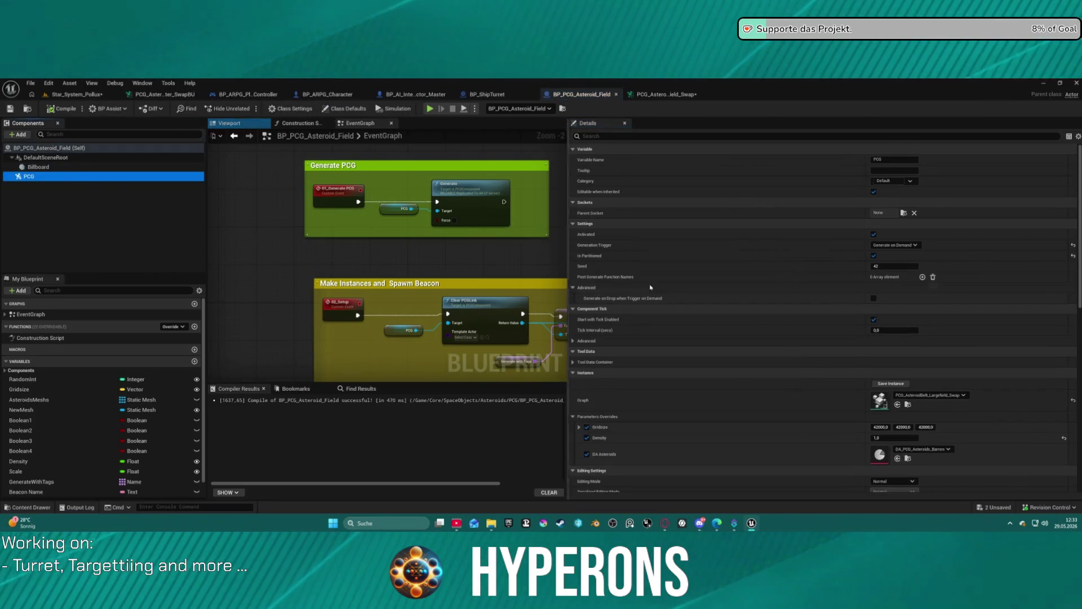
{"action": "left_click", "coordinate": [873, 255]}
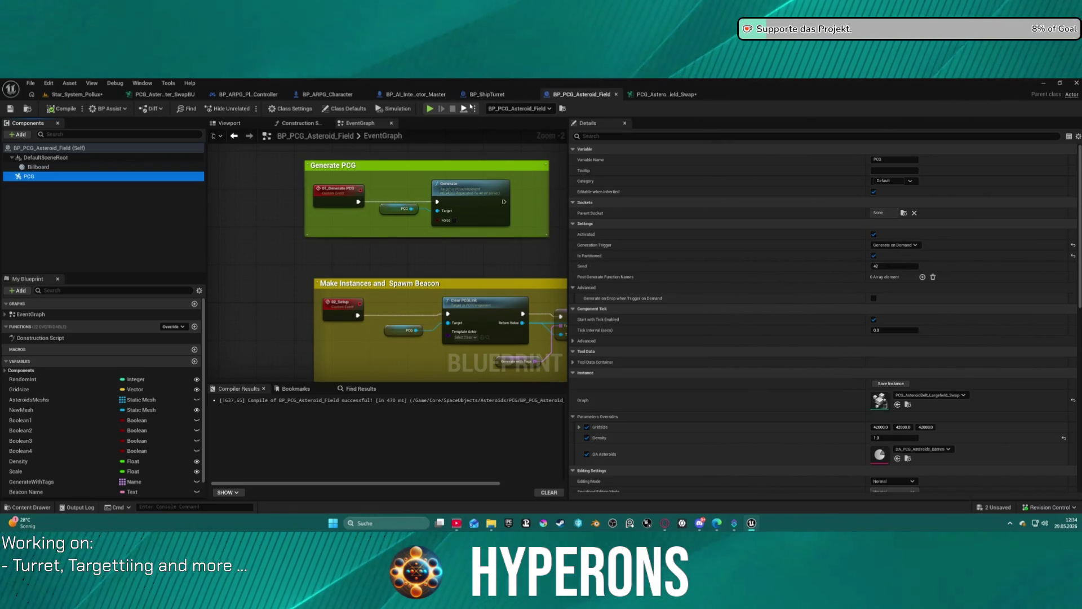
{"action": "left_click", "coordinate": [32, 94]}
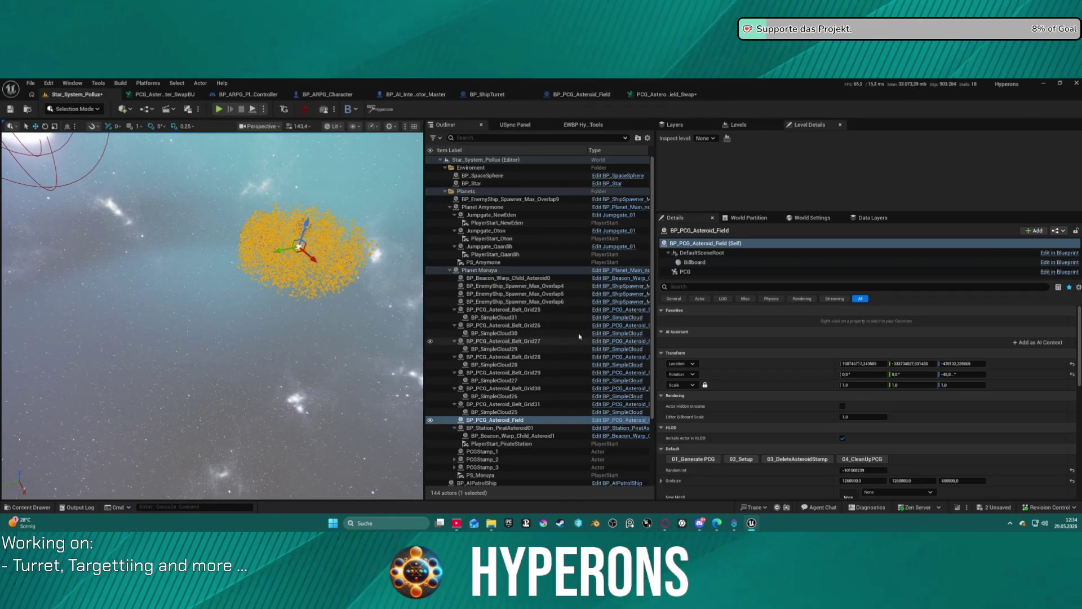
Step: Set the points grid's extents to 200000 on X and Y, then view the result
{"action": "left_click", "coordinate": [662, 95]}
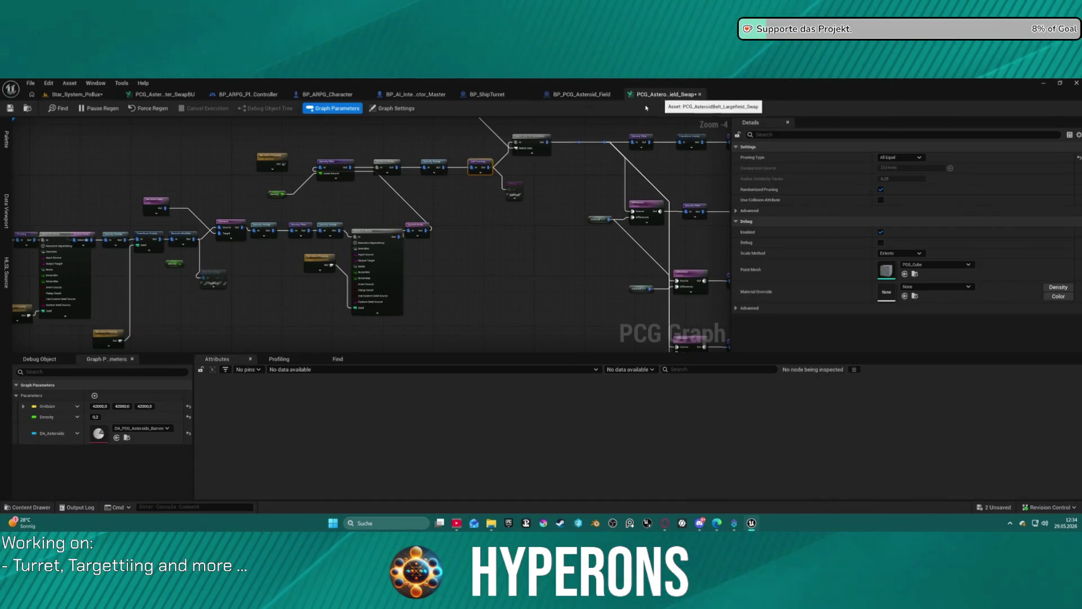
{"action": "scroll", "coordinate": [239, 215], "scroll_direction": "down", "scroll_amount": 1}
{"action": "mouse_move", "coordinate": [495, 282]}
{"action": "left_mouse_down"}
{"action": "mouse_move", "coordinate": [529, 329]}
{"action": "mouse_move", "coordinate": [483, 241]}
{"action": "mouse_move", "coordinate": [434, 215]}
{"action": "mouse_move", "coordinate": [447, 216]}
{"action": "left_mouse_up"}
{"action": "left_click", "coordinate": [173, 271]}
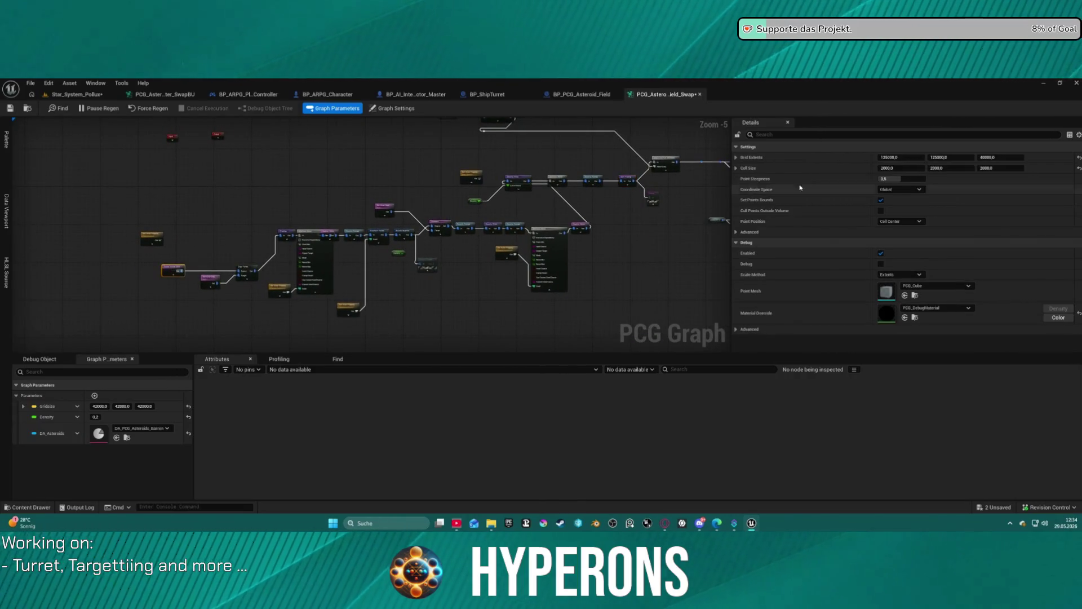
{"action": "left_click", "coordinate": [909, 157]}
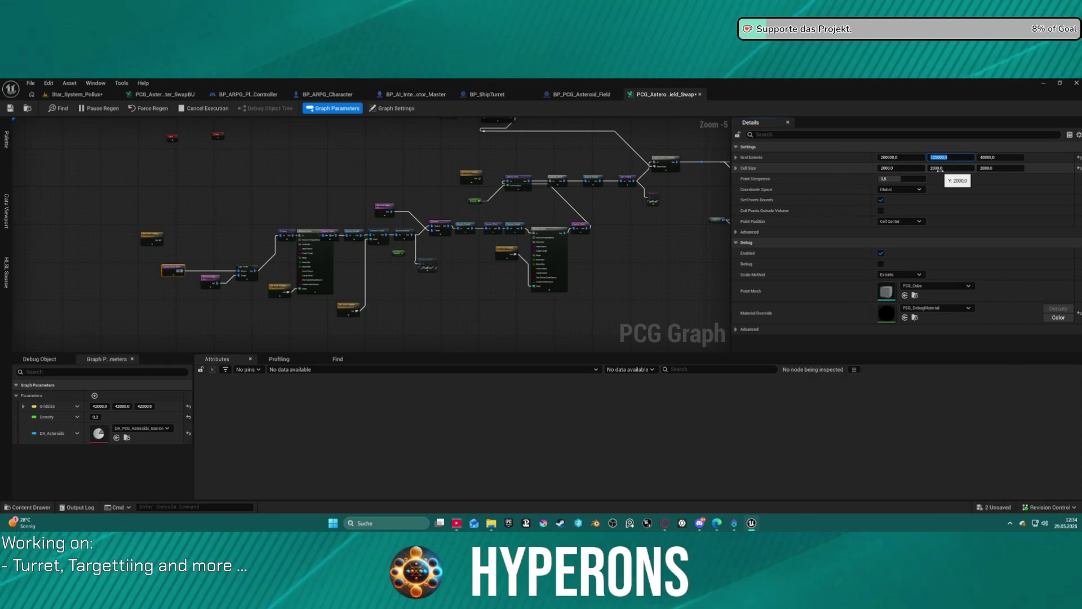
{"action": "type", "text": "2000"}
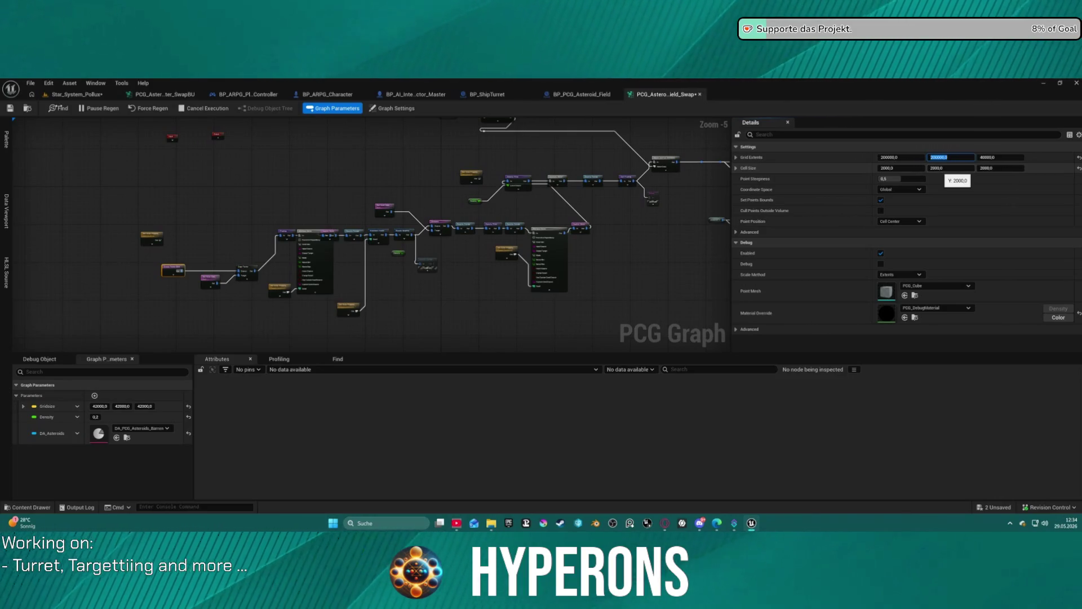
{"action": "left_click", "coordinate": [73, 94]}
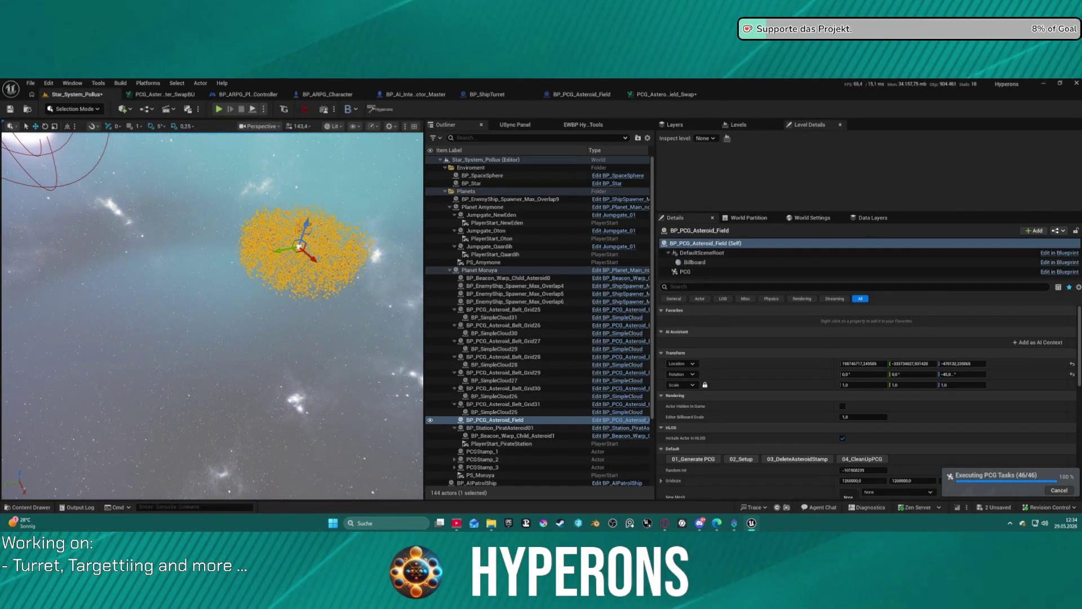
Step: Fly the view into the widened asteroid field and switch back to the PCG graph
{"action": "key", "text": "f"}
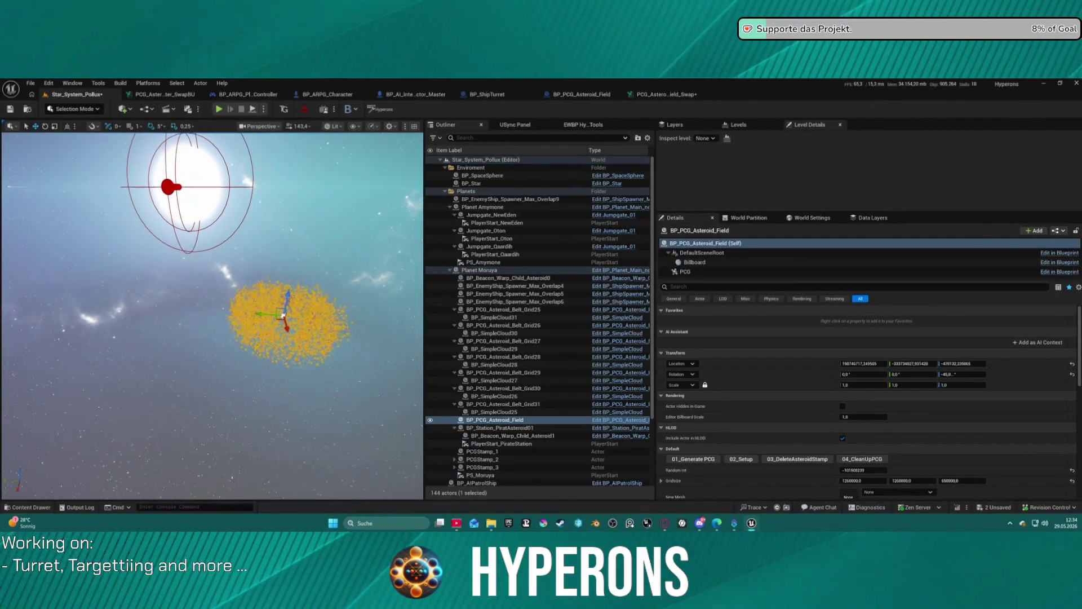
{"action": "left_click", "coordinate": [656, 95]}
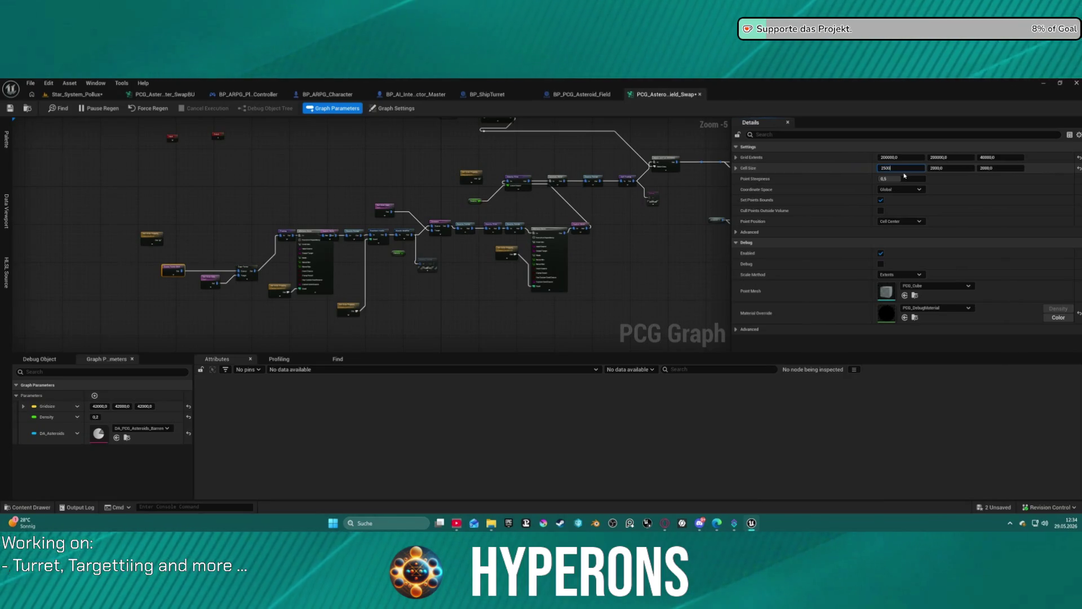
Step: Make PCG cells 2500 on X, Y and Z, grid extents 400000, save, and go back to Star_System_Pollux
{"action": "key", "text": "Tab"}
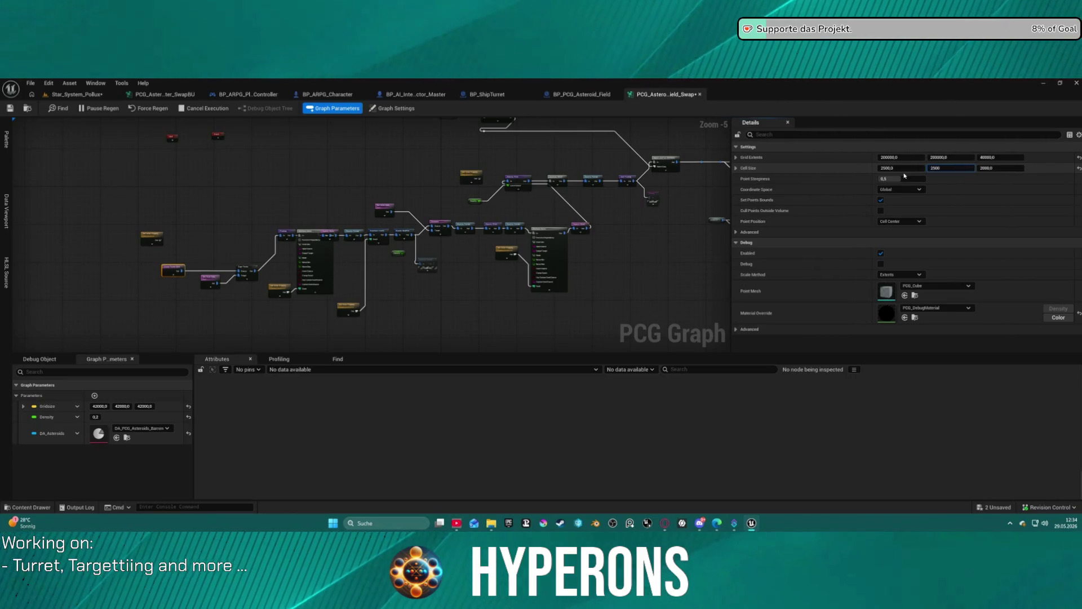
{"action": "key", "text": "Tab"}
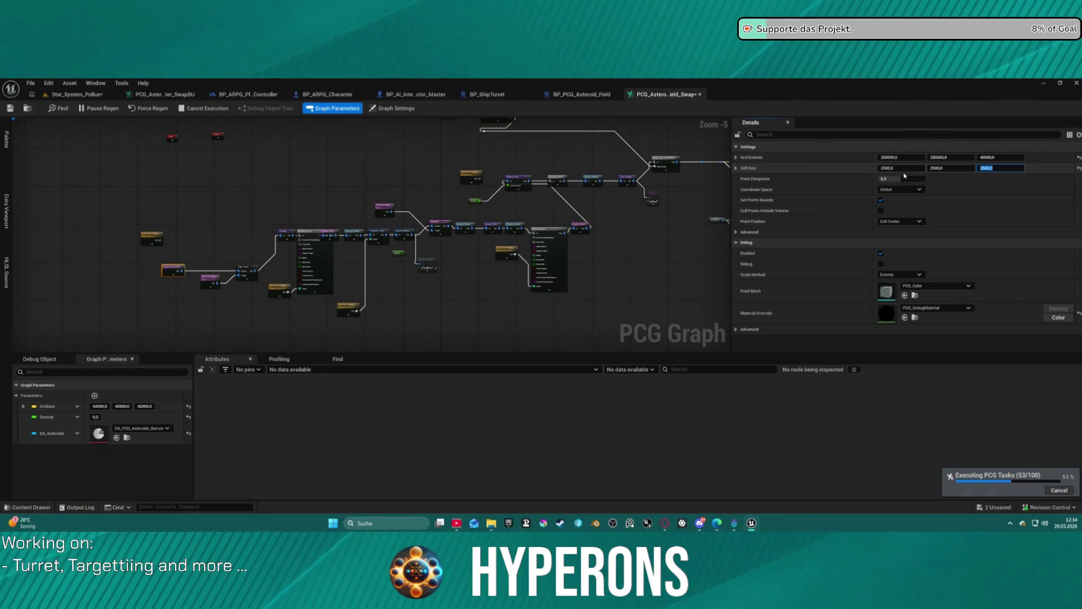
{"action": "key", "text": "Return"}
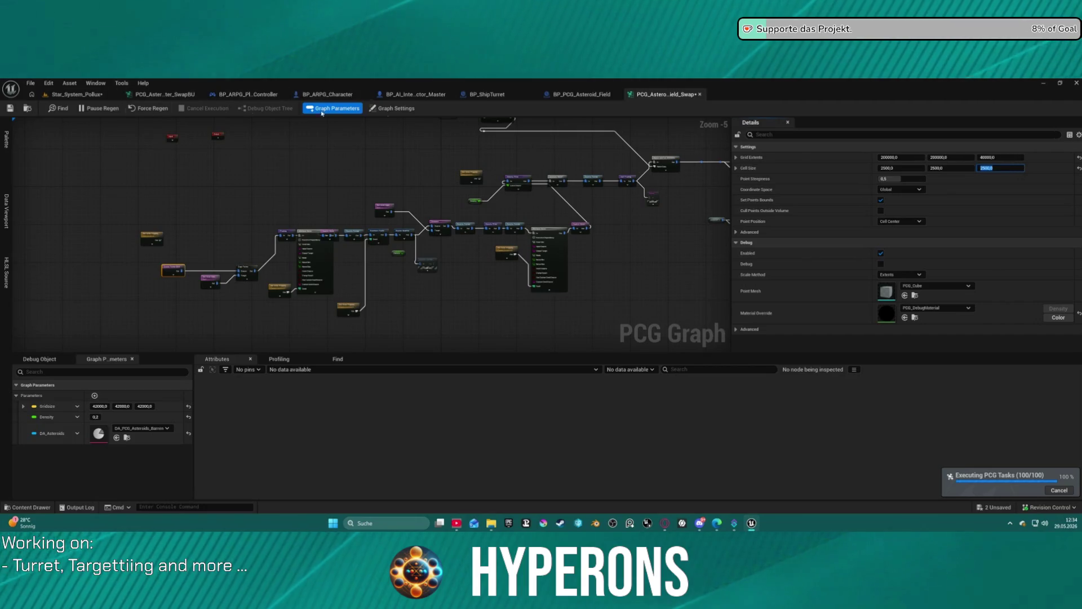
{"action": "left_click", "coordinate": [894, 157]}
{"action": "type", "text": "400000"}
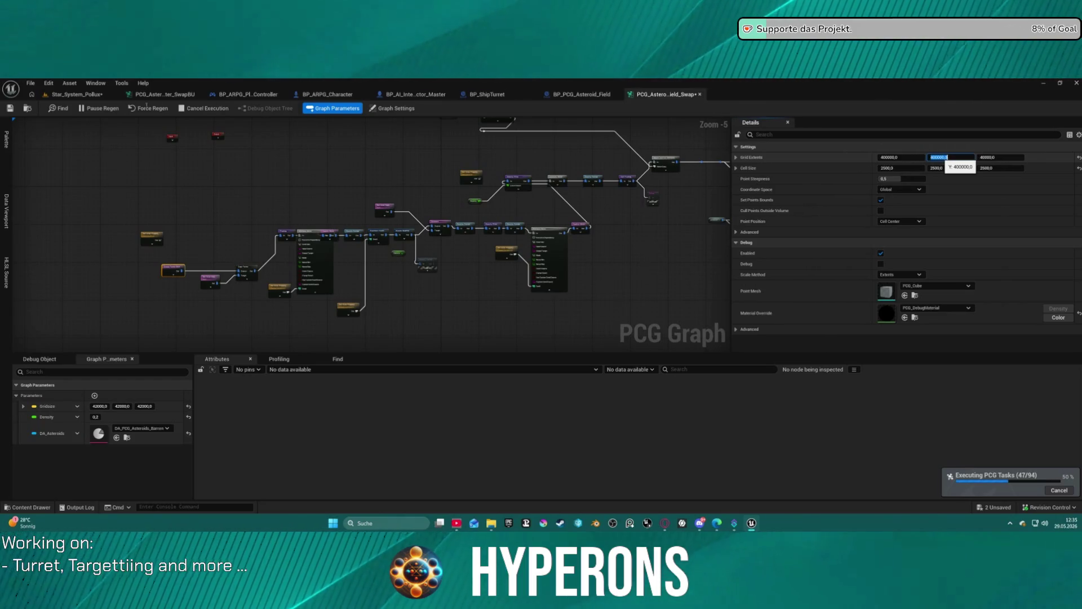
{"action": "left_click", "coordinate": [10, 109]}
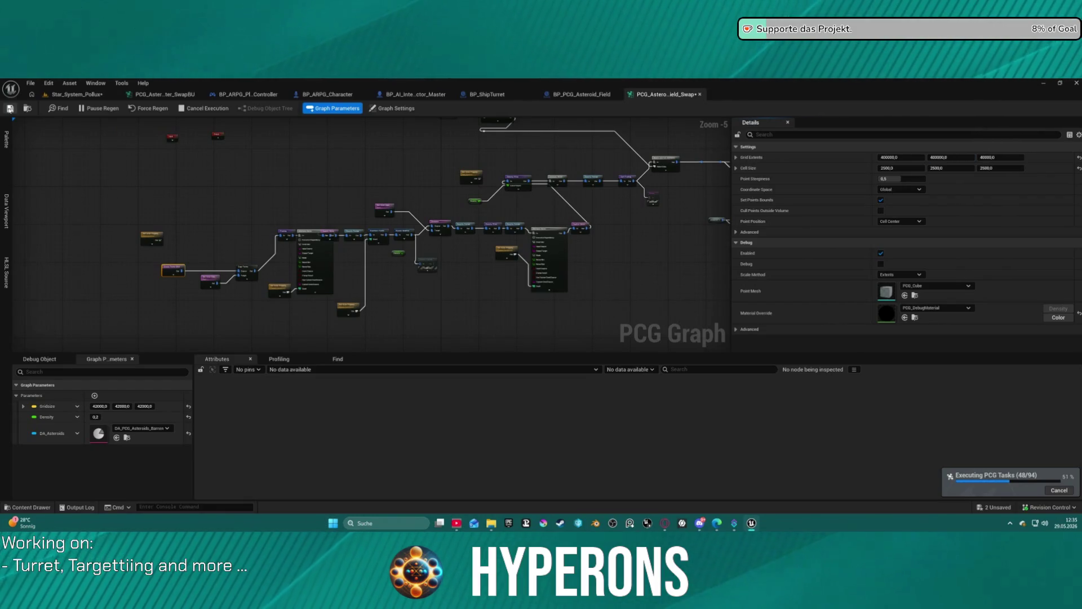
{"action": "left_click", "coordinate": [76, 94]}
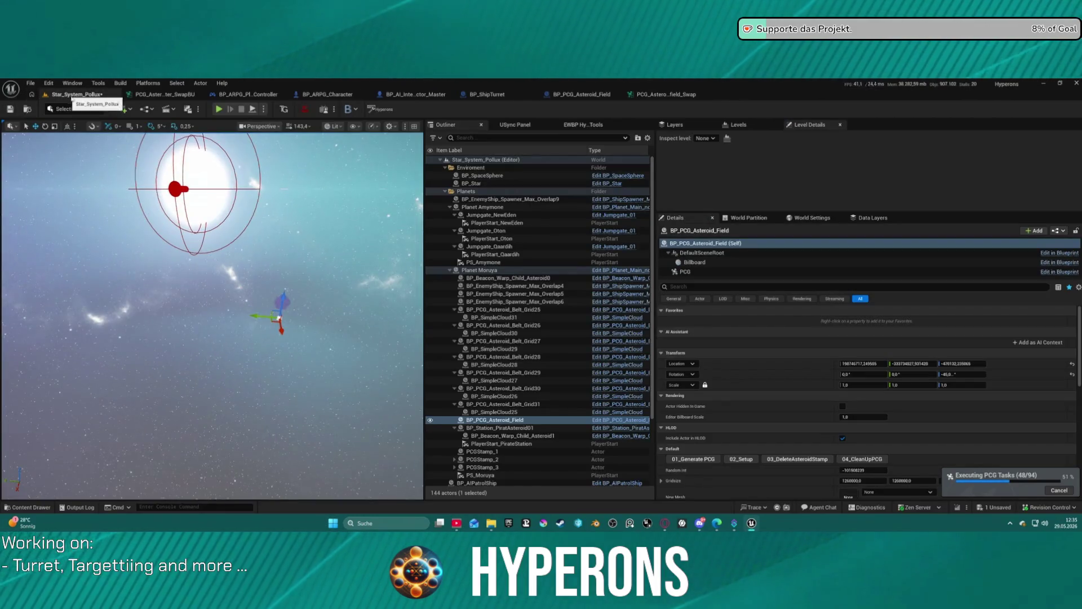
Step: Select BP_Beacon_Warp_Child_Asteroid1 in the Outliner and frame it in the viewport
{"action": "left_click", "coordinate": [507, 436]}
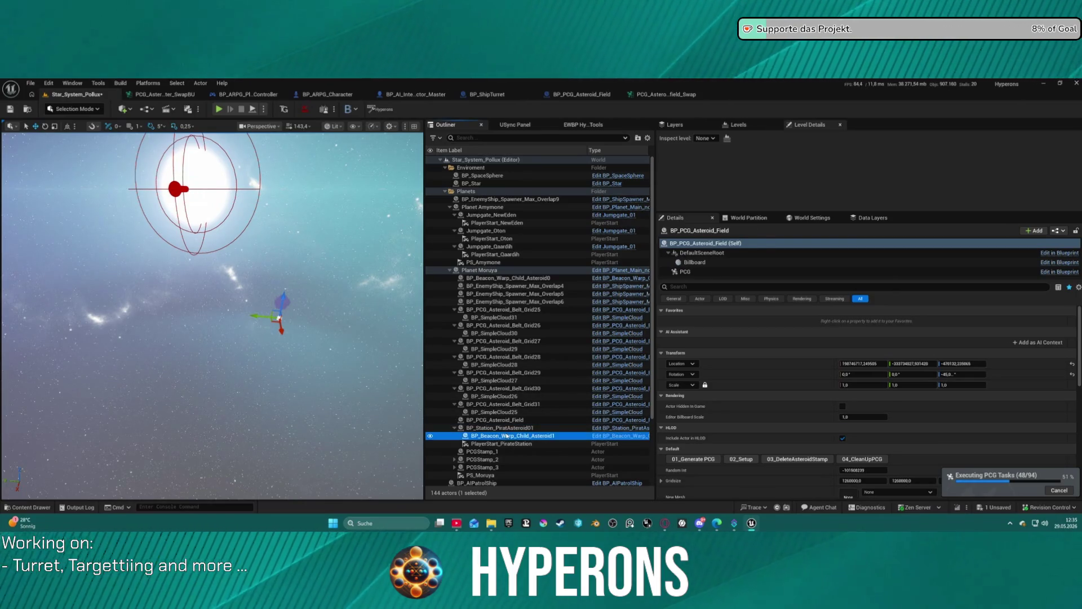
{"action": "key", "text": "f"}
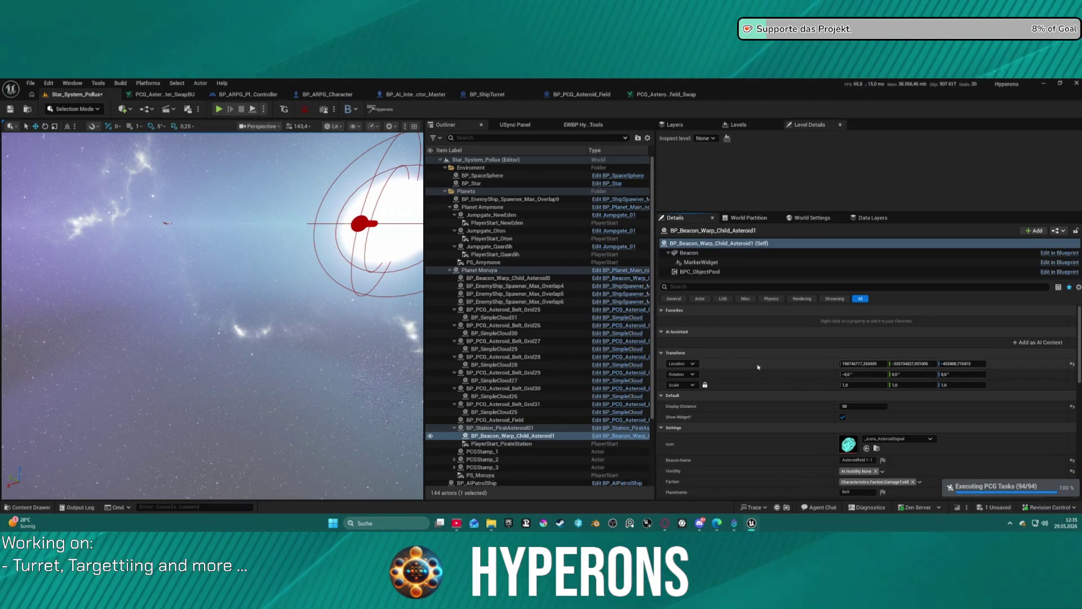
{"action": "key", "text": "f"}
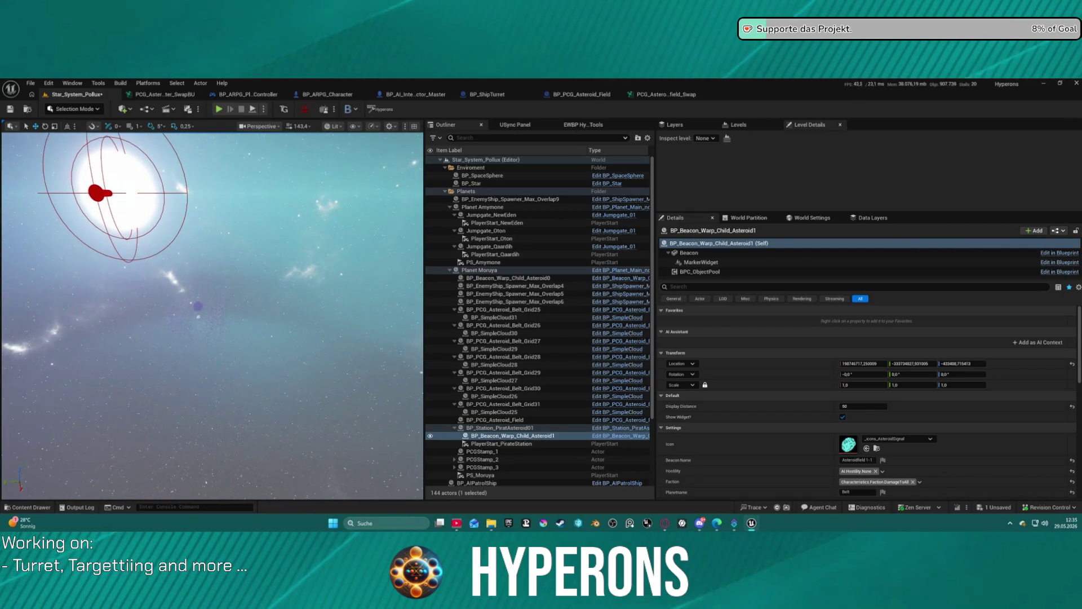
{"action": "left_click", "coordinate": [491, 443]}
{"action": "left_click", "coordinate": [491, 435]}
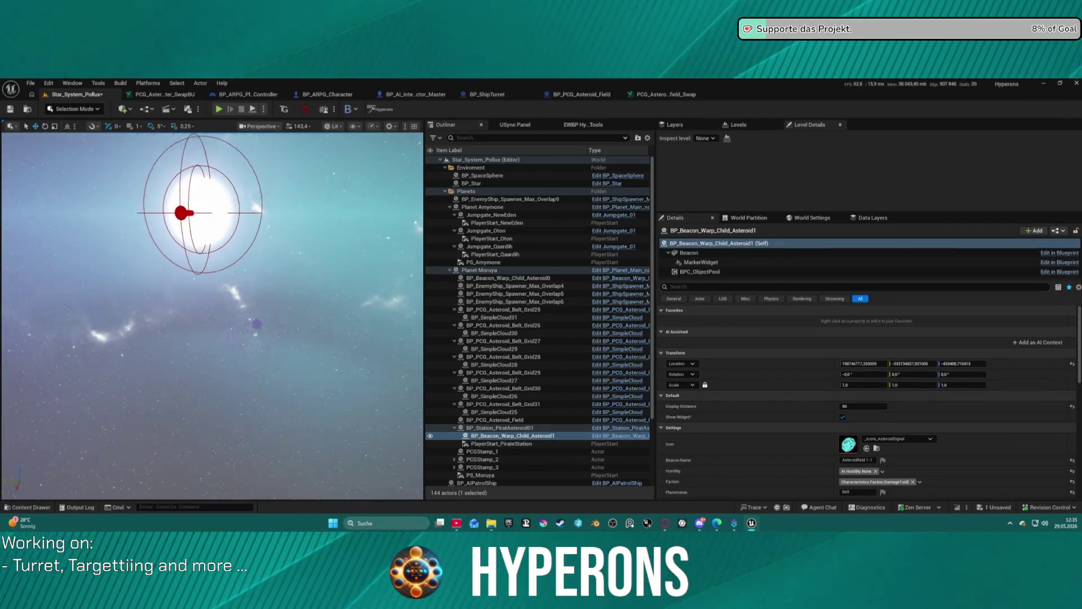
{"action": "key", "text": "f"}
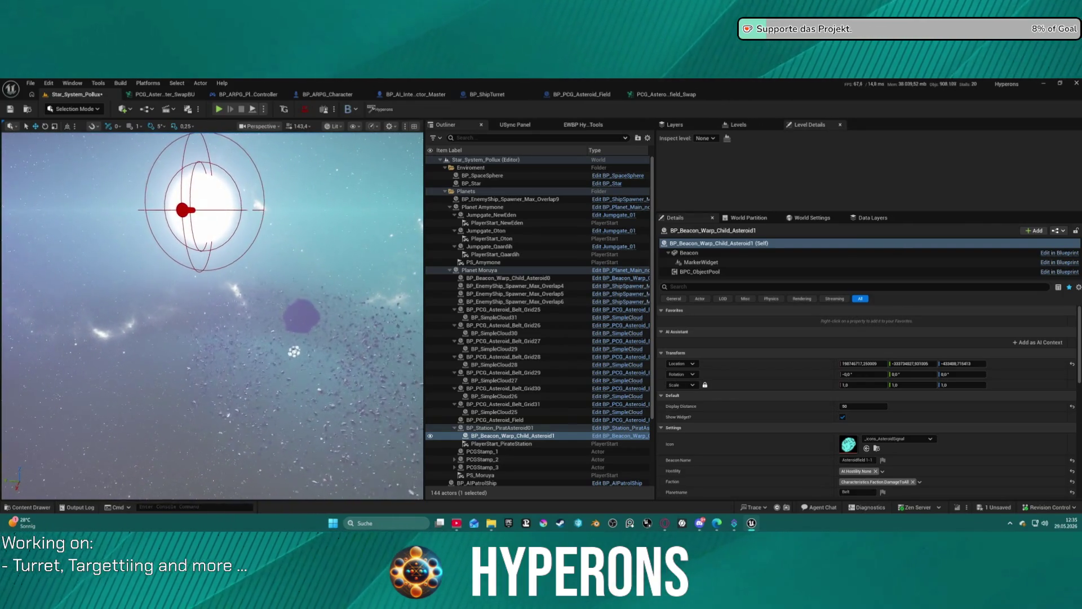
Step: Copy BP_PCG_Asteroid_Field's Location into the warp beacon's Location
{"action": "left_click", "coordinate": [494, 419]}
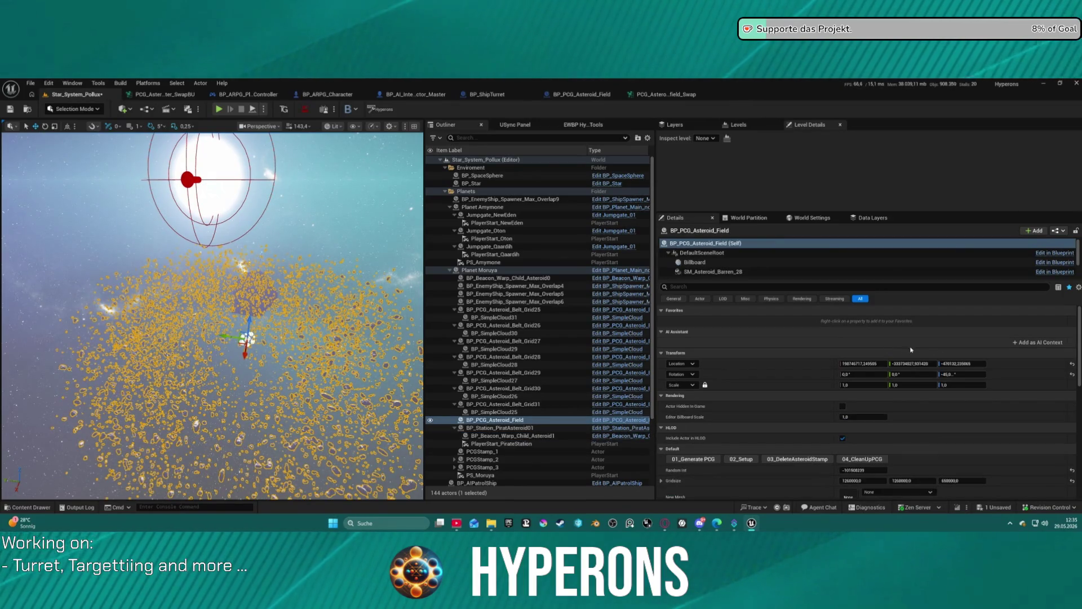
{"action": "left_click", "coordinate": [528, 436]}
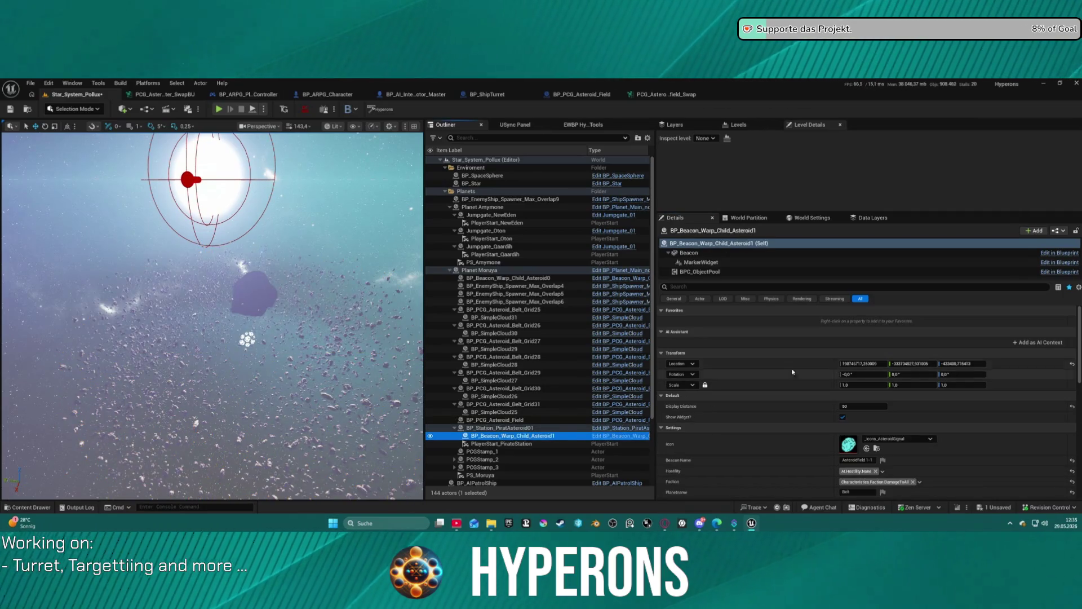
{"action": "left_click", "coordinate": [770, 365]}
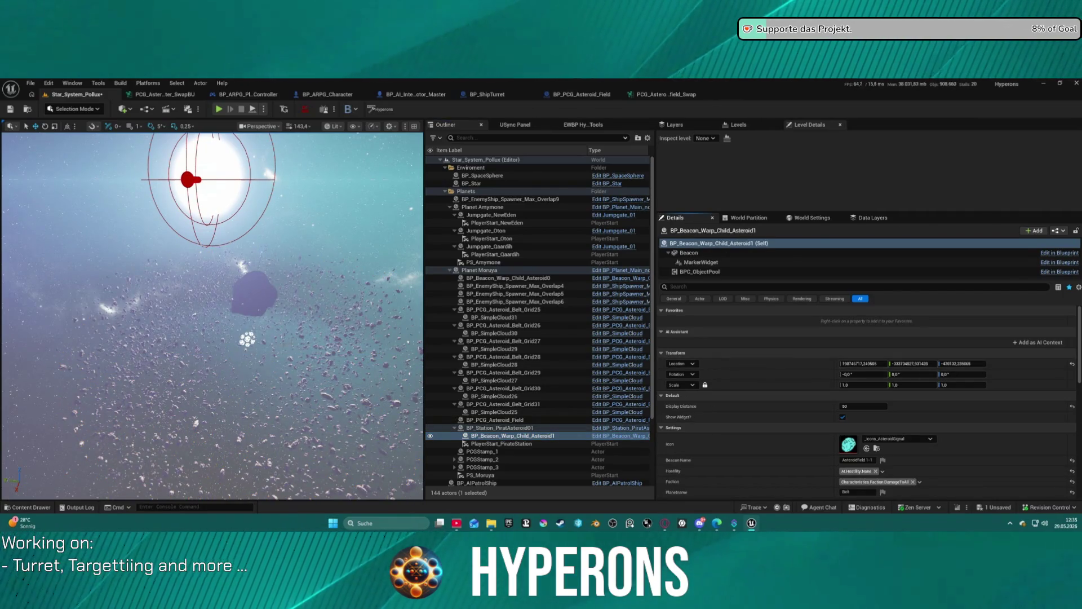
Step: Select the warp beacon and reset its Location to 0,0,0
{"action": "left_click", "coordinate": [482, 175]}
{"action": "right_click", "coordinate": [276, 220]}
{"action": "key", "text": "Escape"}
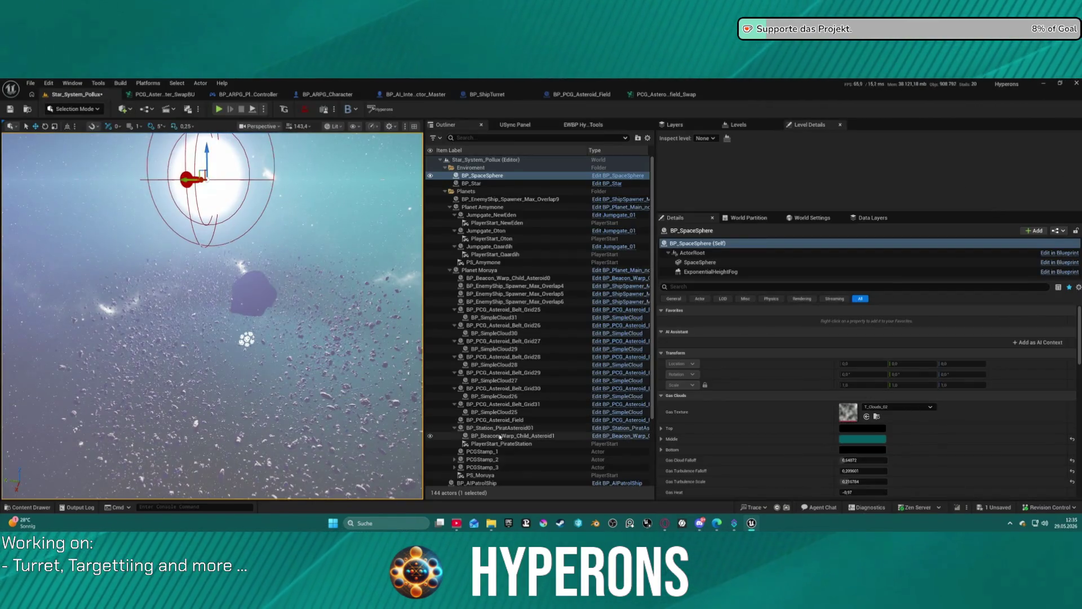
{"action": "left_click", "coordinate": [506, 428]}
{"action": "double_click", "coordinate": [524, 436]}
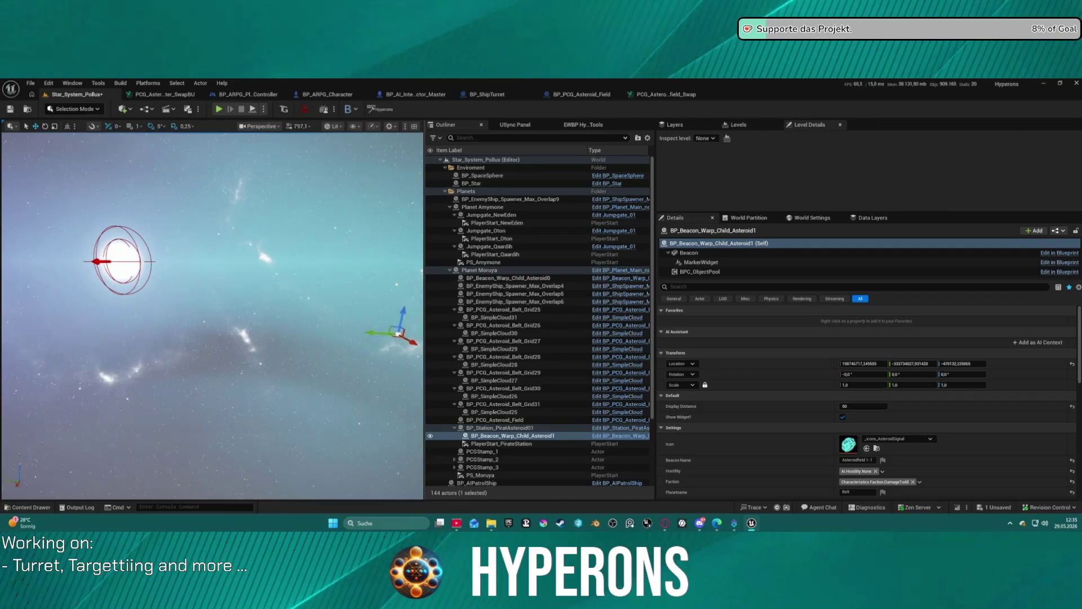
{"action": "scroll", "coordinate": [213, 315], "scroll_direction": "up", "scroll_amount": 3}
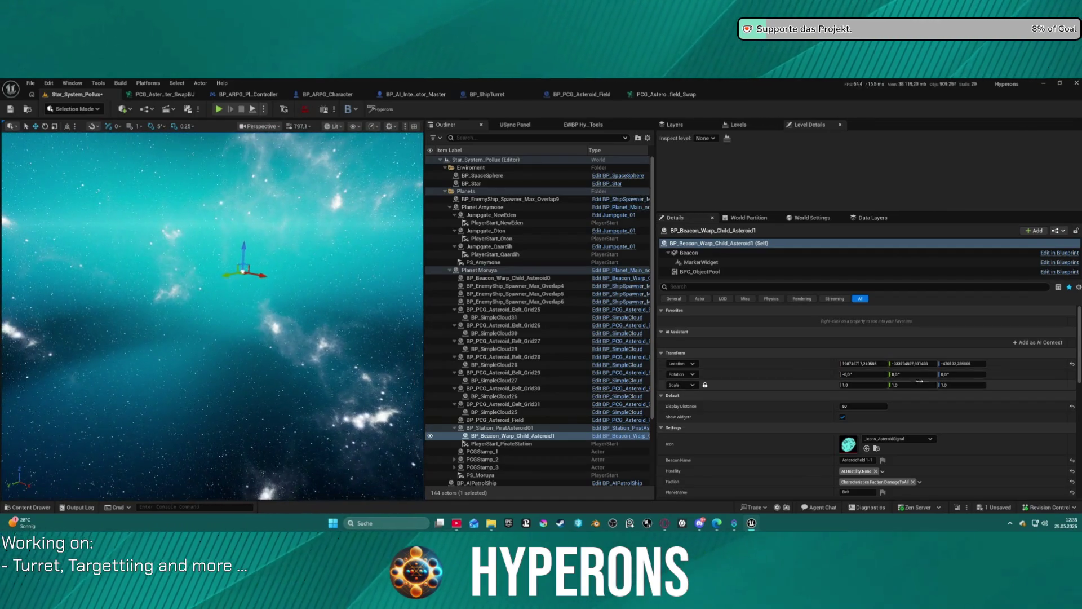
{"action": "left_click", "coordinate": [1071, 365]}
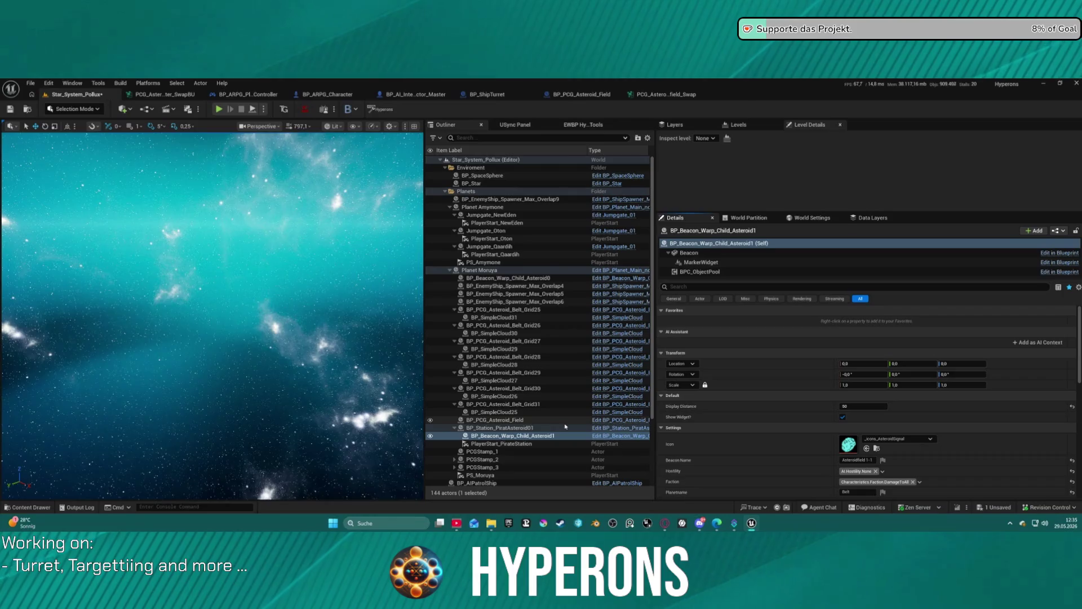
Step: Drag the beacon out of the asteroid cluster along Y, frame it, and return to Selection mode
{"action": "double_click", "coordinate": [513, 435]}
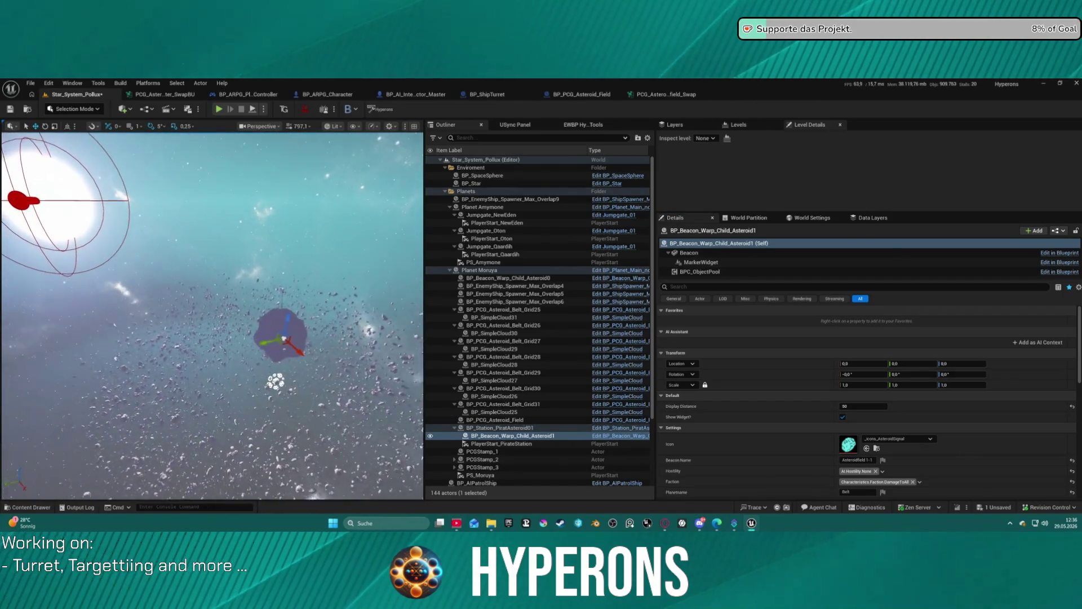
{"action": "left_click_drag", "start_coordinate": [306, 351], "coordinate": [93, 407]}
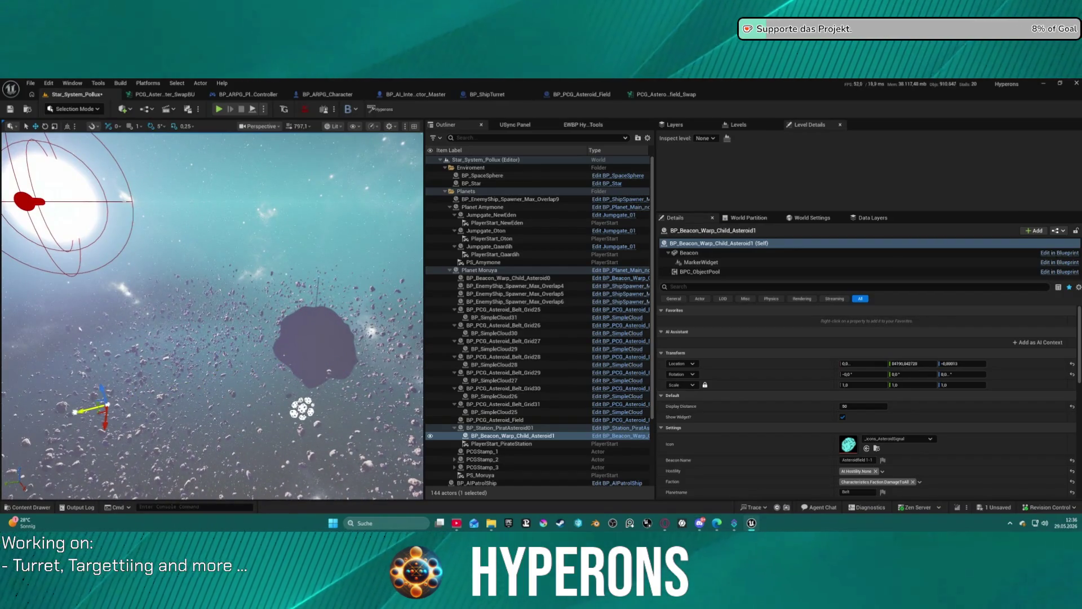
{"action": "key", "text": "f"}
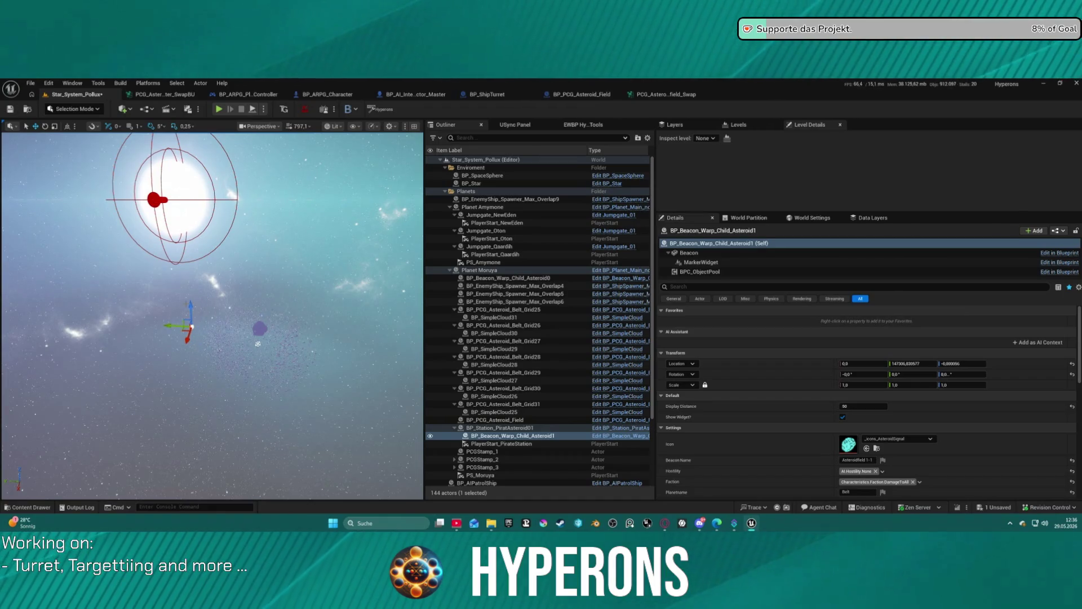
{"action": "left_click", "coordinate": [76, 109]}
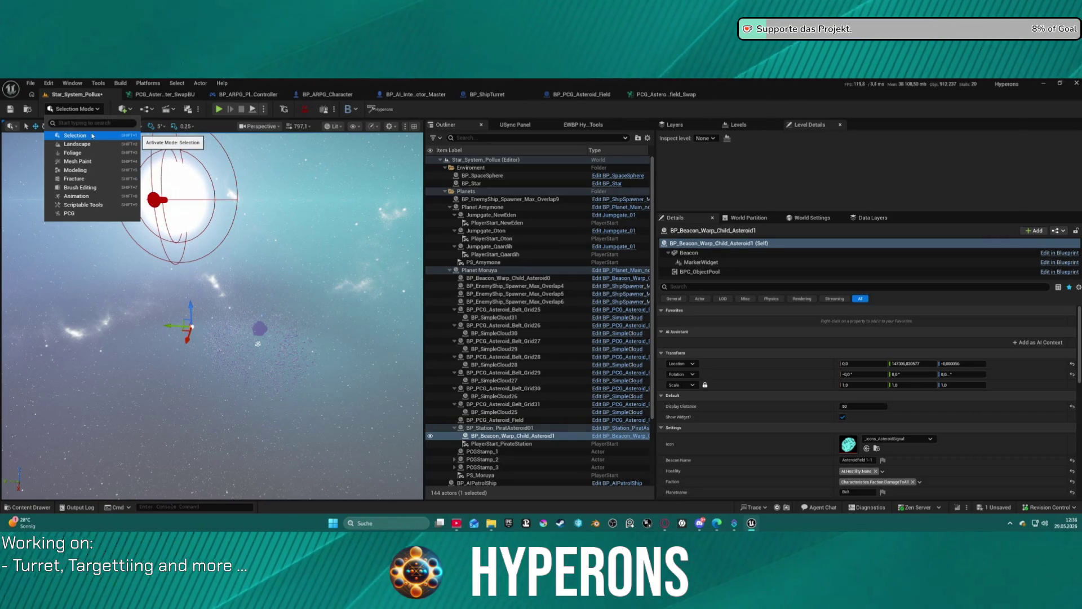
{"action": "left_click", "coordinate": [92, 135]}
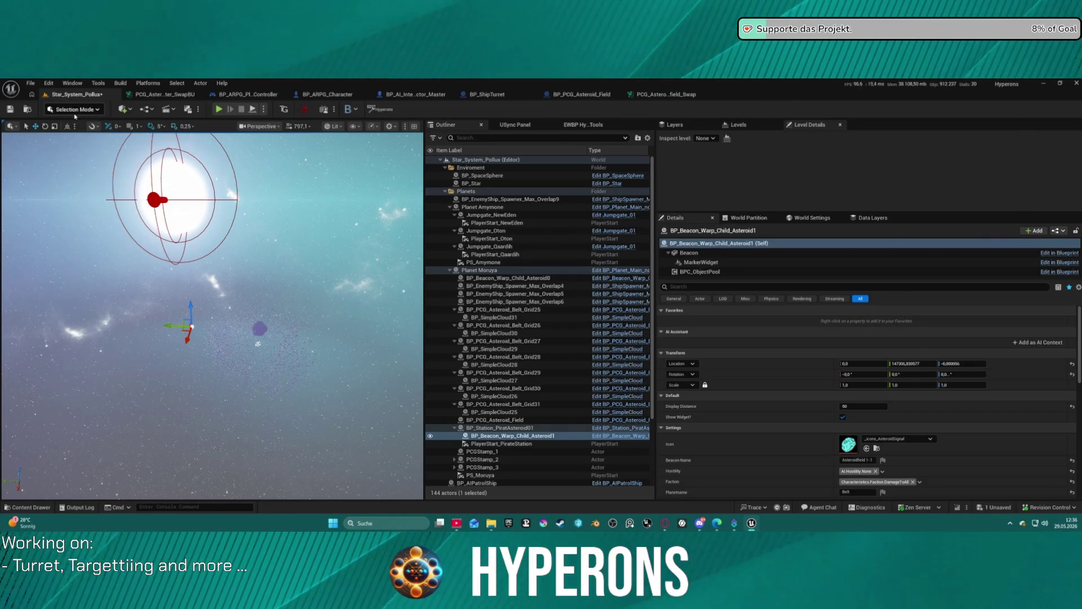
Step: Save Star_System_Pollux, open Map_Lobby0 from Recent Levels, and close the Message Log
{"action": "left_click", "coordinate": [28, 86]}
{"action": "mouse_move", "coordinate": [120, 142]}
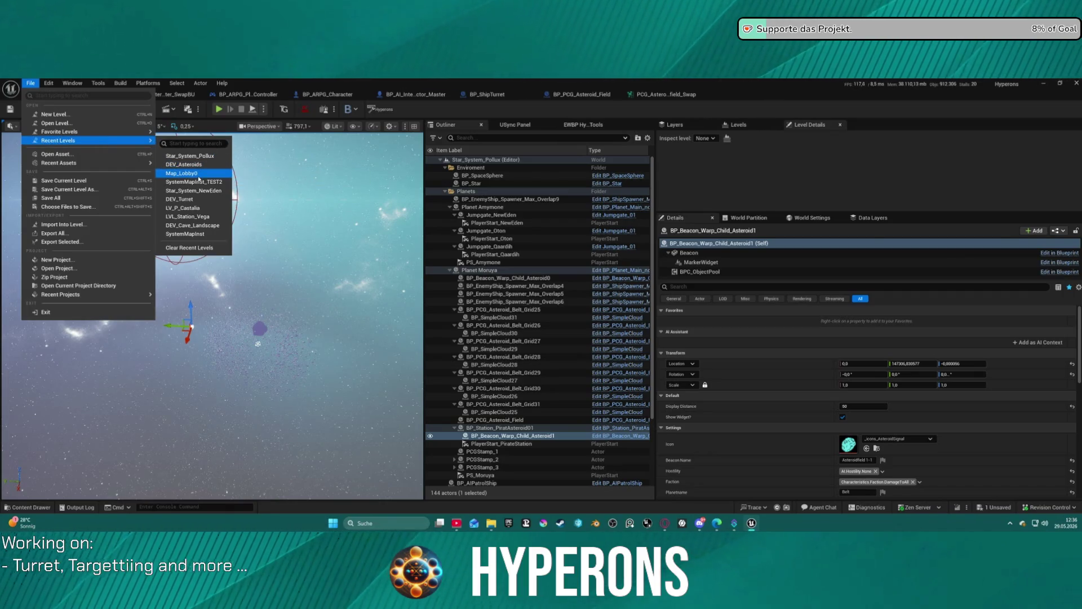
{"action": "left_click", "coordinate": [202, 165]}
{"action": "left_click", "coordinate": [558, 389]}
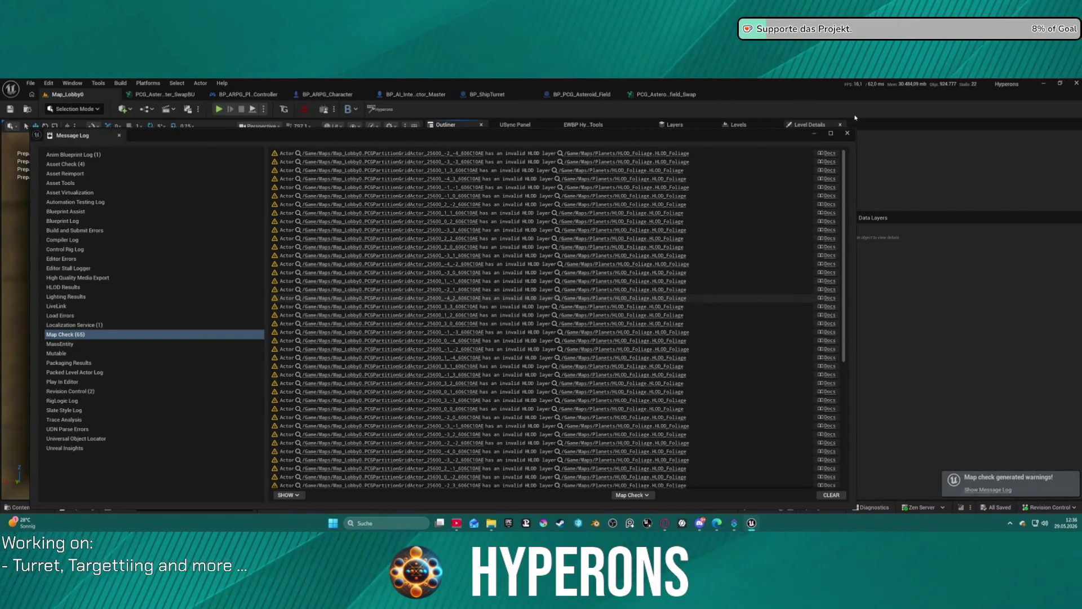
{"action": "left_click", "coordinate": [847, 133]}
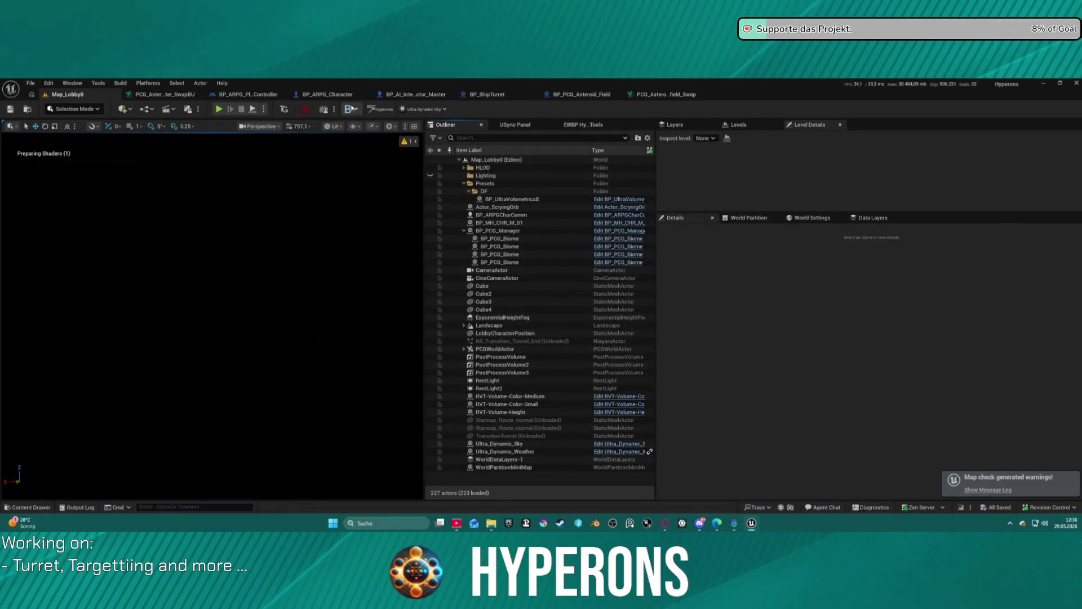
{"action": "left_click", "coordinate": [218, 110]}
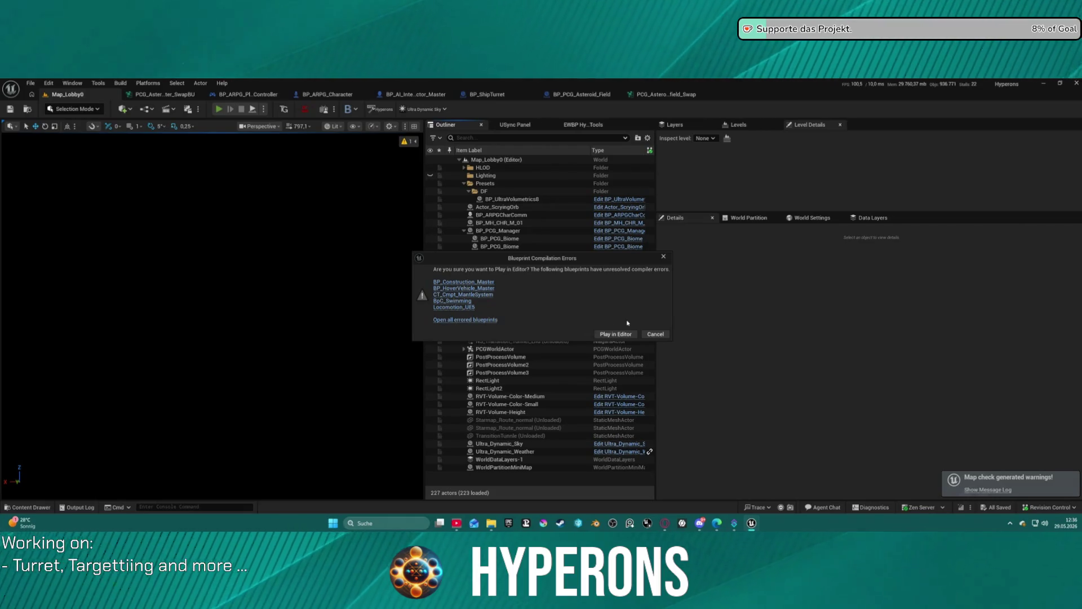
Step: Play despite compile errors, remove the Set Groom Asset breakpoint, resume, then stop the session
{"action": "left_click", "coordinate": [609, 335]}
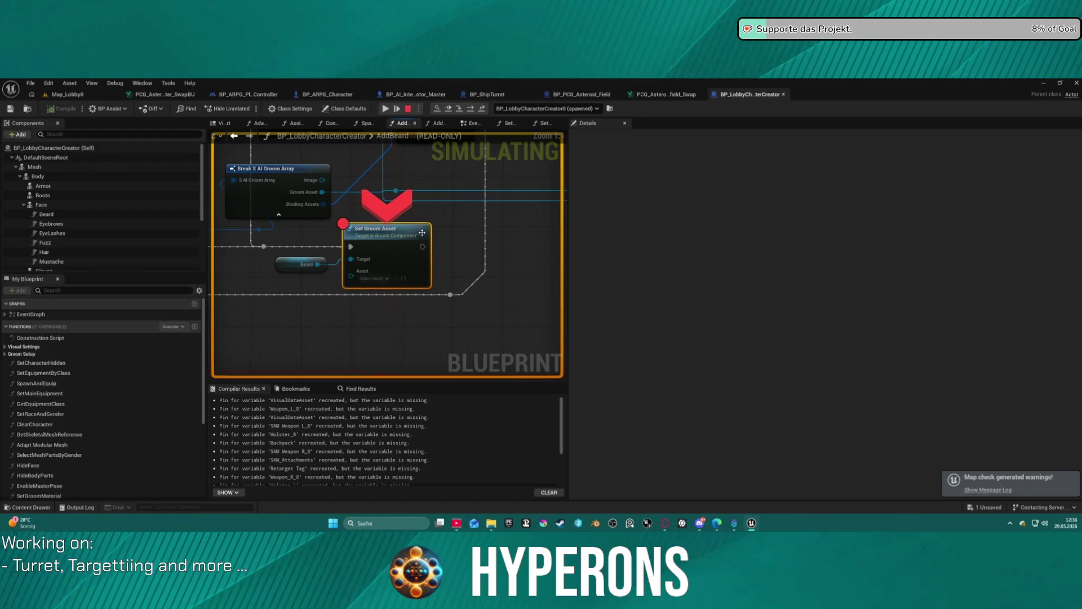
{"action": "right_click", "coordinate": [356, 235]}
{"action": "left_click", "coordinate": [412, 330]}
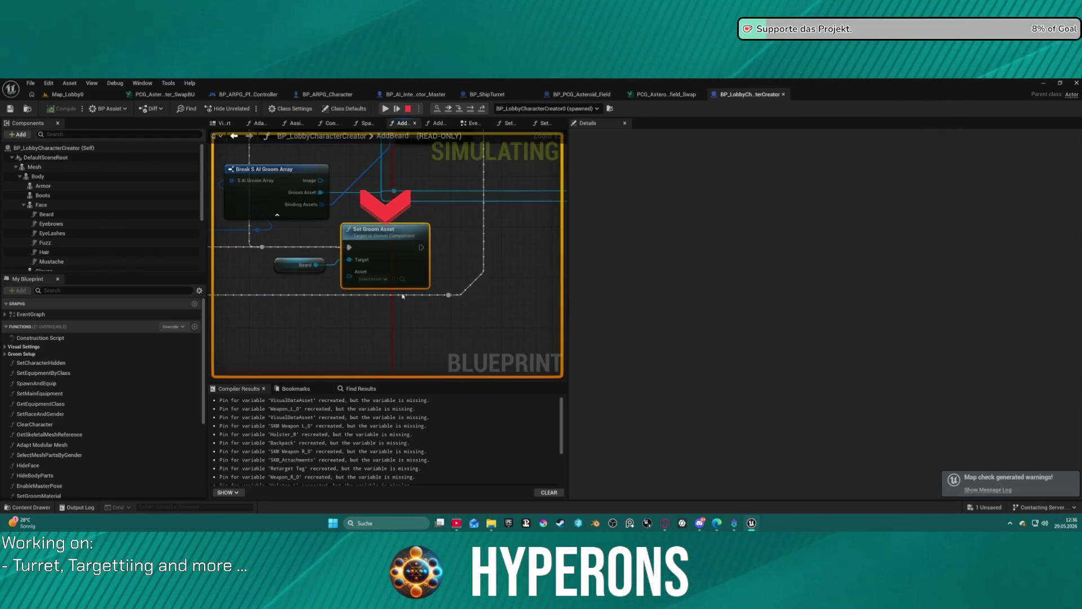
{"action": "left_click", "coordinate": [386, 108]}
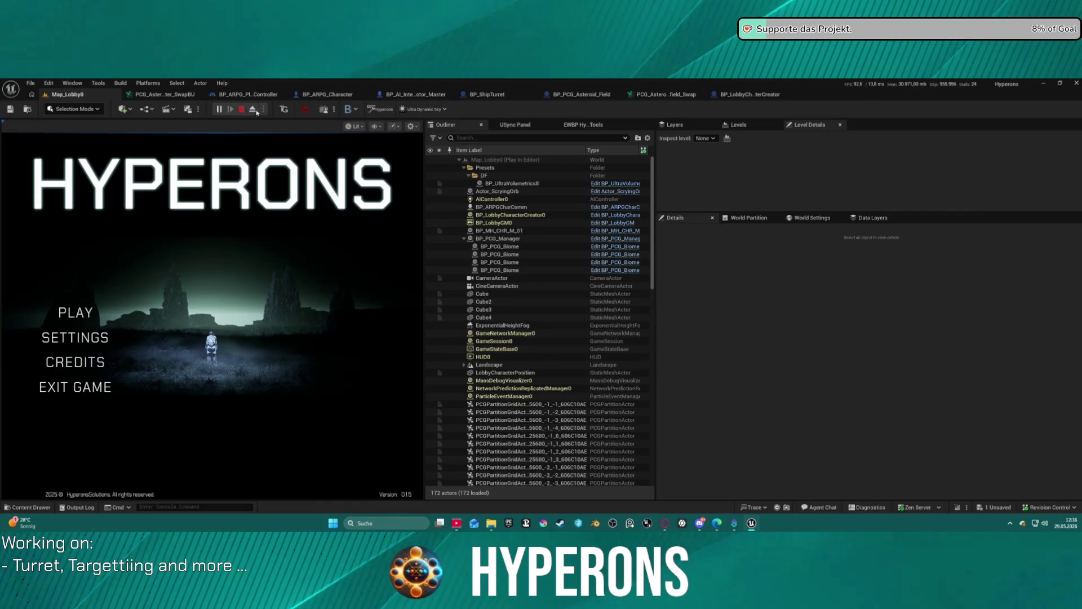
{"action": "left_click", "coordinate": [242, 109]}
Step: Launch the game as a Standalone Game session
{"action": "left_click", "coordinate": [263, 109]}
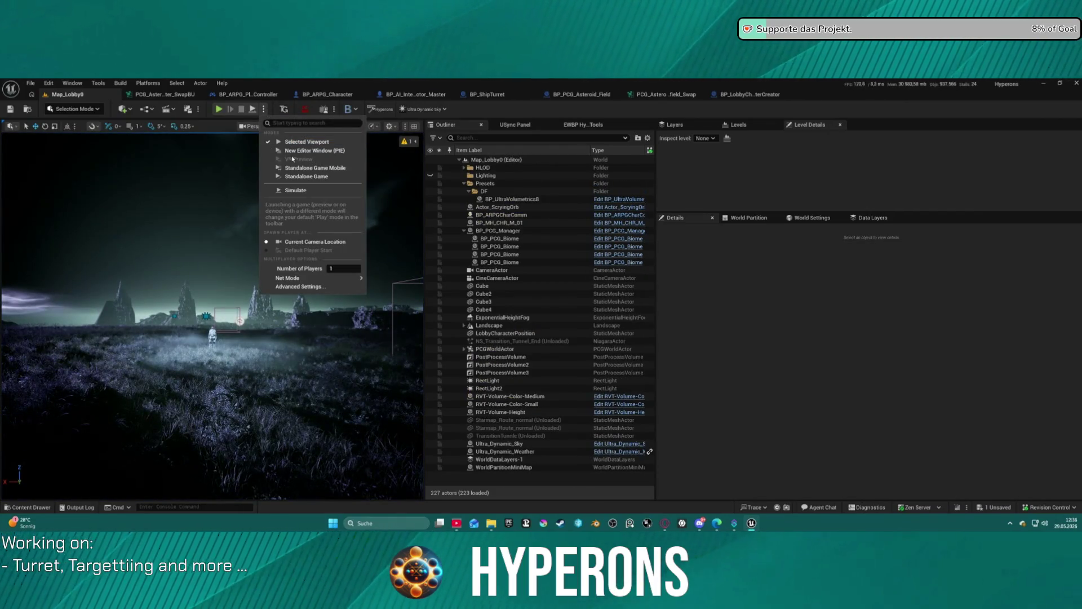
{"action": "left_click", "coordinate": [377, 170]}
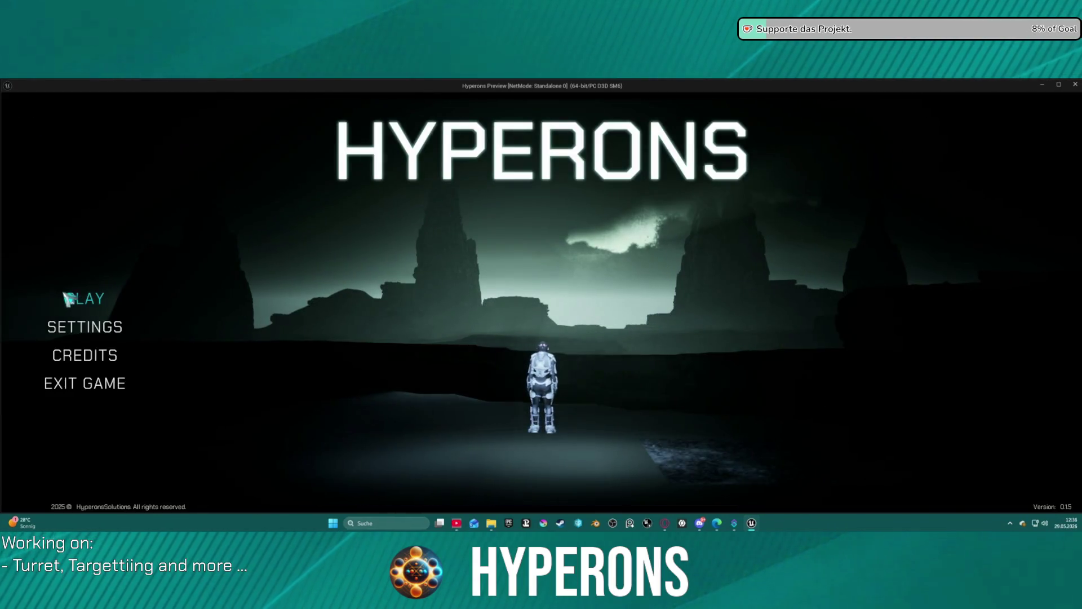
{"action": "left_click", "coordinate": [70, 299]}
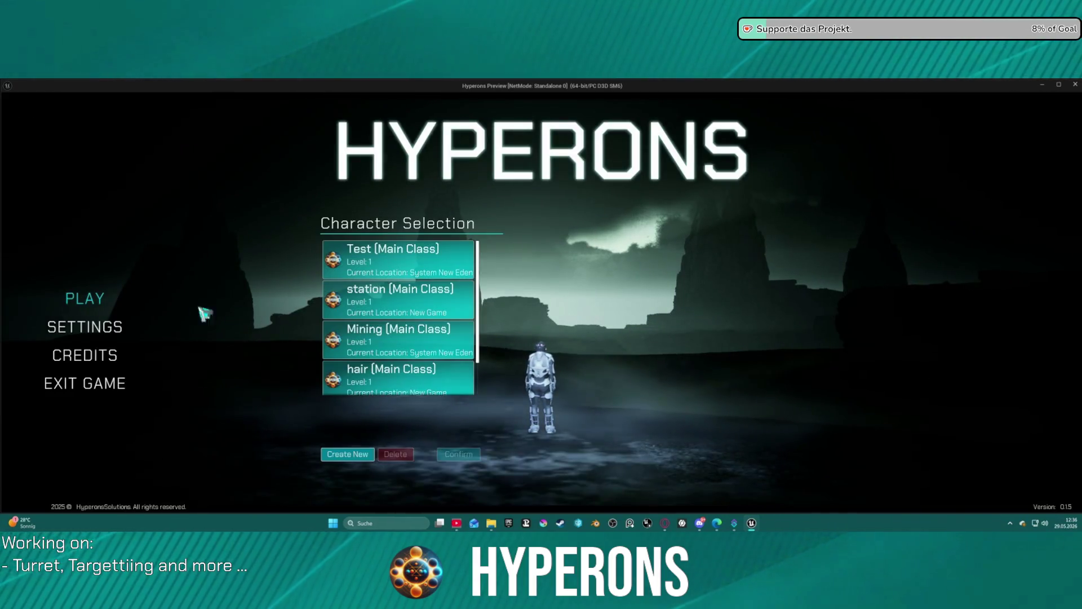
Step: Pick the Test character, clear the Add Groom Asset breakpoint, confirm, and start at System New Eden
{"action": "left_click", "coordinate": [400, 299]}
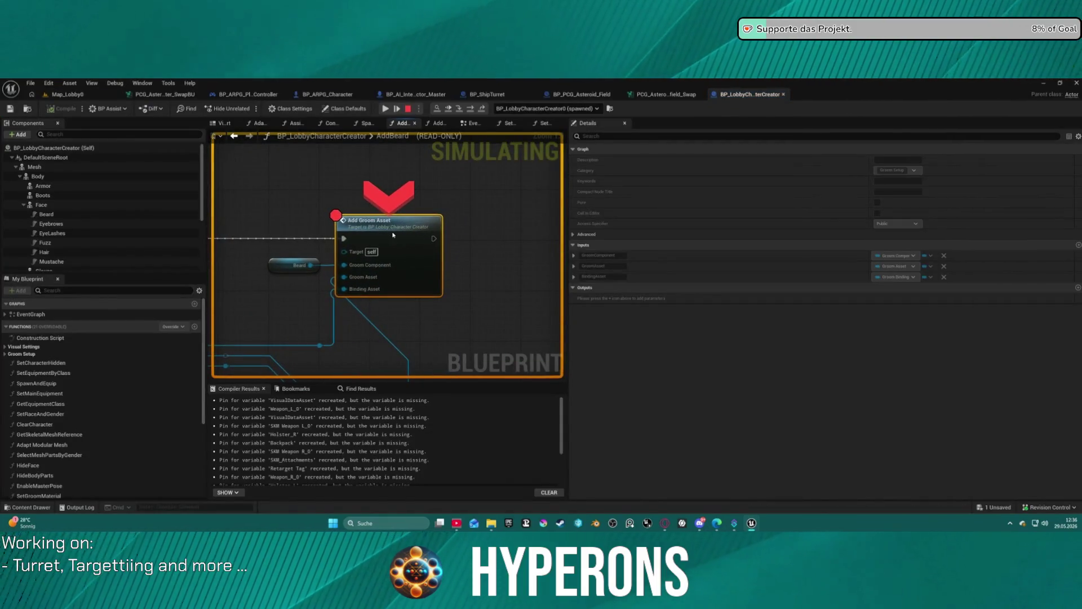
{"action": "right_click", "coordinate": [396, 235]}
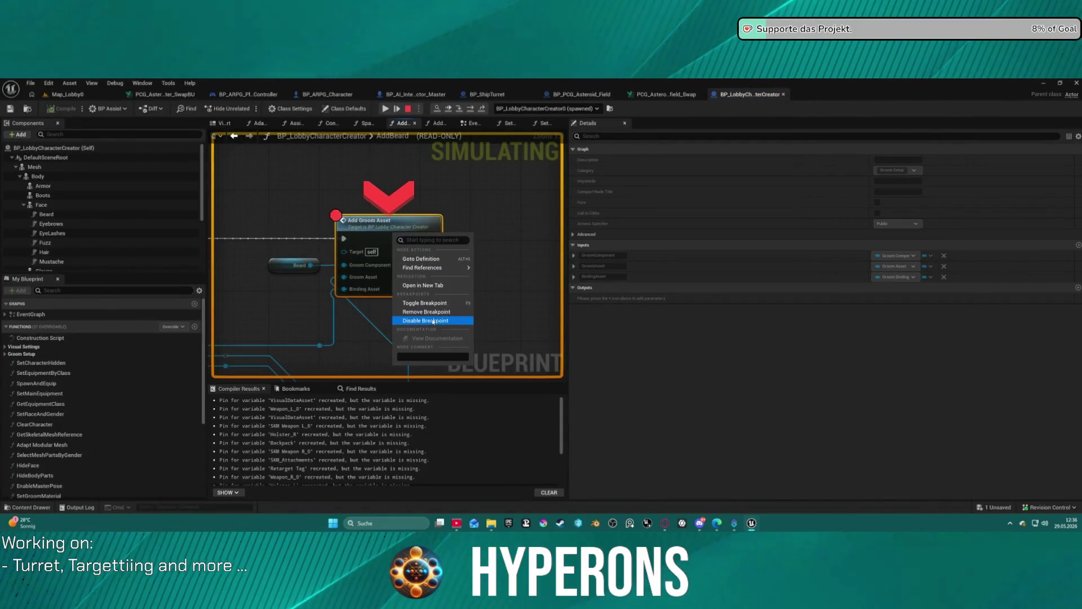
{"action": "left_click", "coordinate": [426, 312]}
{"action": "left_click", "coordinate": [386, 108]}
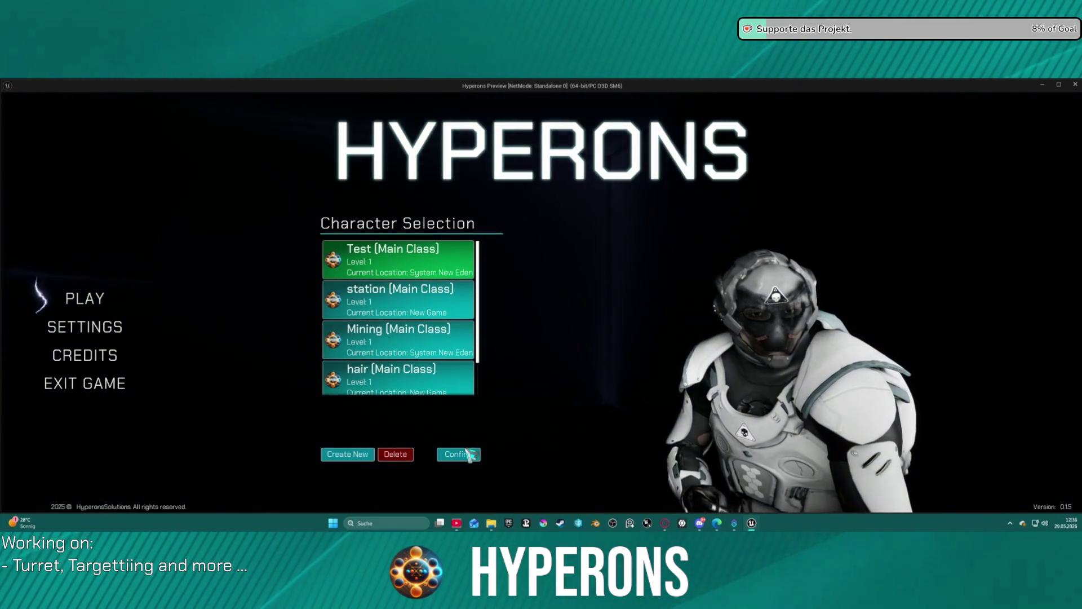
{"action": "left_click", "coordinate": [467, 454]}
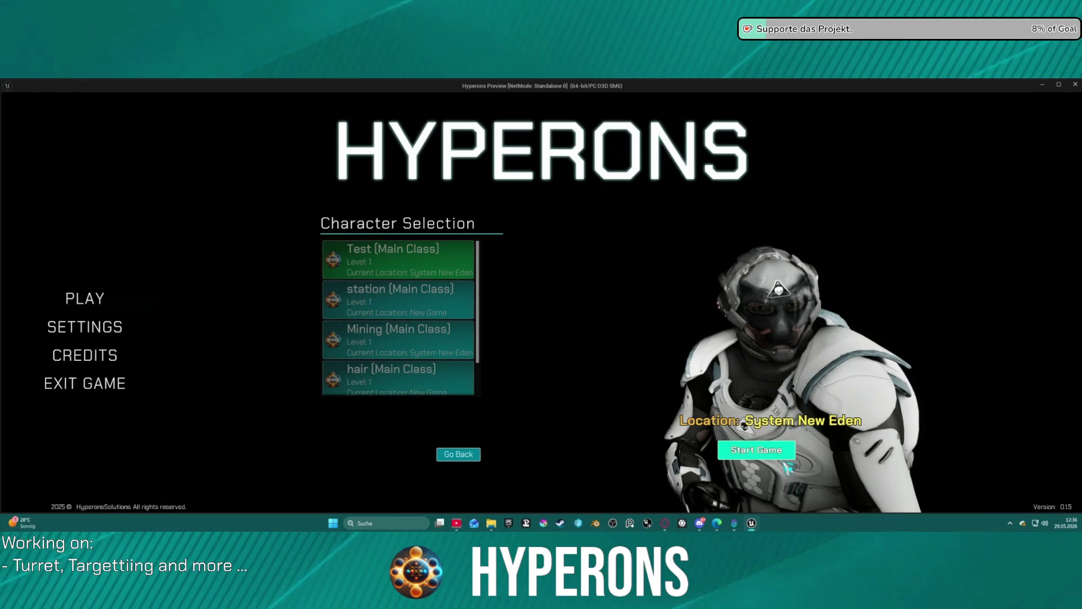
{"action": "left_click", "coordinate": [754, 449]}
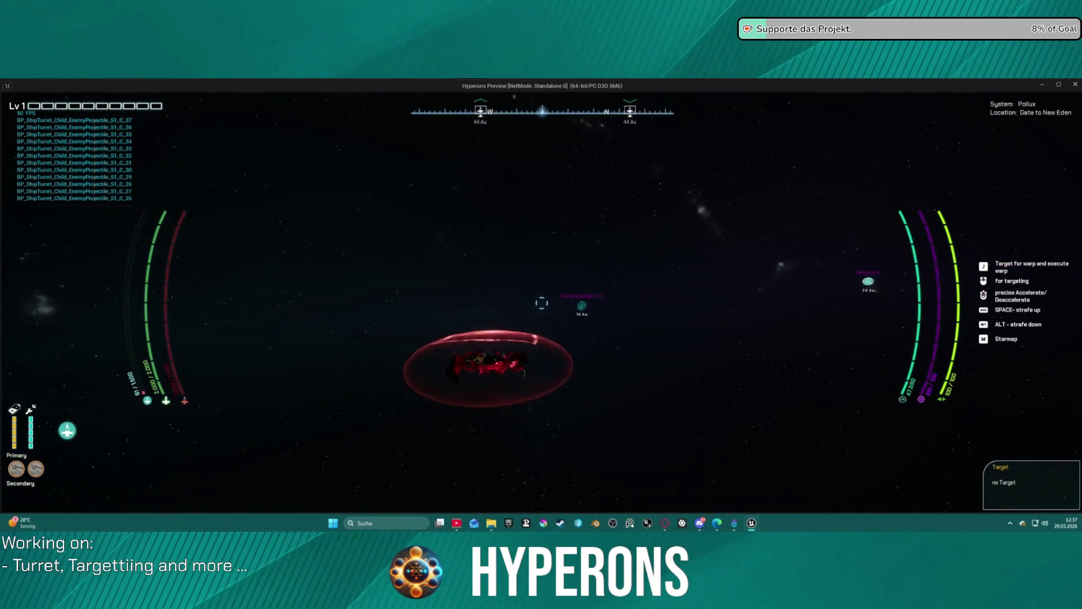
Step: Target New Berlin, lower shields, fly with D and W through the asteroid field, then exit with Esc
{"action": "right_click", "coordinate": [80, 417]}
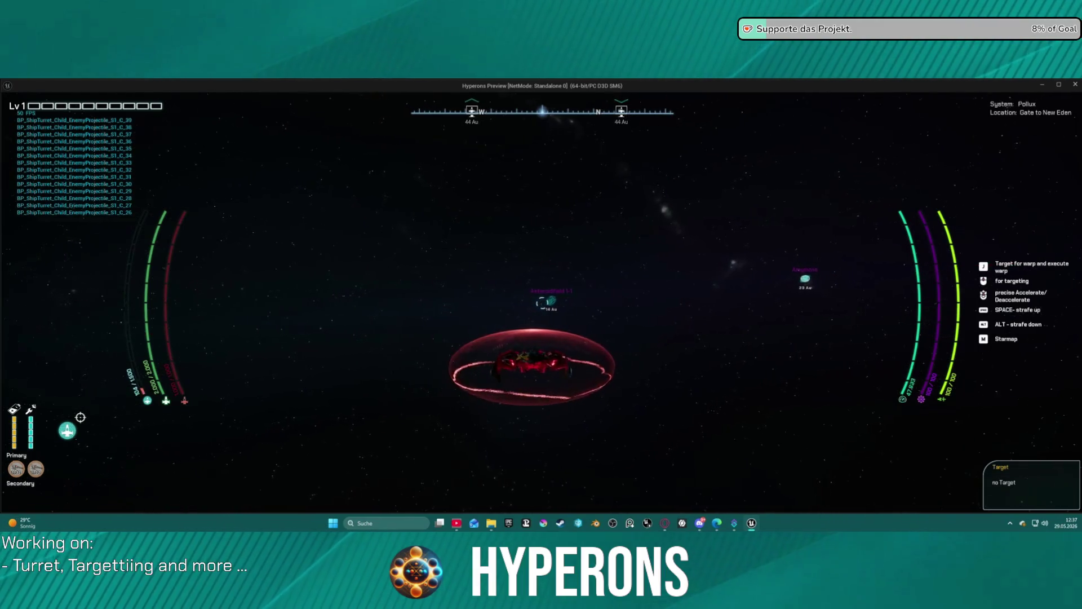
{"action": "key", "text": "j"}
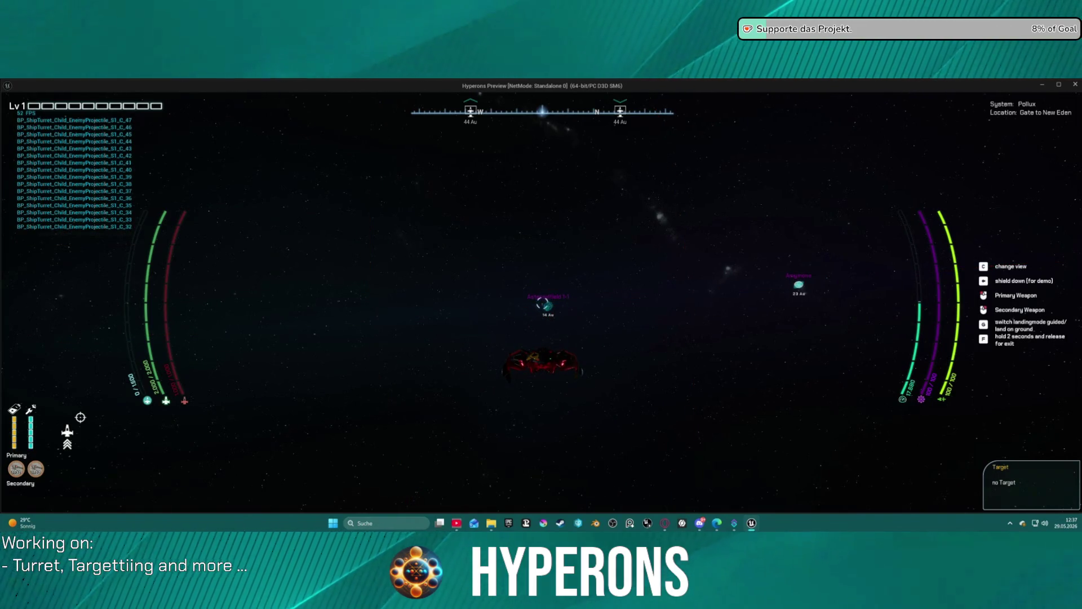
{"action": "key", "text": "d"}
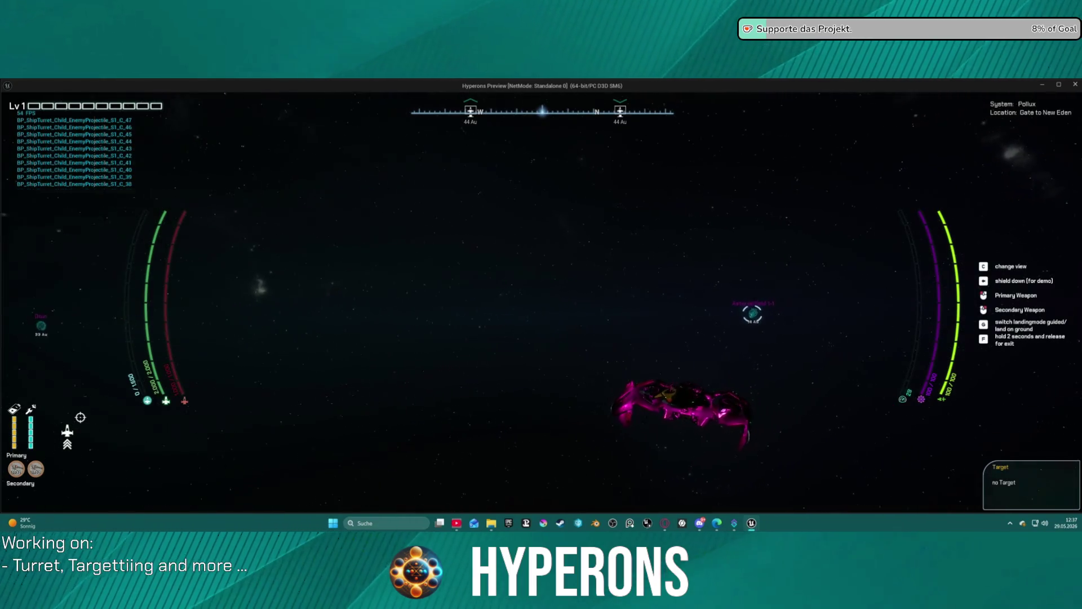
{"action": "key", "text": "w"}
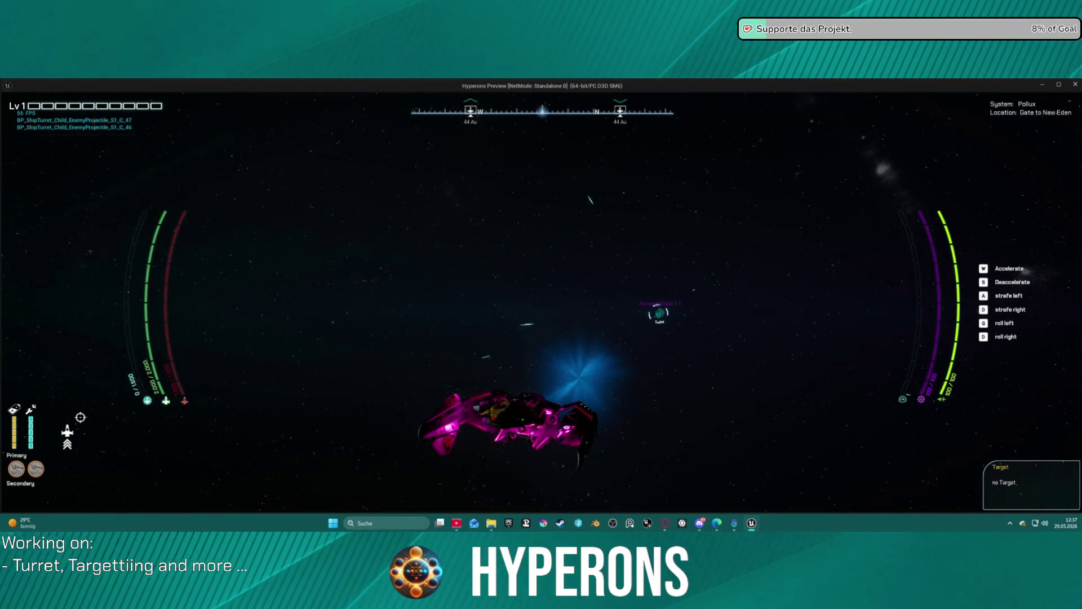
{"action": "key", "text": "w"}
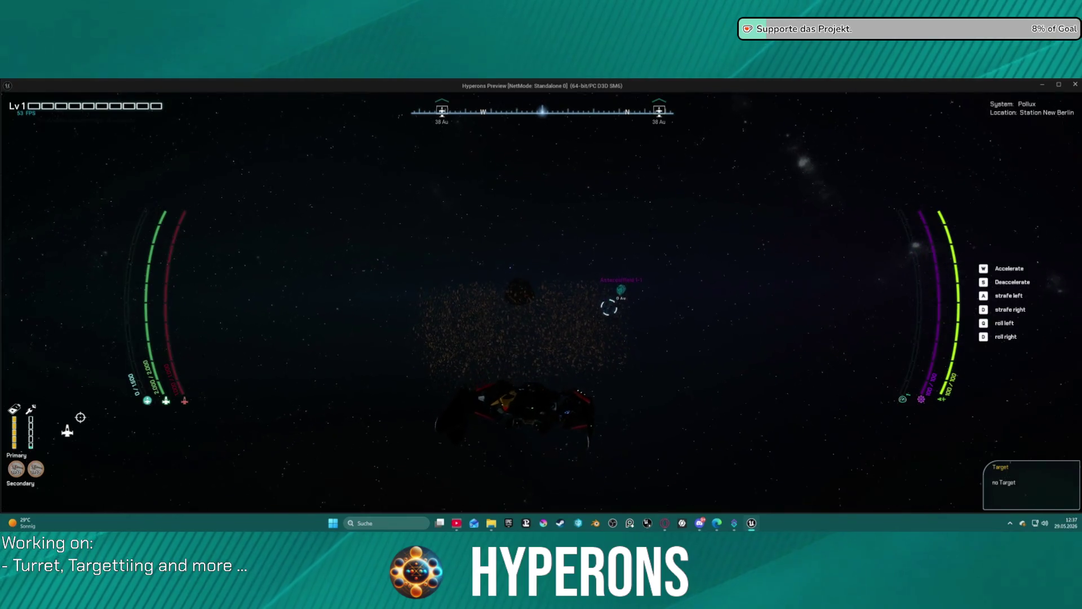
{"action": "key", "text": "w"}
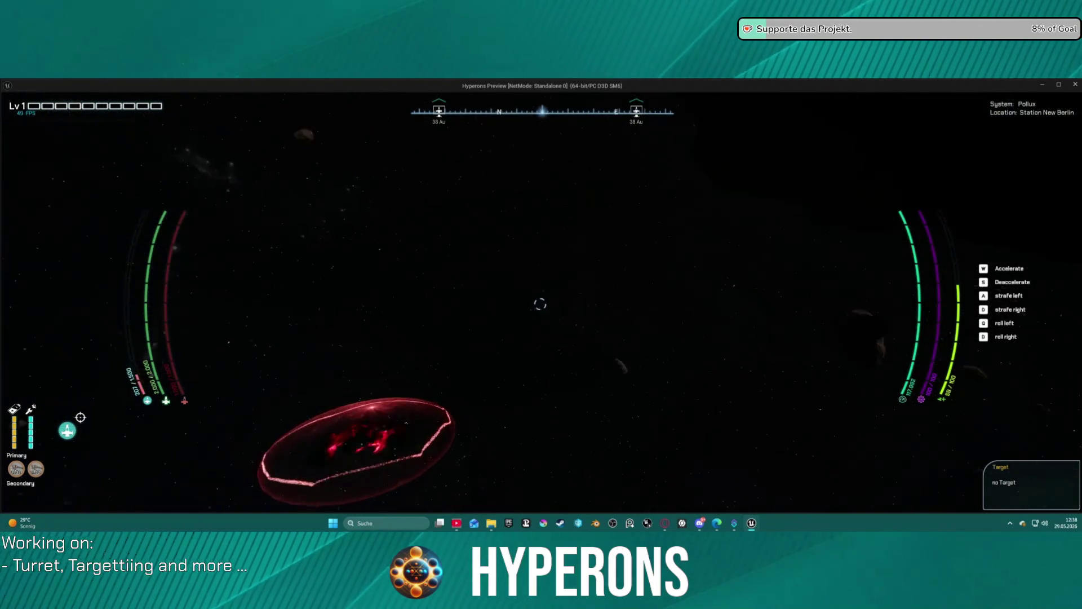
{"action": "key", "text": "Escape"}
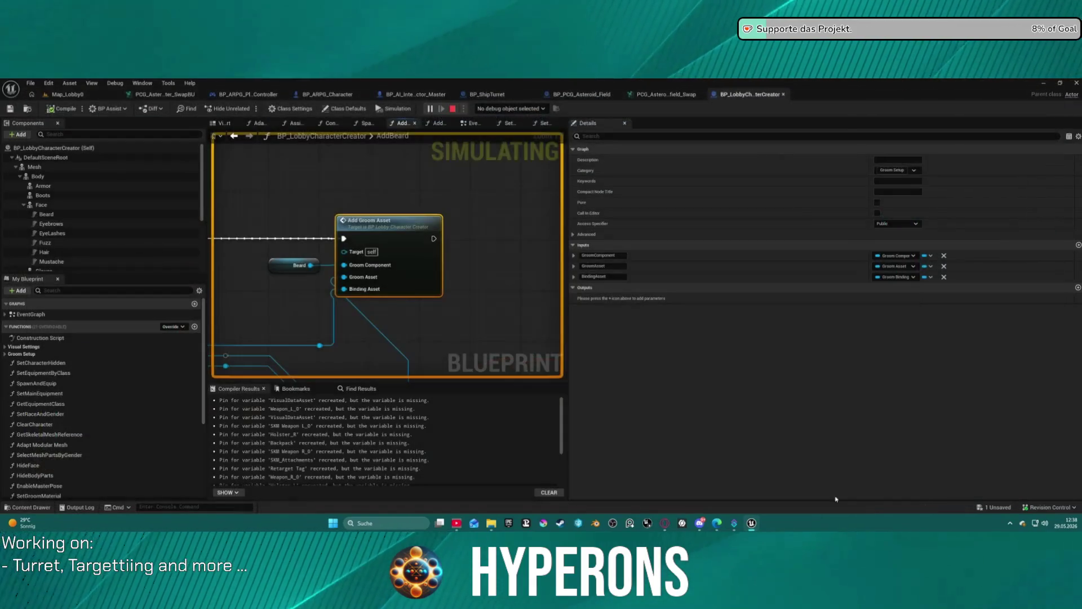
Step: Move from the PCG graph tabs back to the Map_Lobby0 editor and show File > Recent Levels
{"action": "left_click", "coordinate": [662, 94]}
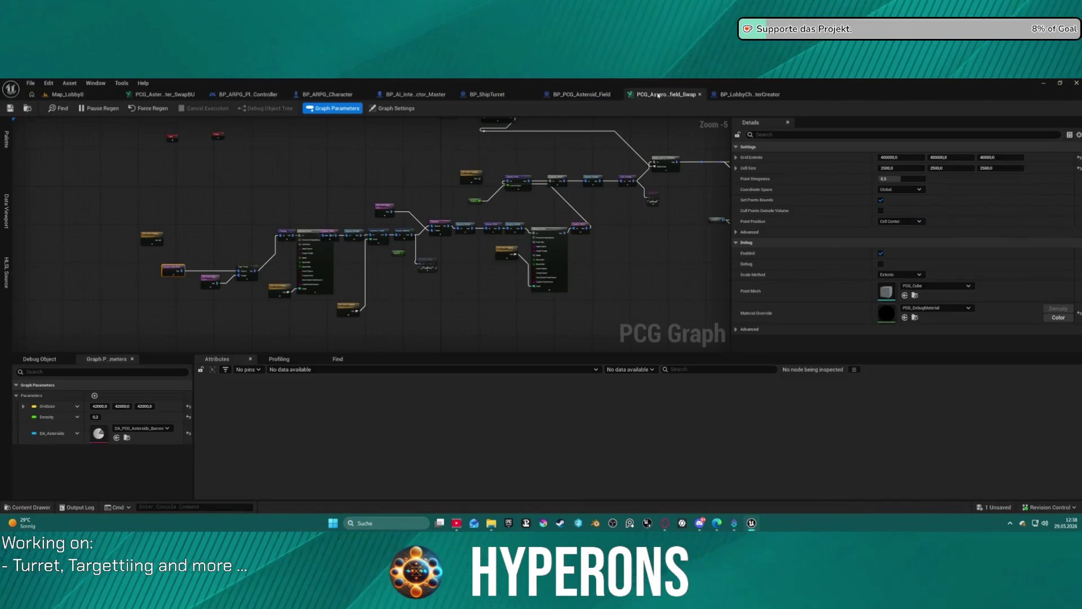
{"action": "left_click", "coordinate": [31, 94]}
{"action": "left_click", "coordinate": [26, 85]}
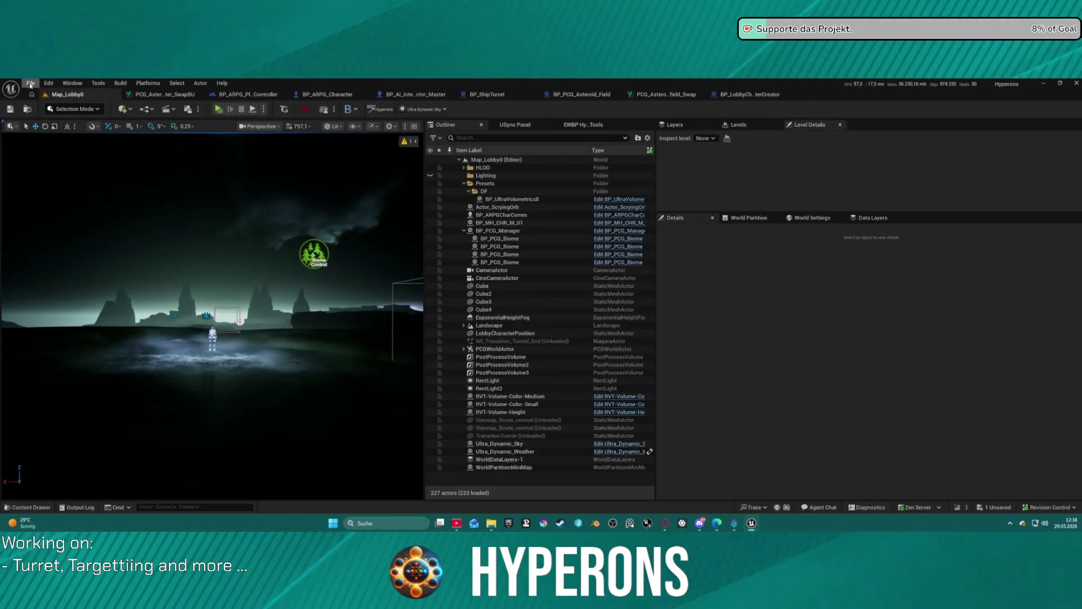
{"action": "left_click", "coordinate": [31, 85]}
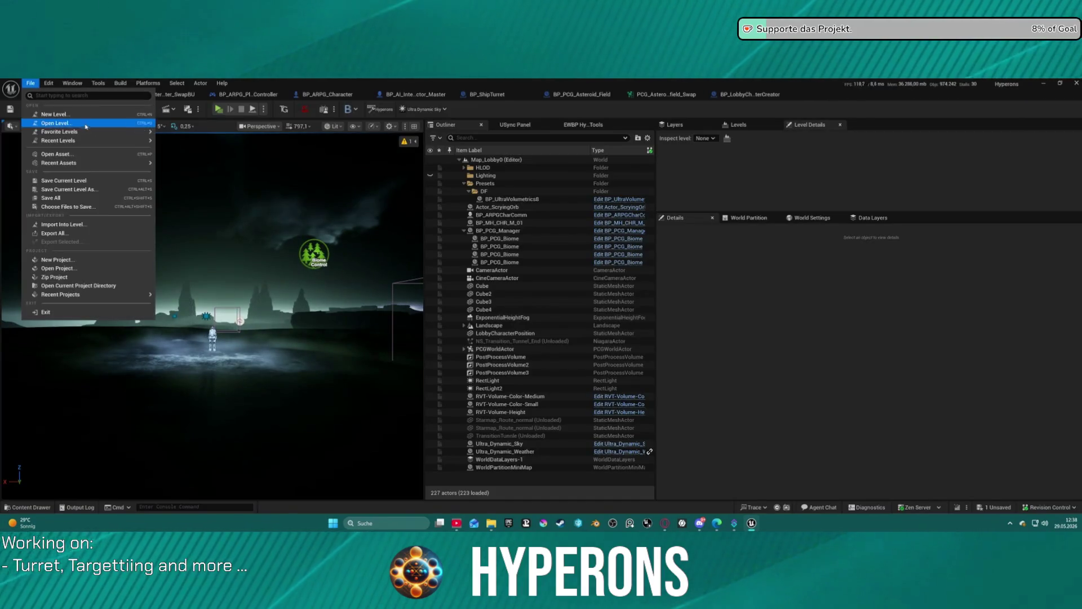
{"action": "mouse_move", "coordinate": [84, 141]}
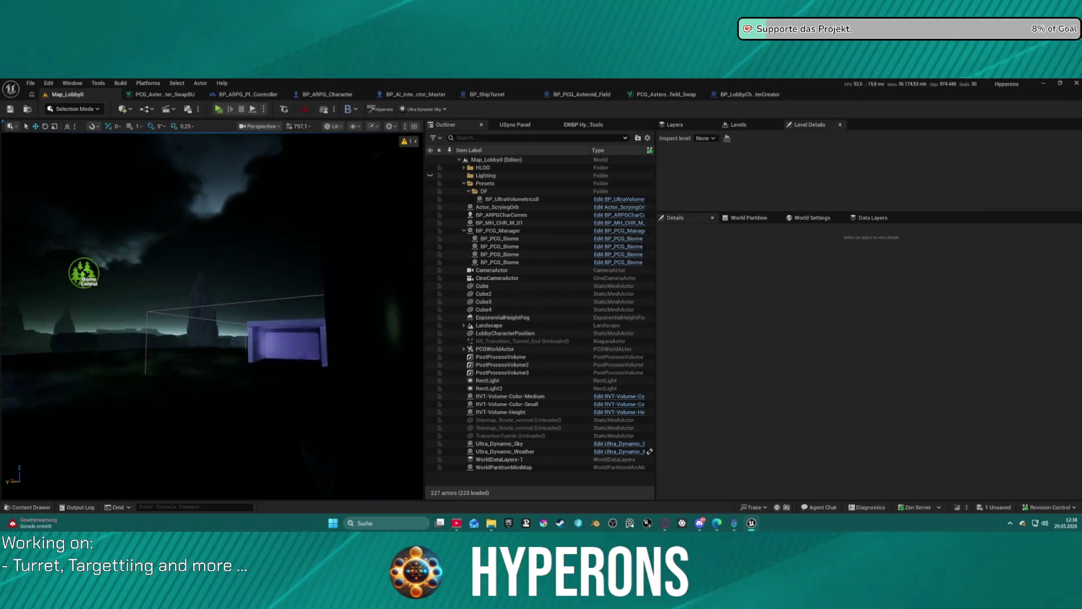
{"action": "left_click", "coordinate": [175, 94]}
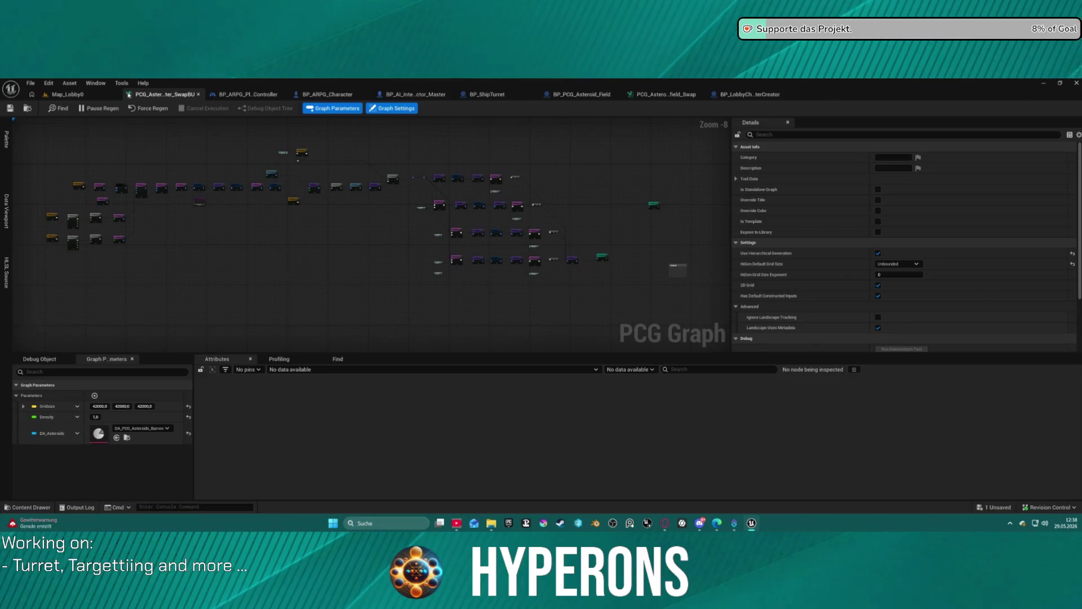
{"action": "left_click", "coordinate": [65, 94]}
{"action": "left_click", "coordinate": [31, 83]}
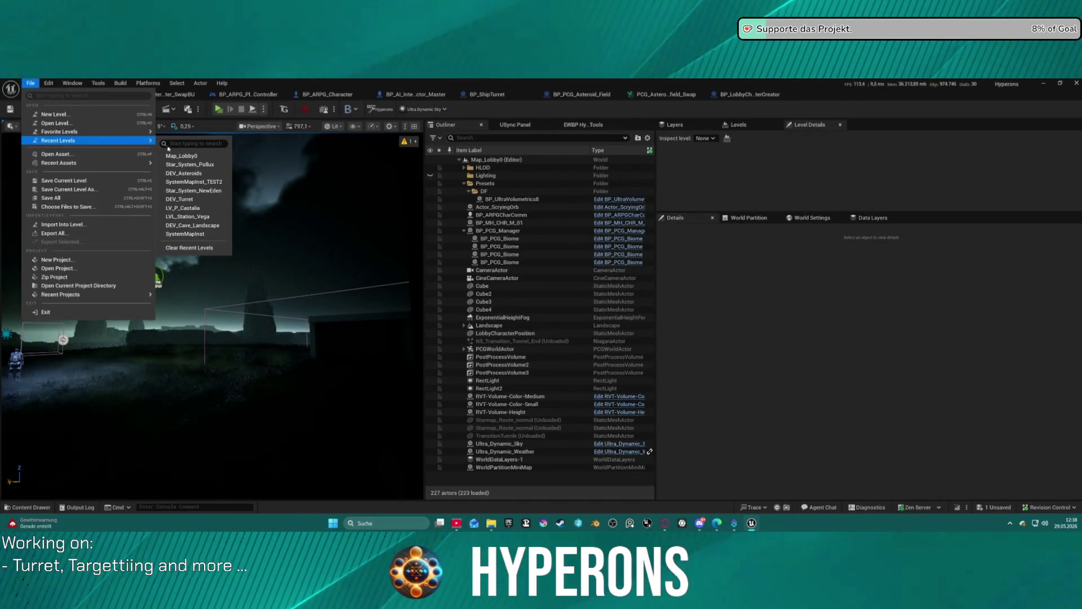
Step: Open Star_System_Pollux, select BP_PCG_Asteroid_Field in the Outliner, and frame it with F
{"action": "key", "text": "Escape"}
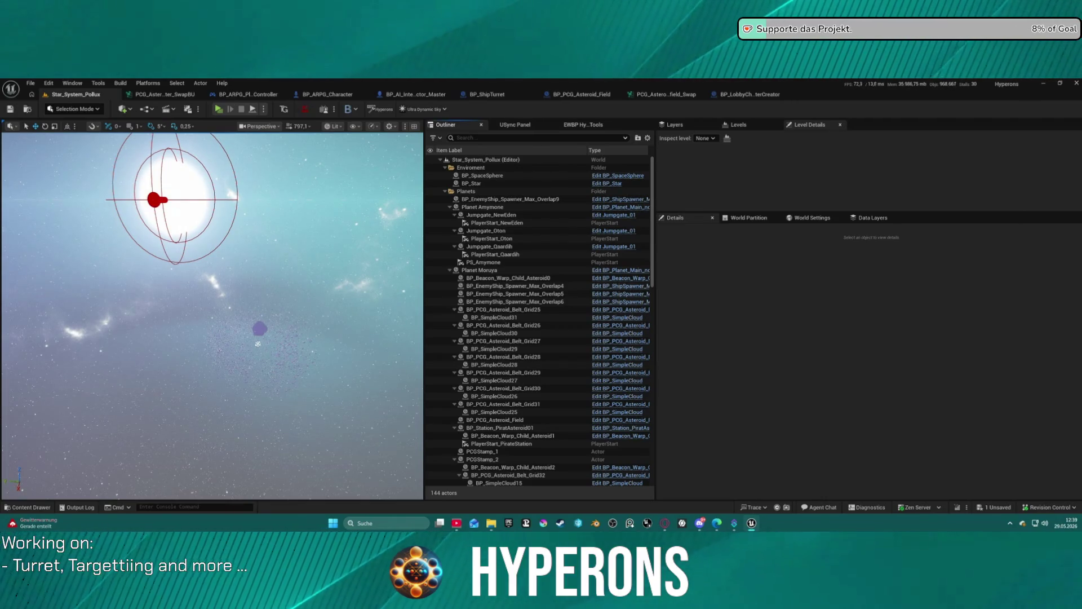
{"action": "scroll", "coordinate": [212, 315], "scroll_direction": "up", "scroll_amount": 5}
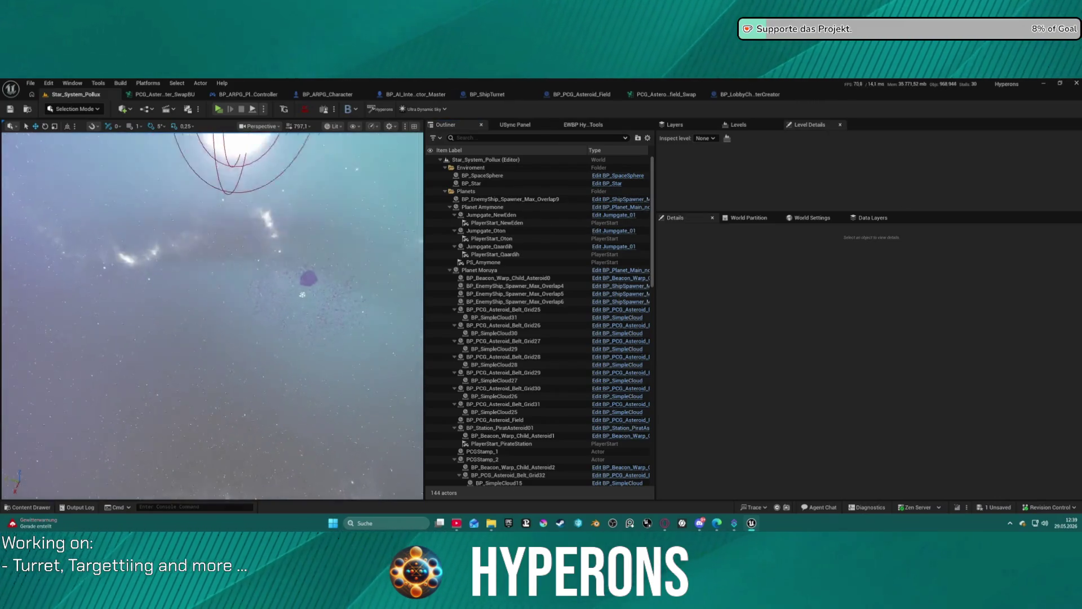
{"action": "scroll", "coordinate": [212, 315], "scroll_direction": "down", "scroll_amount": 10}
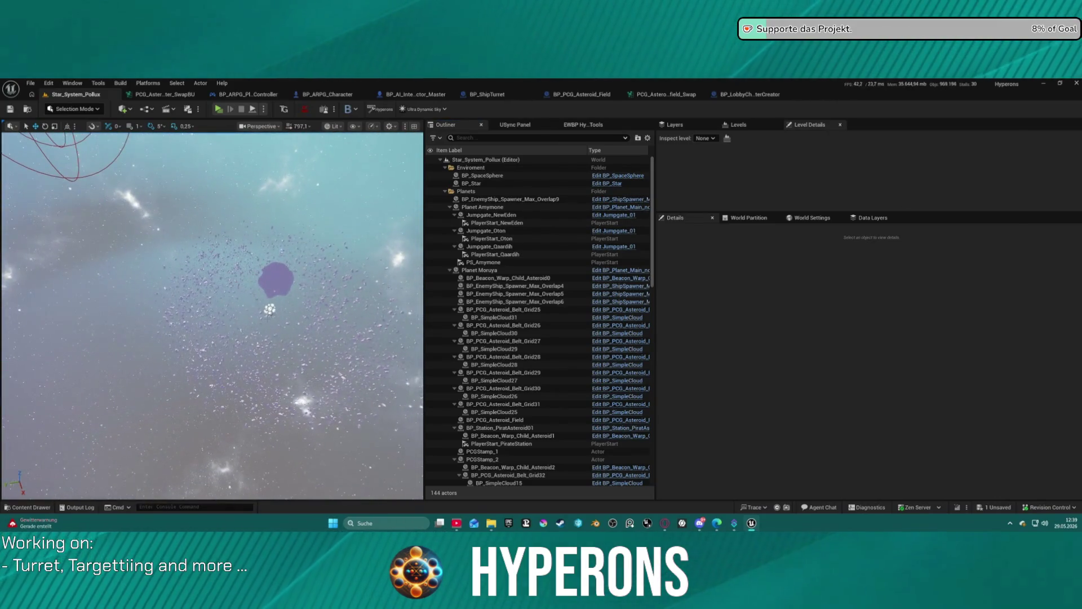
{"action": "left_click", "coordinate": [196, 303]}
{"action": "key", "text": "f"}
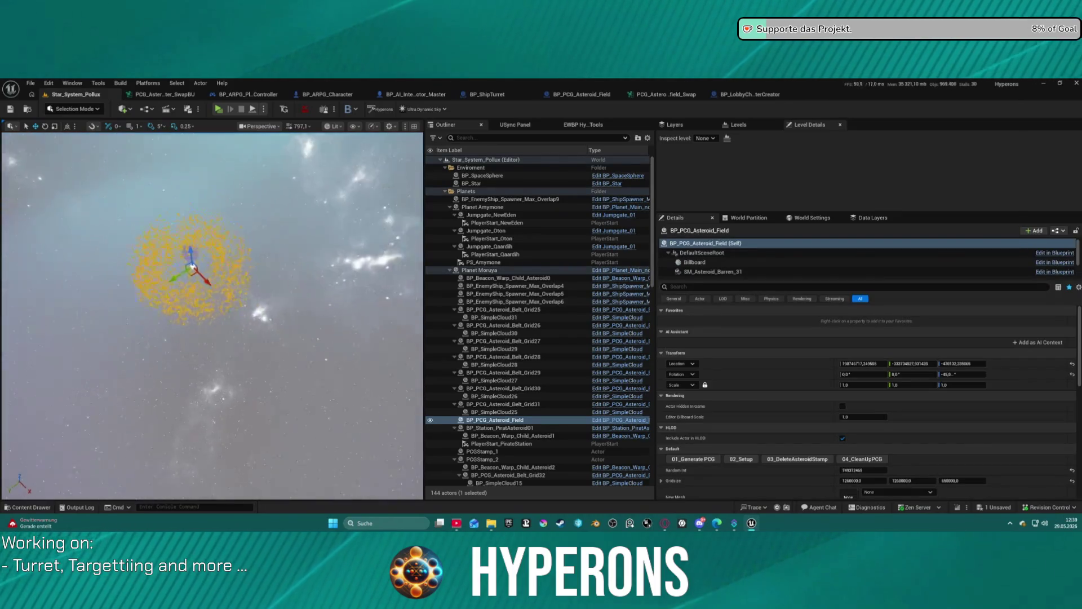
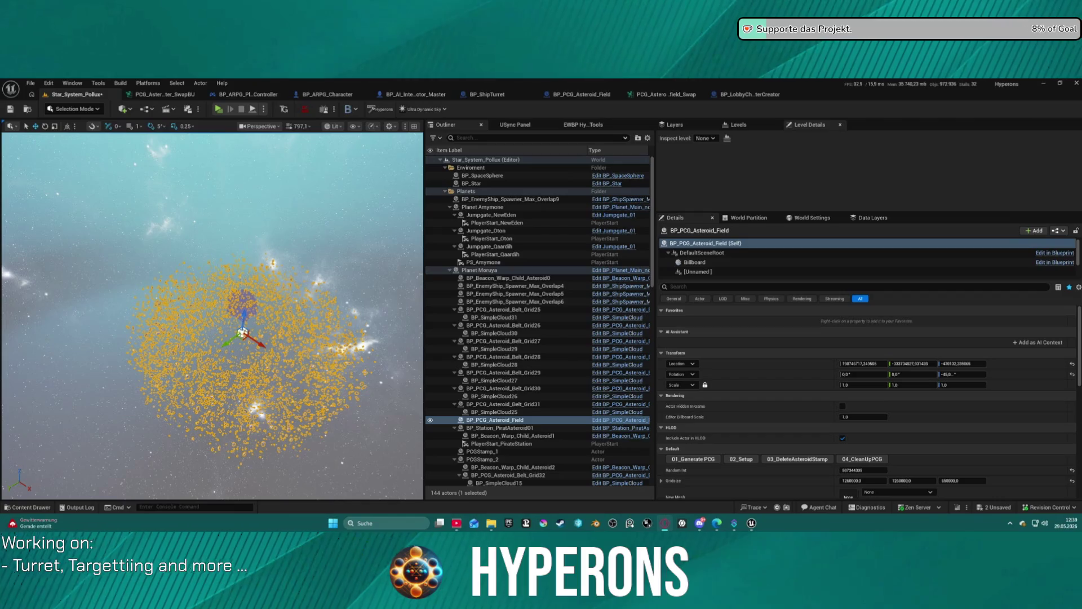
Step: Bring up the PCG_Asteroid_Field_Swap graph in the PCG graph editor
{"action": "left_click", "coordinate": [666, 94]}
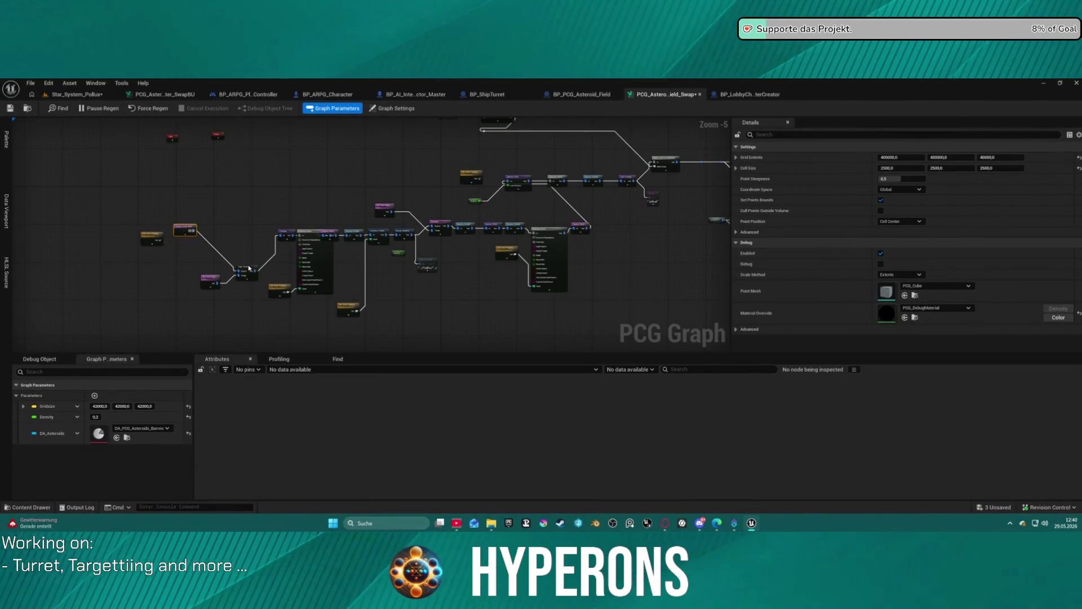
Step: Move the small node slightly upward in the asteroid field swap graph
{"action": "left_click_drag", "start_coordinate": [248, 268], "coordinate": [246, 251]}
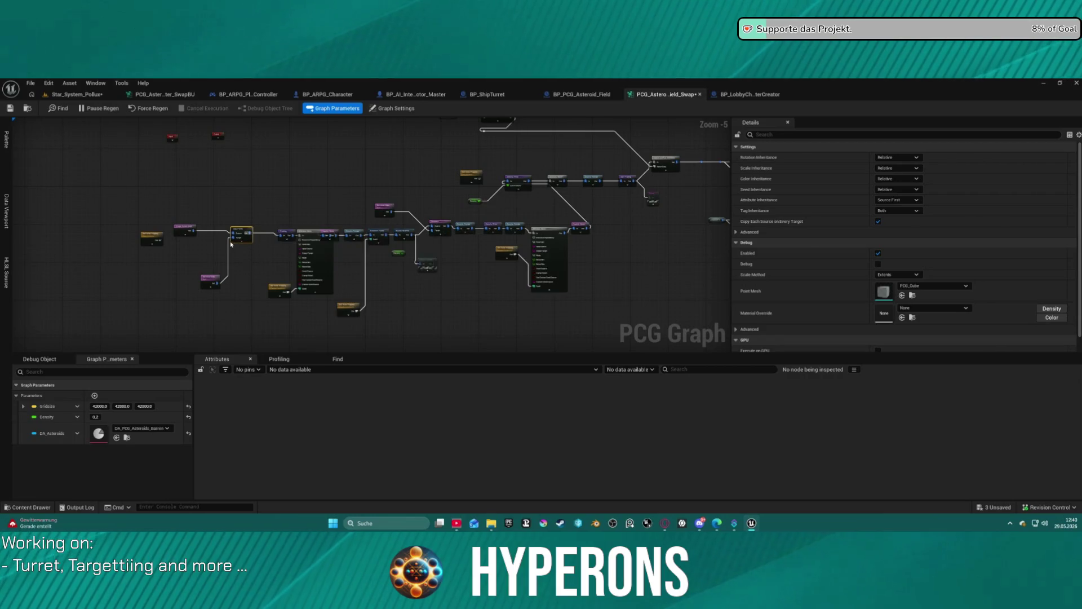
{"action": "mouse_move", "coordinate": [350, 151]}
{"action": "left_mouse_down"}
{"action": "mouse_move", "coordinate": [345, 222]}
{"action": "mouse_move", "coordinate": [177, 127]}
{"action": "left_mouse_up"}
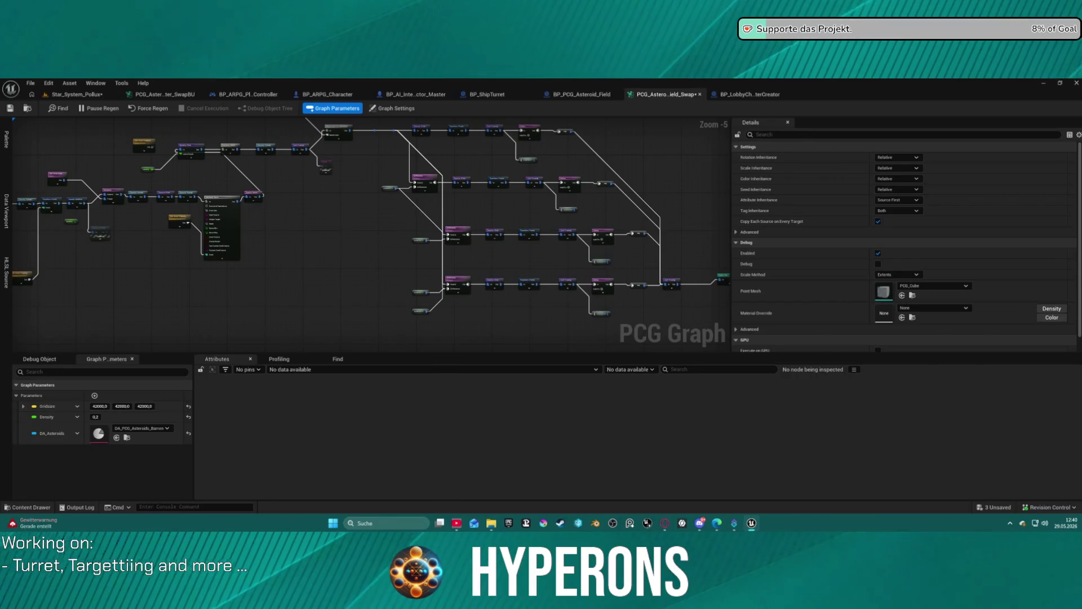
{"action": "scroll", "coordinate": [476, 265], "scroll_direction": "up", "scroll_amount": 4}
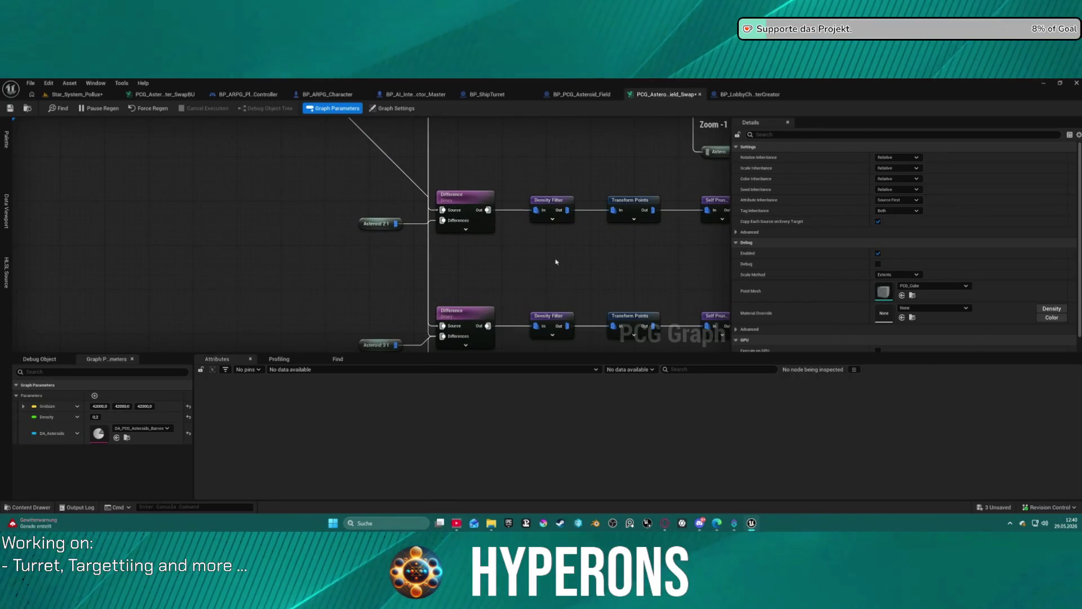
{"action": "scroll", "coordinate": [555, 262], "scroll_direction": "down", "scroll_amount": 2}
Step: Switch to the SwapBU backup graph, where Density is 1.0
{"action": "mouse_move", "coordinate": [421, 282]}
{"action": "left_mouse_down"}
{"action": "mouse_move", "coordinate": [364, 271]}
{"action": "mouse_move", "coordinate": [338, 209]}
{"action": "mouse_move", "coordinate": [543, 309]}
{"action": "mouse_move", "coordinate": [628, 372]}
{"action": "left_mouse_up"}
{"action": "scroll", "coordinate": [339, 209], "scroll_direction": "down", "scroll_amount": 1}
{"action": "left_click_drag", "start_coordinate": [576, 160], "coordinate": [579, 145]}
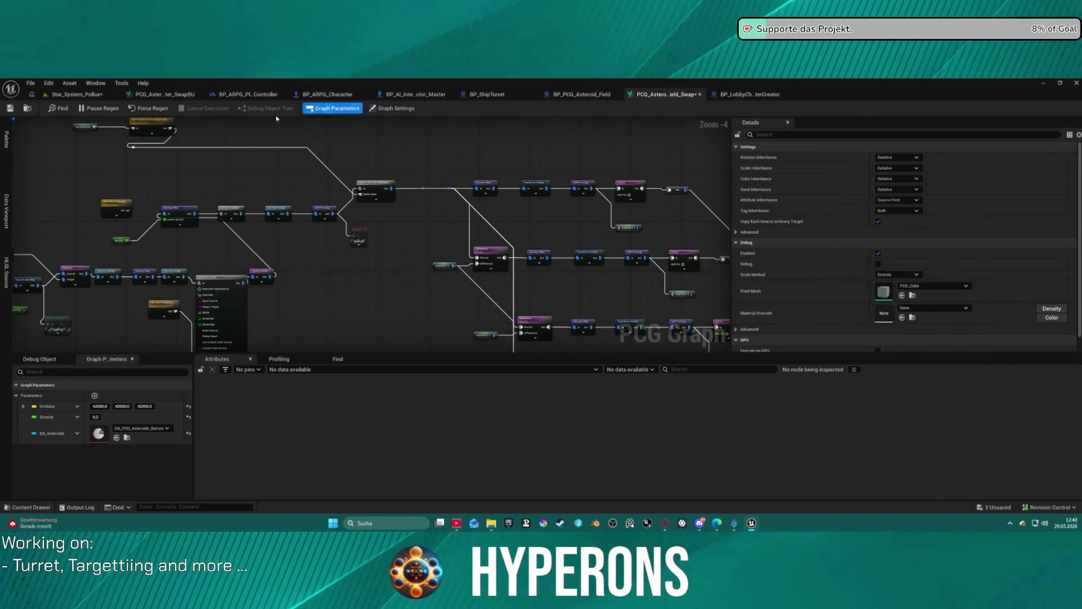
{"action": "left_click", "coordinate": [162, 95]}
{"action": "scroll", "coordinate": [630, 247], "scroll_direction": "up", "scroll_amount": 2}
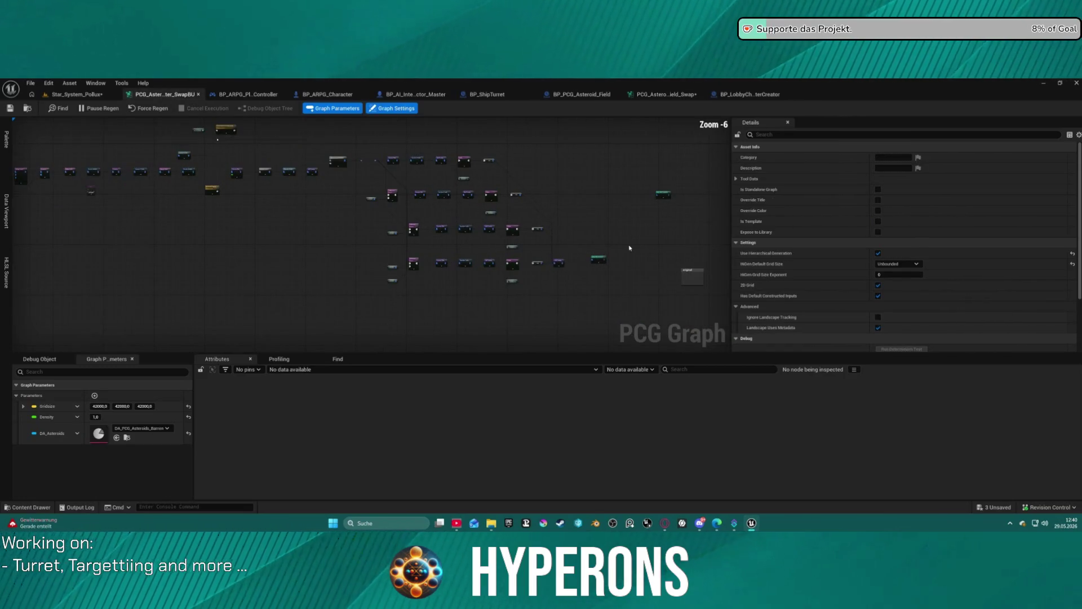
Step: Select the SwapBU graph's Static Mesh Spawner node to view its settings
{"action": "scroll", "coordinate": [398, 199], "scroll_direction": "up", "scroll_amount": 2}
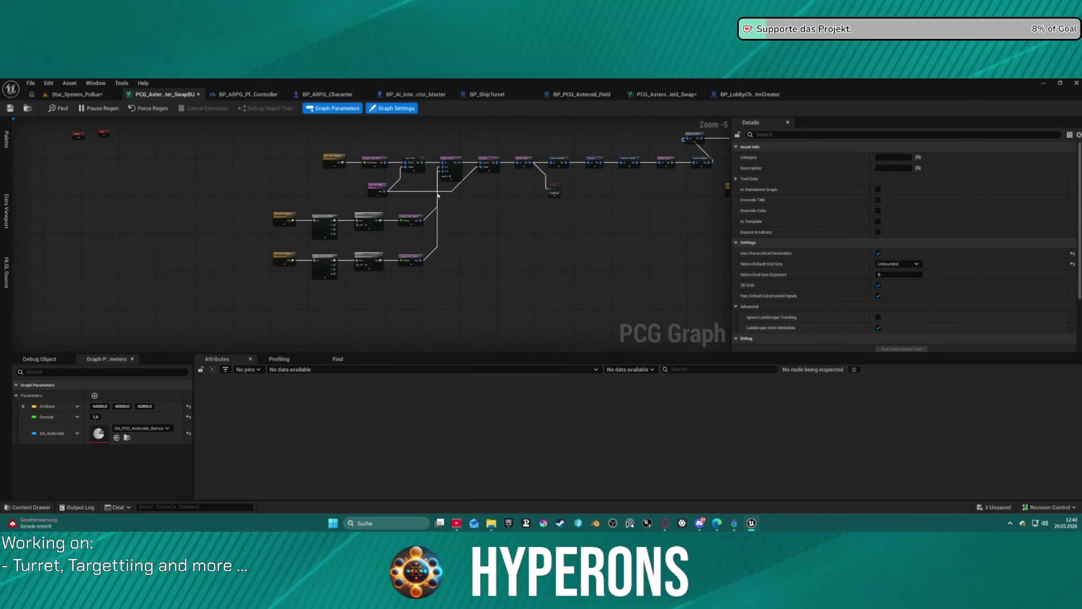
{"action": "scroll", "coordinate": [287, 208], "scroll_direction": "up", "scroll_amount": 2}
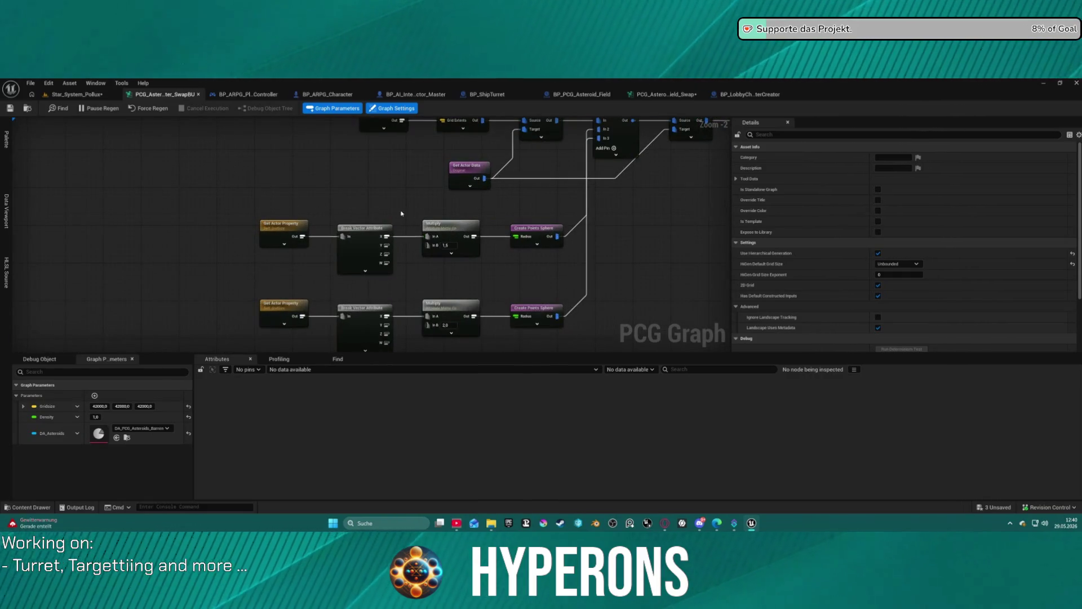
{"action": "mouse_move", "coordinate": [580, 211]}
{"action": "left_mouse_down"}
{"action": "mouse_move", "coordinate": [611, 230]}
{"action": "mouse_move", "coordinate": [506, 267]}
{"action": "mouse_move", "coordinate": [428, 236]}
{"action": "mouse_move", "coordinate": [16, 242]}
{"action": "mouse_move", "coordinate": [0, 327]}
{"action": "mouse_move", "coordinate": [0, 189]}
{"action": "mouse_move", "coordinate": [0, 302]}
{"action": "mouse_move", "coordinate": [25, 324]}
{"action": "mouse_move", "coordinate": [383, 330]}
{"action": "mouse_move", "coordinate": [320, 382]}
{"action": "left_mouse_up"}
{"action": "scroll", "coordinate": [506, 267], "scroll_direction": "down", "scroll_amount": 2}
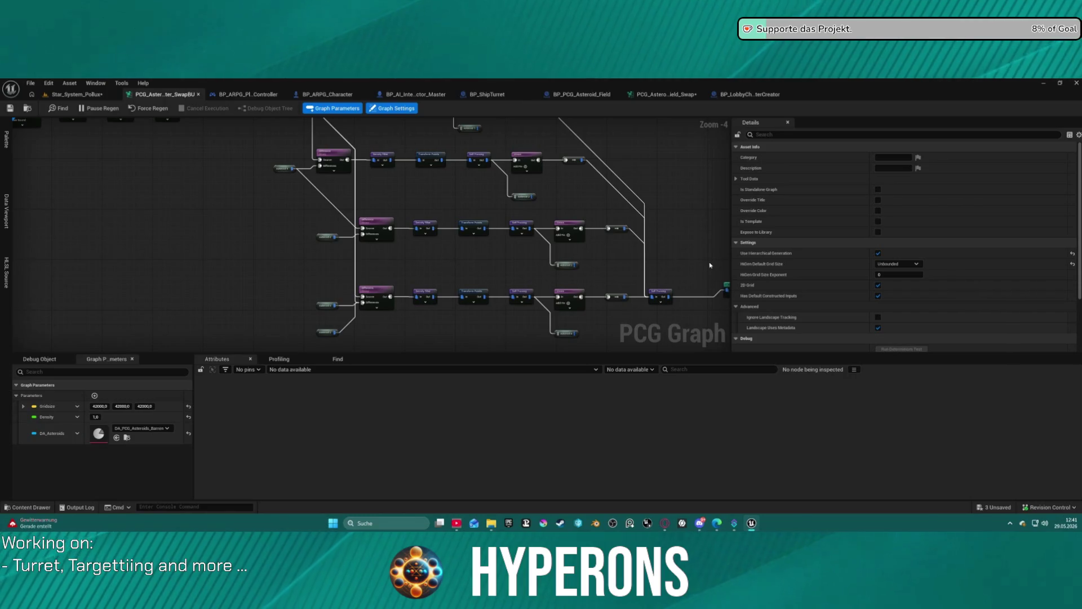
{"action": "left_click_drag", "start_coordinate": [710, 265], "coordinate": [579, 261]}
{"action": "left_click", "coordinate": [566, 264]}
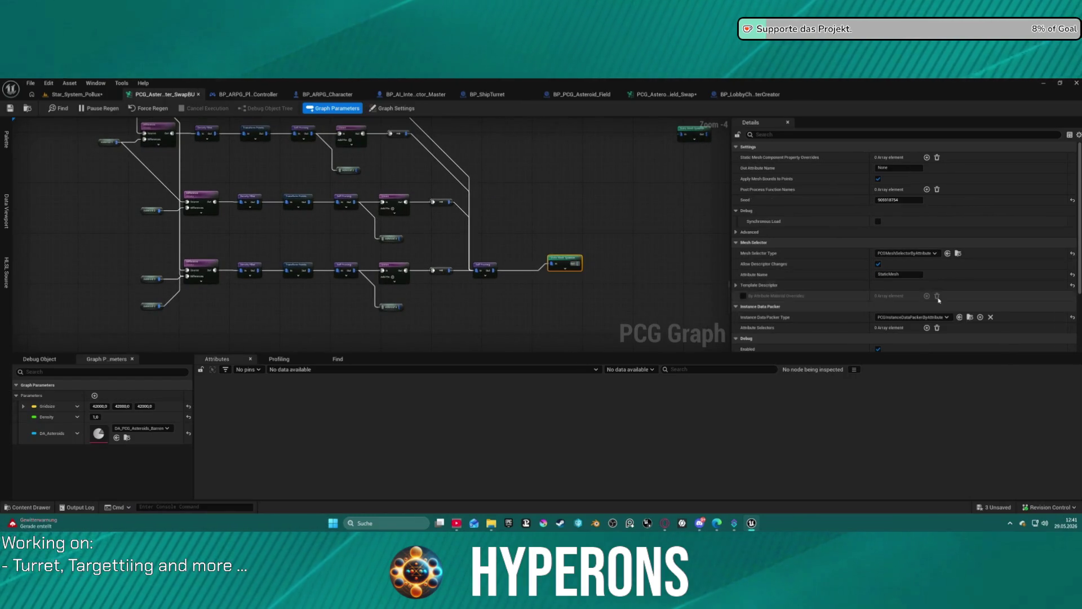
{"action": "scroll", "coordinate": [769, 282], "scroll_direction": "down", "scroll_amount": 5}
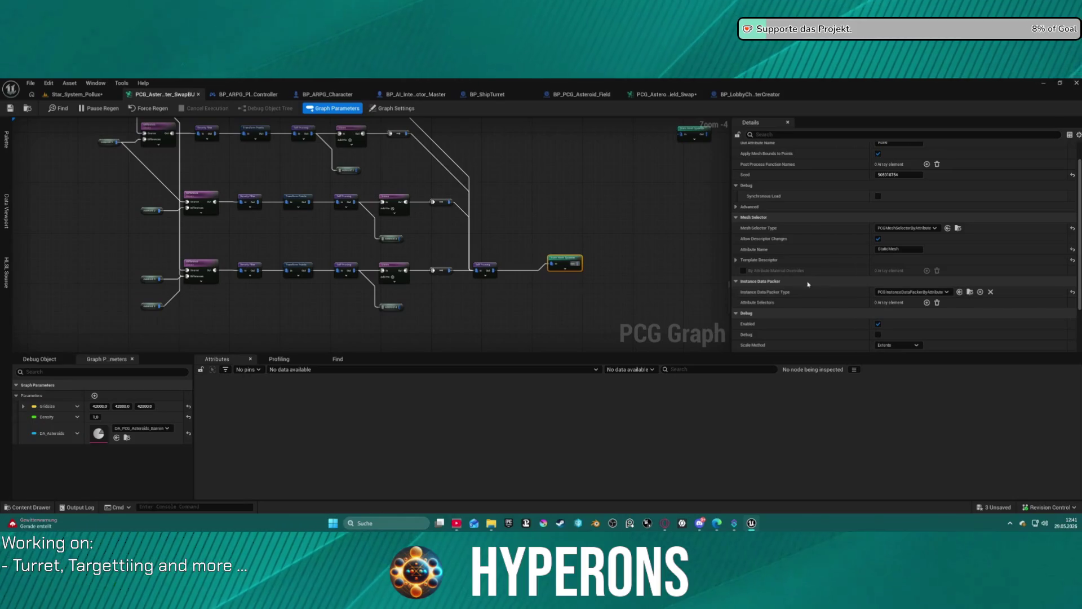
Step: Expand Template Descriptor to reveal override material M_Asteroid_B_Iron_01, then browse to the asset folder
{"action": "left_click", "coordinate": [736, 260]}
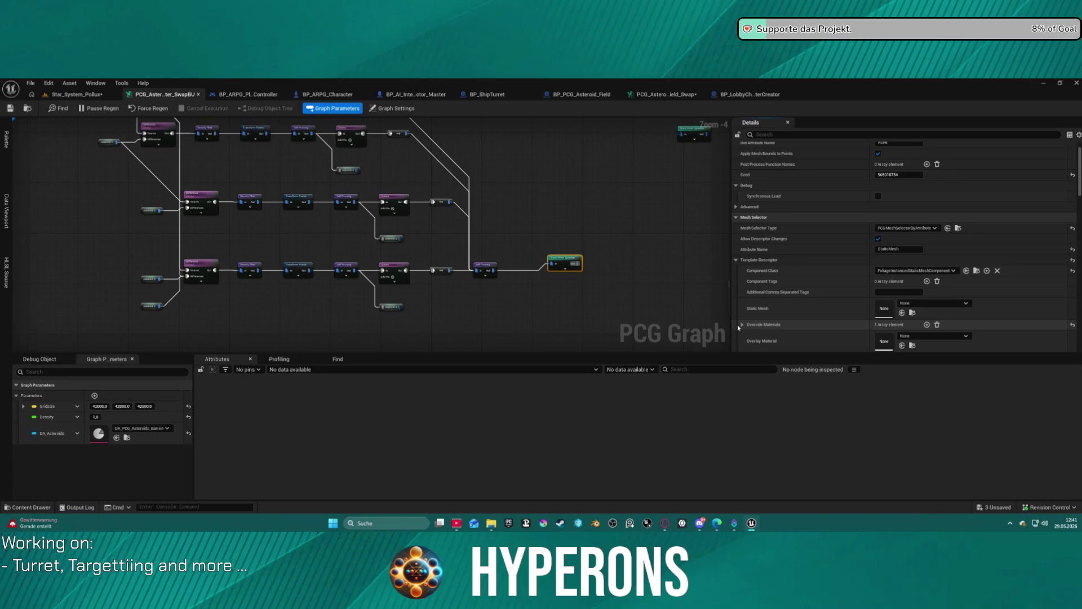
{"action": "left_click", "coordinate": [763, 327]}
{"action": "scroll", "coordinate": [788, 306], "scroll_direction": "down", "scroll_amount": 2}
{"action": "scroll", "coordinate": [794, 306], "scroll_direction": "down", "scroll_amount": 1}
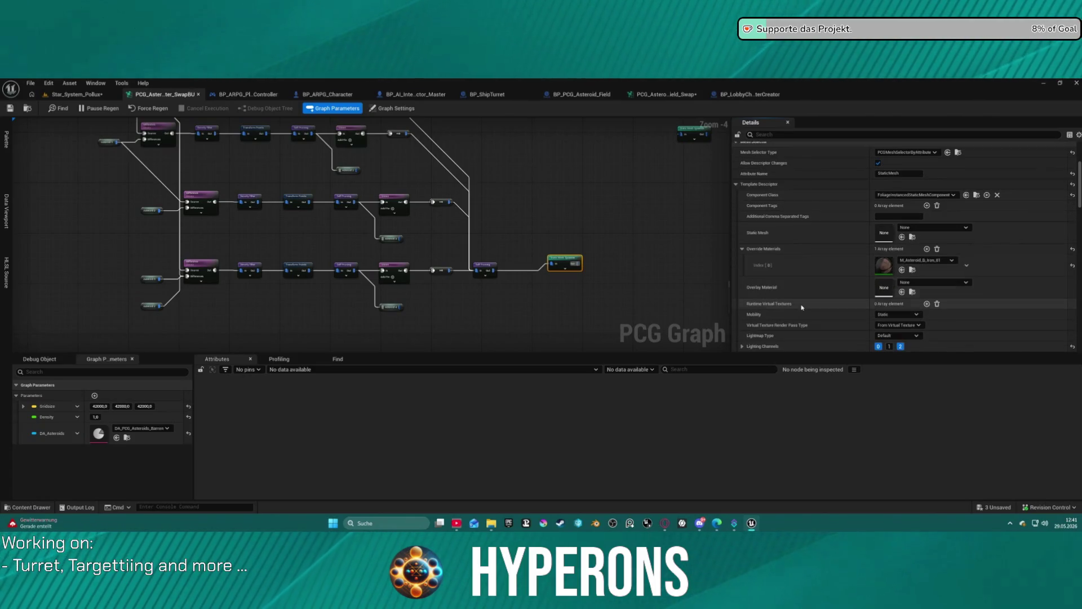
{"action": "left_click_drag", "start_coordinate": [551, 189], "coordinate": [721, 173]}
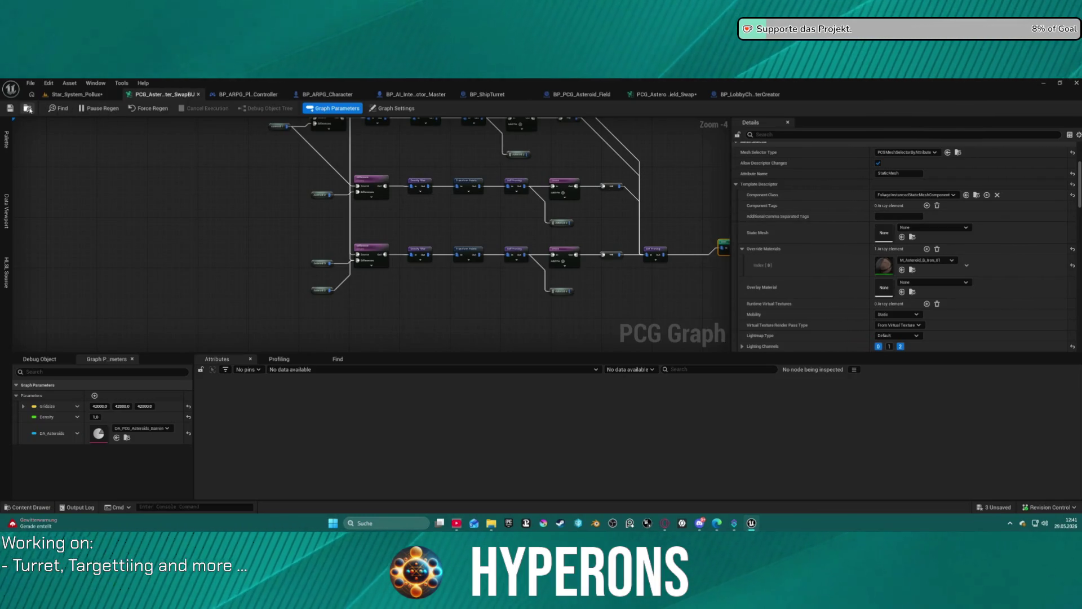
{"action": "left_click", "coordinate": [27, 108]}
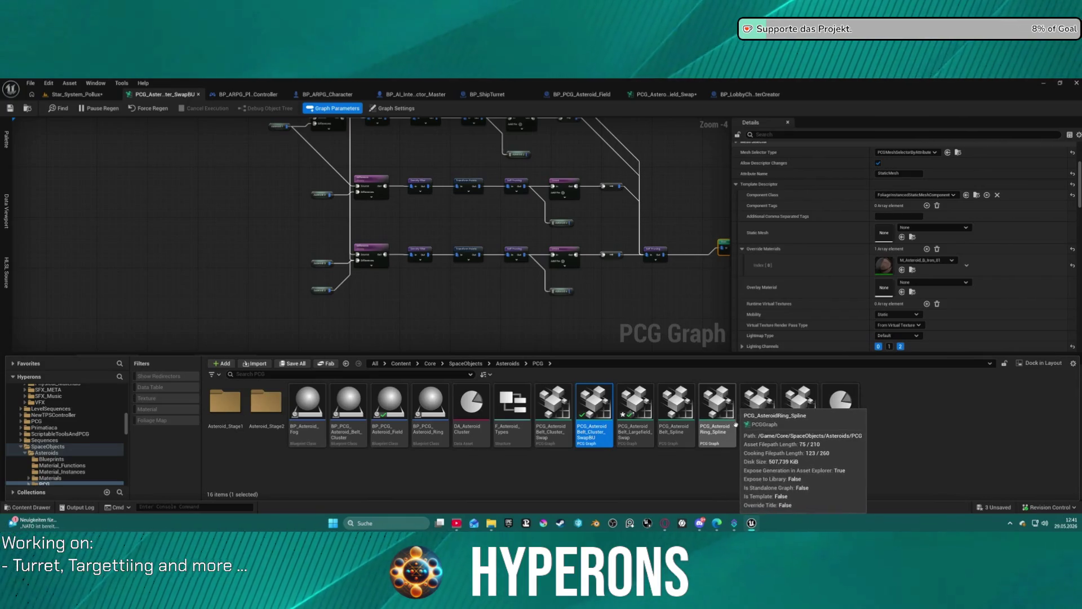
Step: Open PCG_AsteroidRing_Spline, nudge its Get Spline Data node, and return to Star_System_Pollux
{"action": "double_click", "coordinate": [730, 413]}
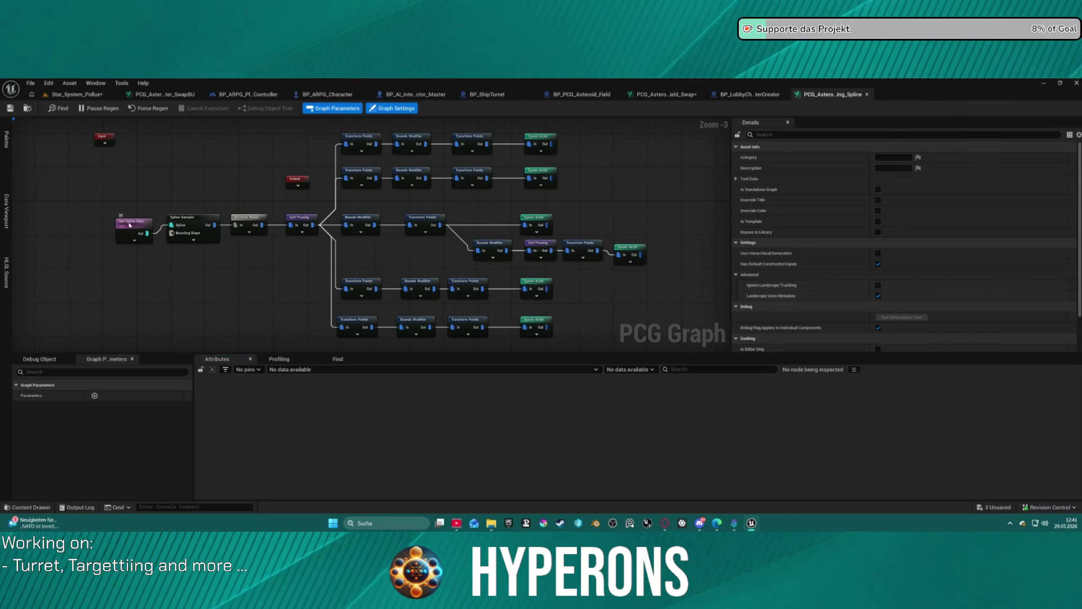
{"action": "left_click_drag", "start_coordinate": [129, 225], "coordinate": [125, 218]}
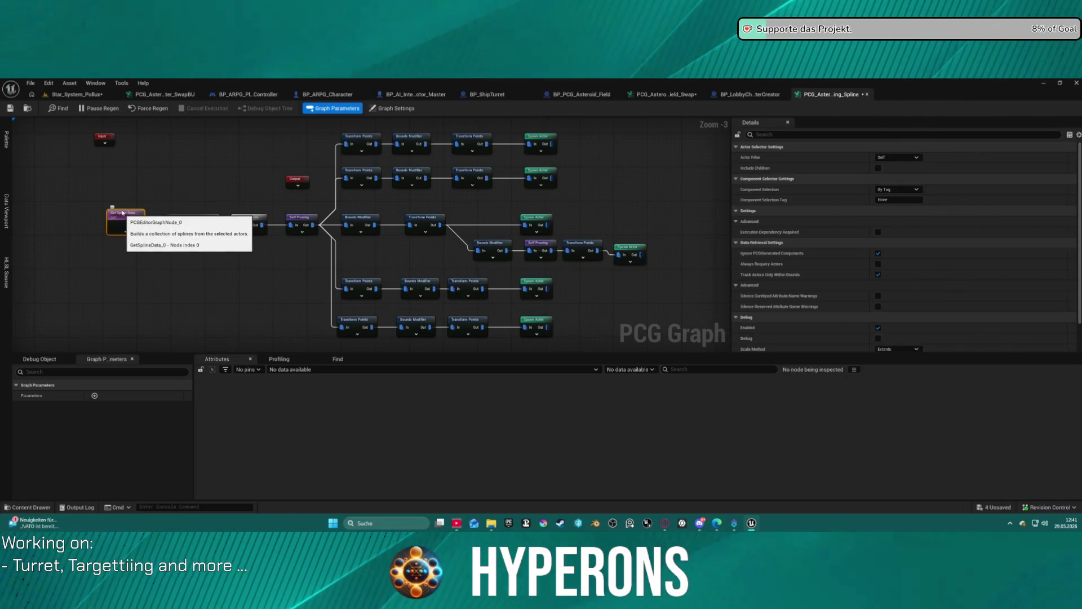
{"action": "left_click", "coordinate": [62, 94]}
{"action": "left_click", "coordinate": [31, 84]}
Step: Select BP_PCG_Asteroid_Belt_Grid32's PCG component and browse to its PCG_AsteroidBelt_Cluster_Swap asset
{"action": "mouse_move", "coordinate": [150, 132]}
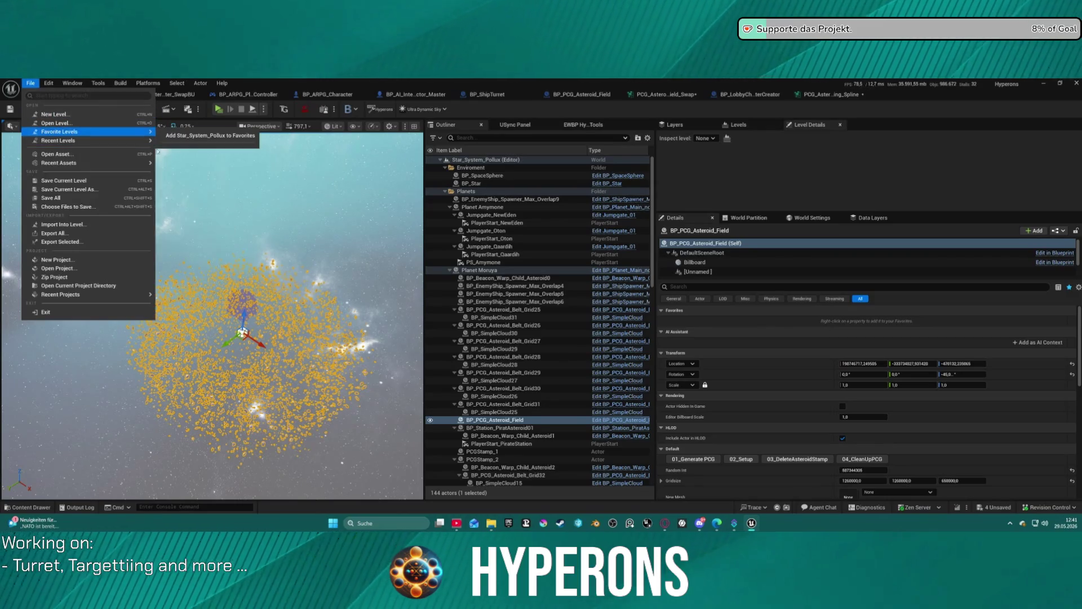
{"action": "scroll", "coordinate": [519, 433], "scroll_direction": "down", "scroll_amount": 2}
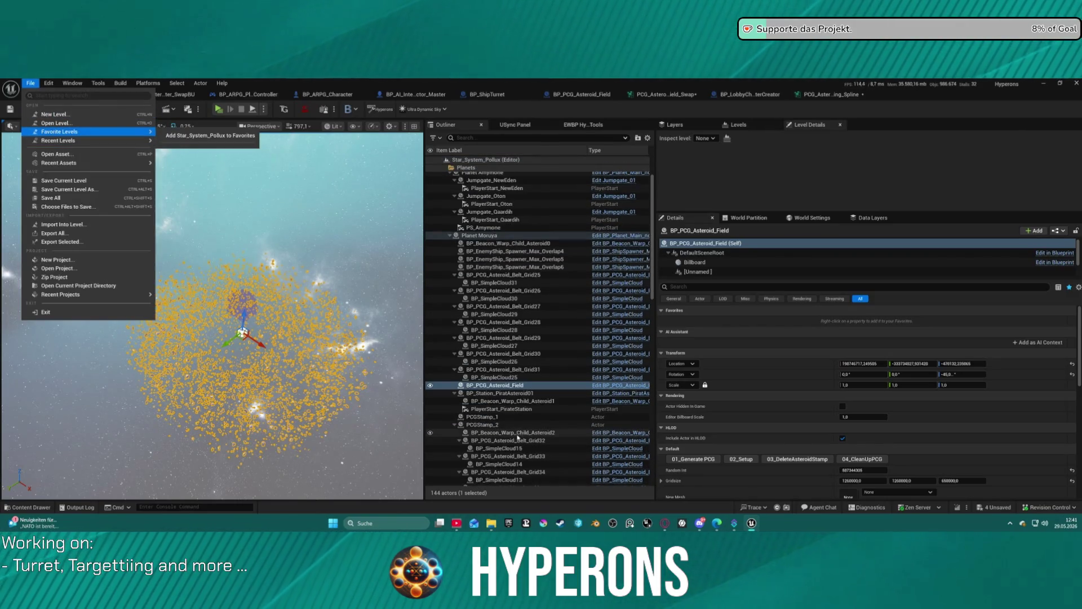
{"action": "left_click", "coordinate": [518, 440]}
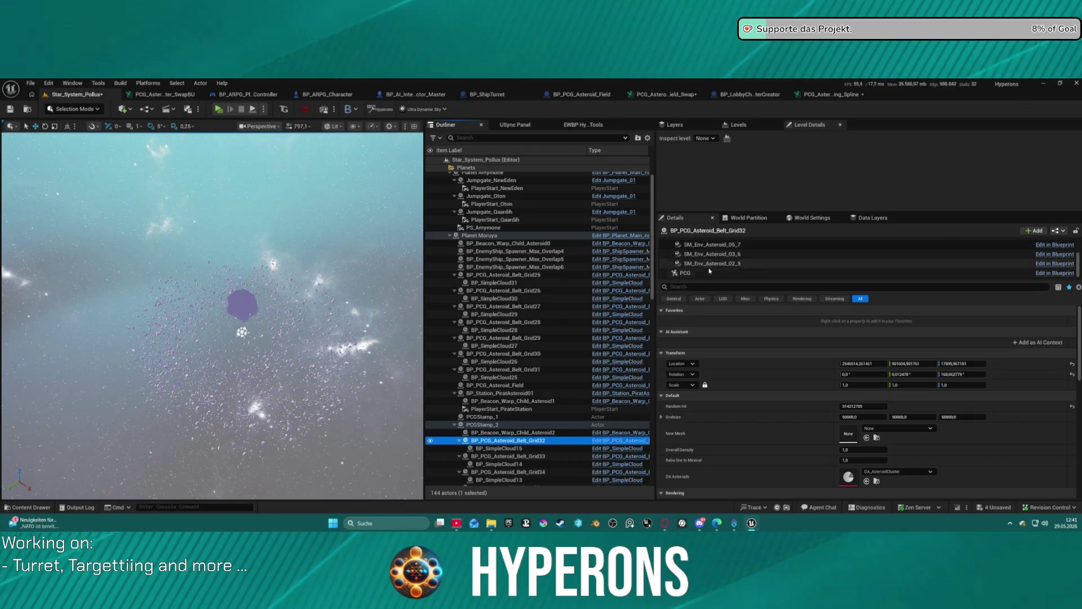
{"action": "left_click", "coordinate": [710, 272]}
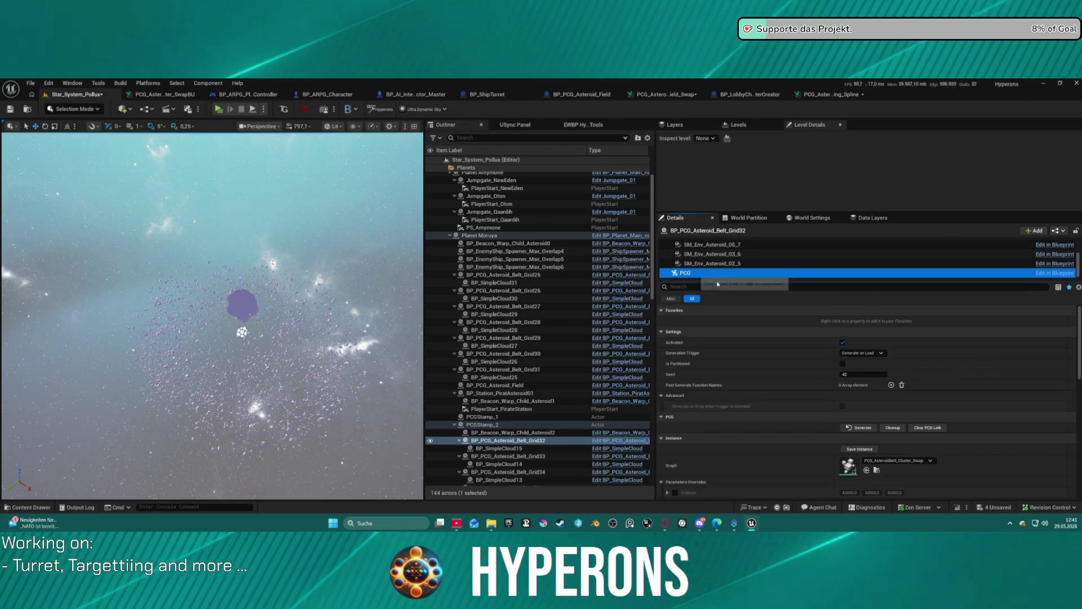
{"action": "left_click", "coordinate": [877, 470]}
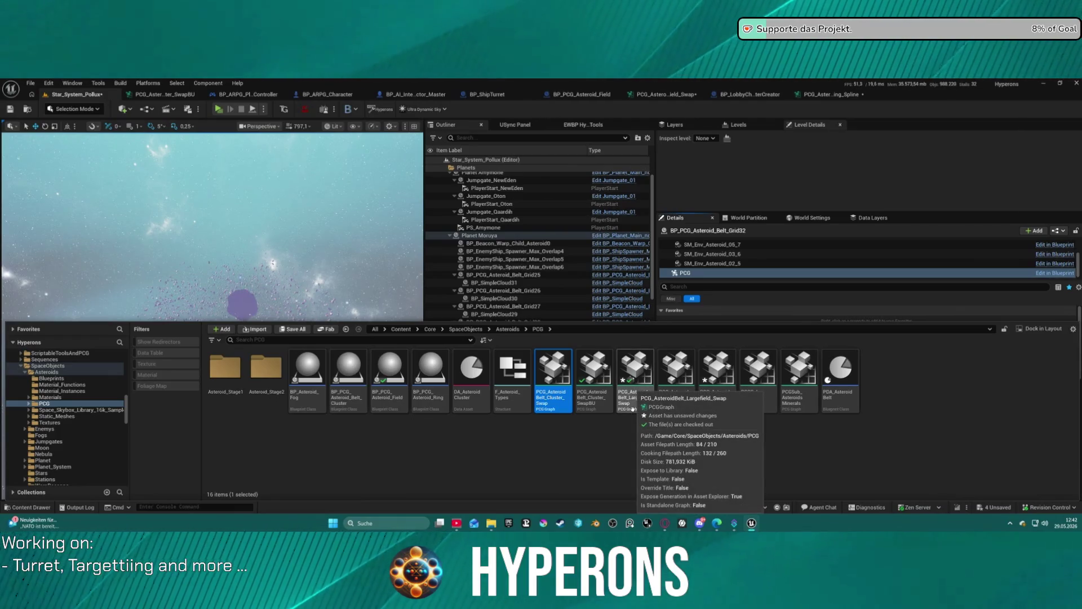
Step: Open PCG_AsteroidBelt_Cluster_Swap and pan across its whole node network
{"action": "double_click", "coordinate": [553, 390]}
{"action": "scroll", "coordinate": [670, 225], "scroll_direction": "up", "scroll_amount": 10}
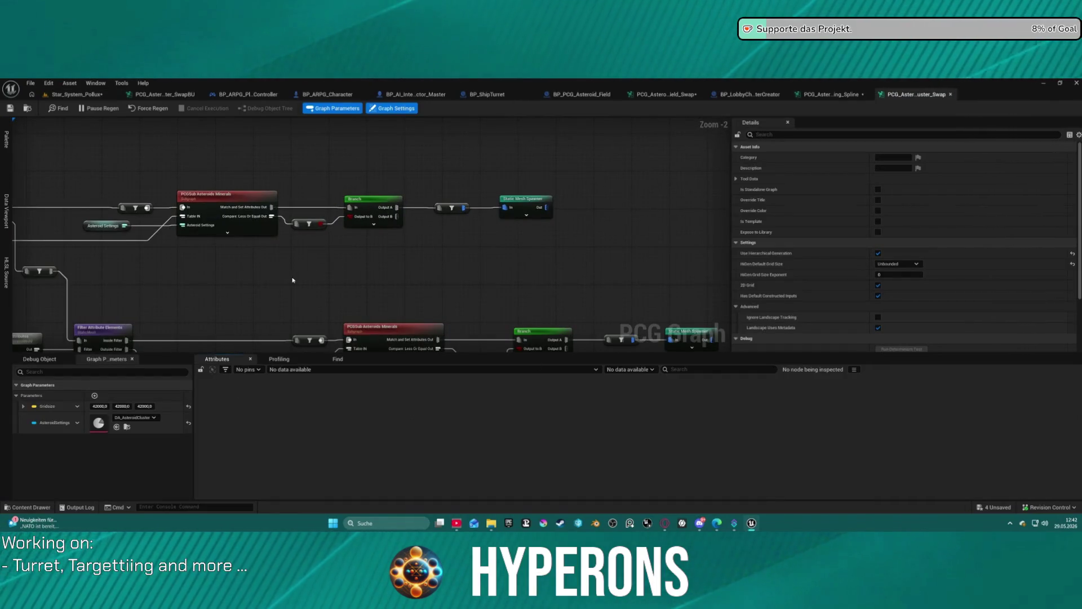
{"action": "left_click_drag", "start_coordinate": [246, 302], "coordinate": [302, 303]}
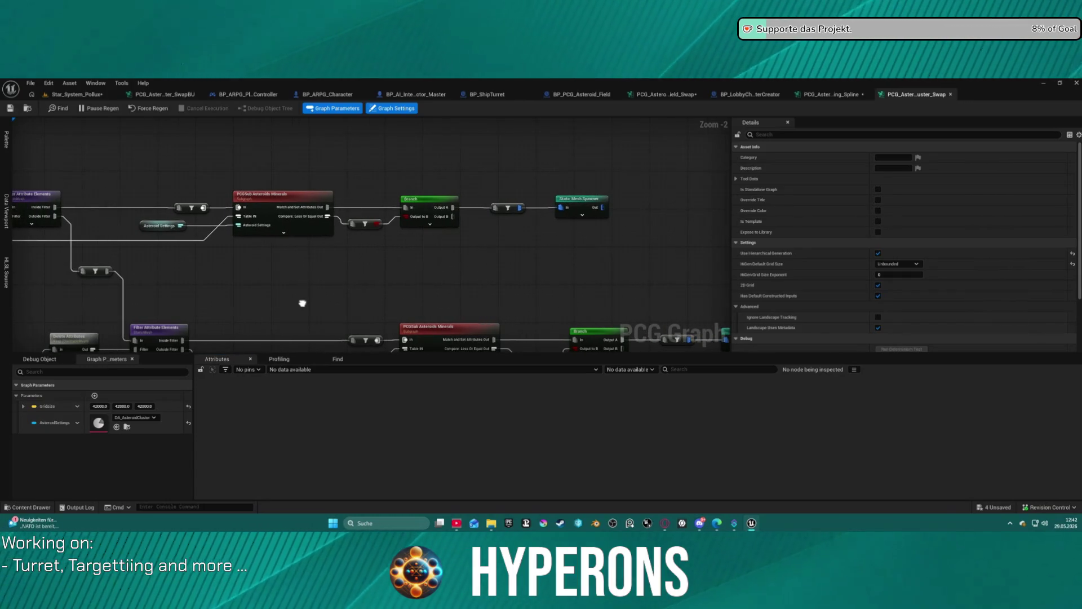
{"action": "scroll", "coordinate": [493, 210], "scroll_direction": "down", "scroll_amount": 4}
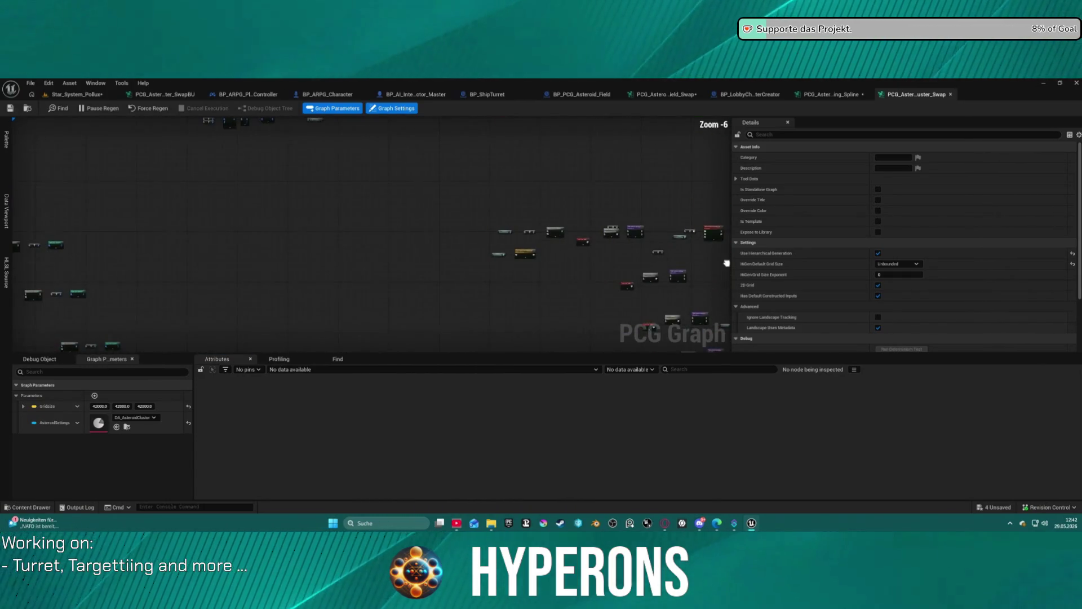
{"action": "mouse_move", "coordinate": [338, 226]}
{"action": "left_mouse_down"}
{"action": "mouse_move", "coordinate": [383, 328]}
{"action": "mouse_move", "coordinate": [327, 290]}
{"action": "mouse_move", "coordinate": [338, 96]}
{"action": "mouse_move", "coordinate": [459, 169]}
{"action": "left_mouse_up"}
{"action": "scroll", "coordinate": [550, 229], "scroll_direction": "up", "scroll_amount": 3}
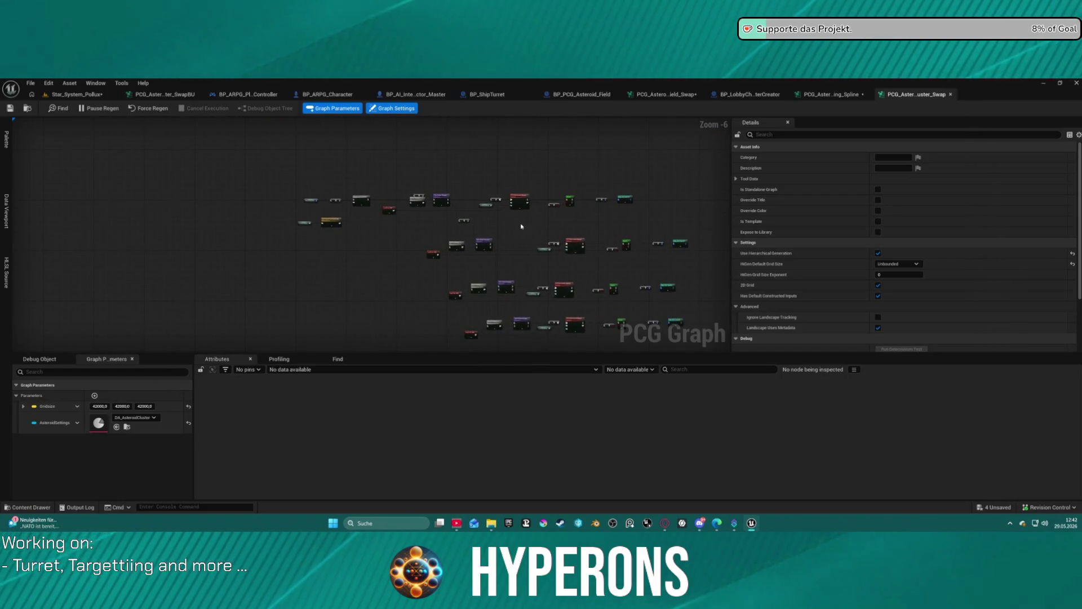
{"action": "scroll", "coordinate": [396, 189], "scroll_direction": "down", "scroll_amount": 7}
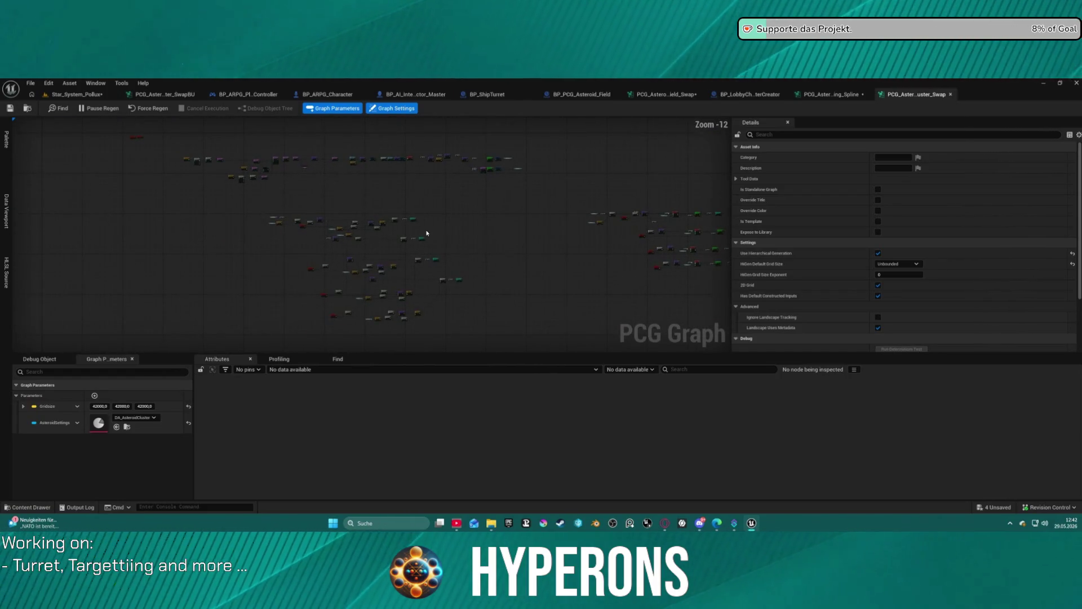
{"action": "scroll", "coordinate": [372, 232], "scroll_direction": "up", "scroll_amount": 6}
{"action": "scroll", "coordinate": [380, 234], "scroll_direction": "down", "scroll_amount": 5}
{"action": "left_click_drag", "start_coordinate": [380, 234], "coordinate": [560, 326]}
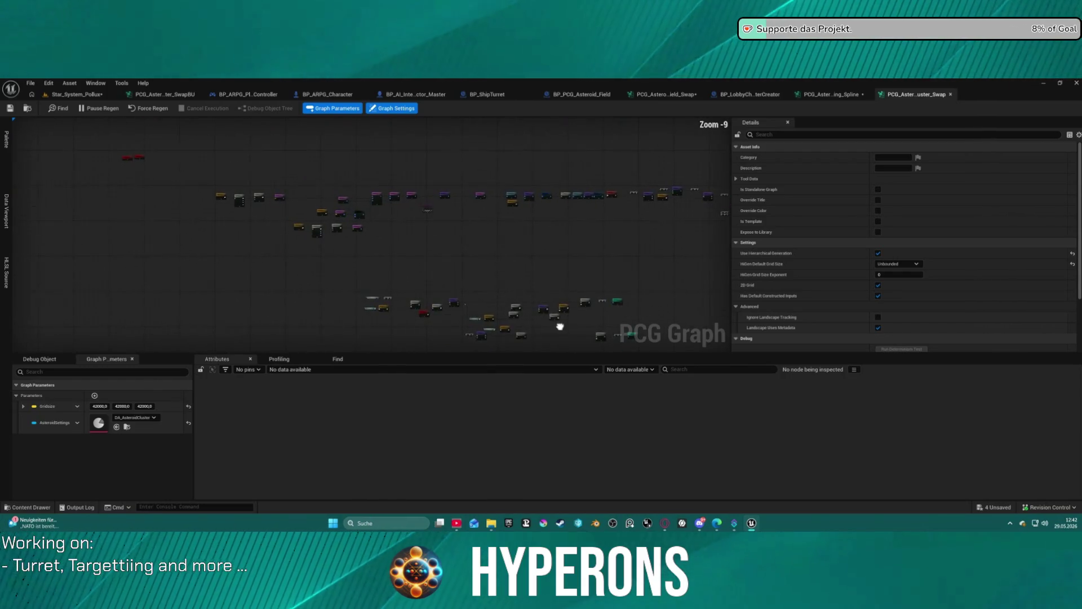
{"action": "scroll", "coordinate": [449, 232], "scroll_direction": "up", "scroll_amount": 10}
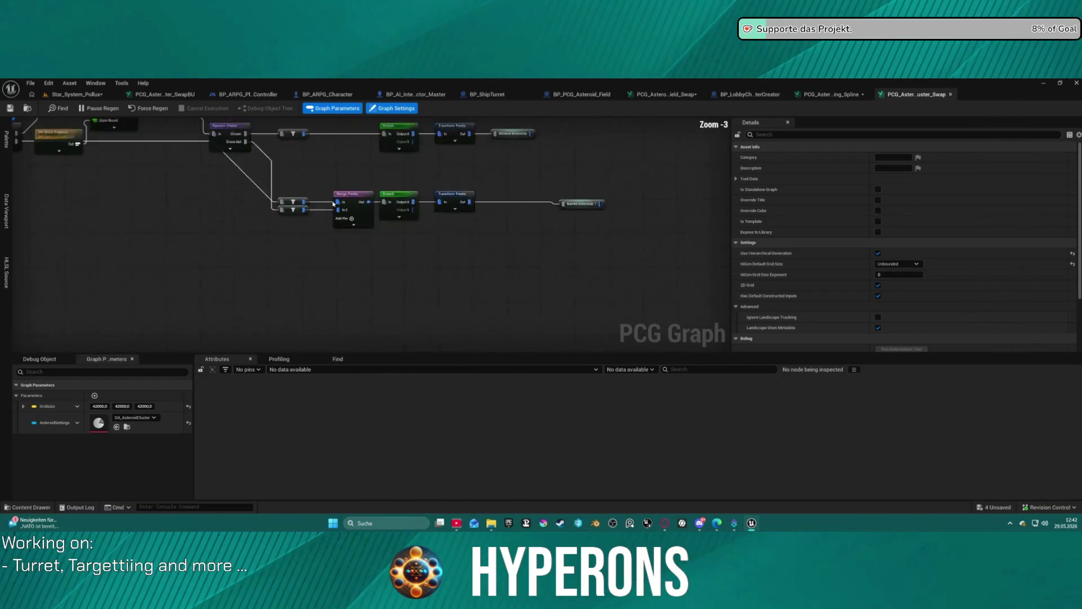
{"action": "scroll", "coordinate": [278, 287], "scroll_direction": "down", "scroll_amount": 4}
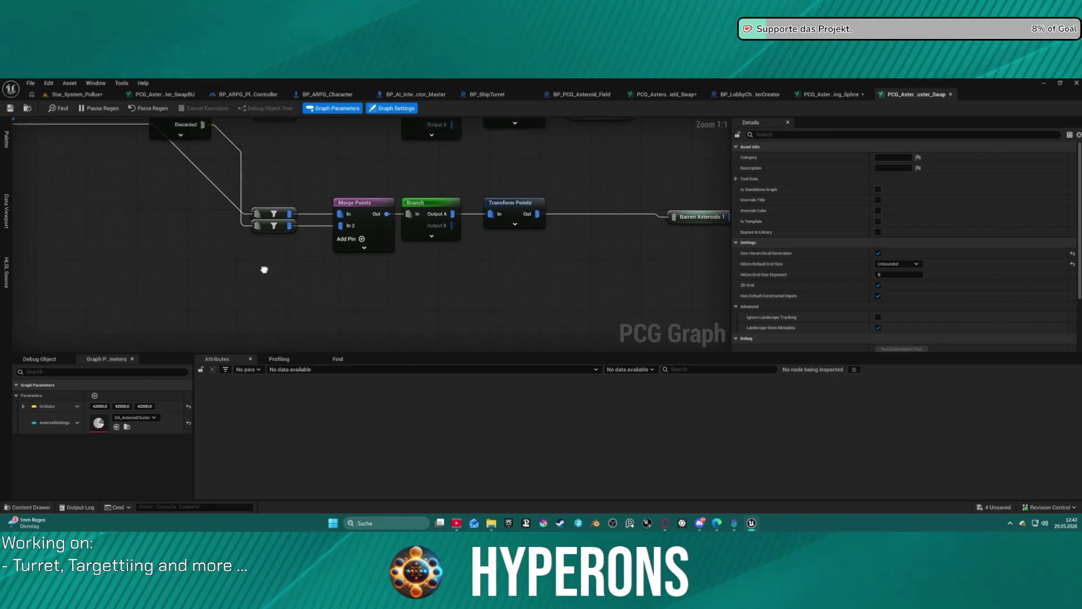
{"action": "left_click_drag", "start_coordinate": [634, 239], "coordinate": [317, 248]}
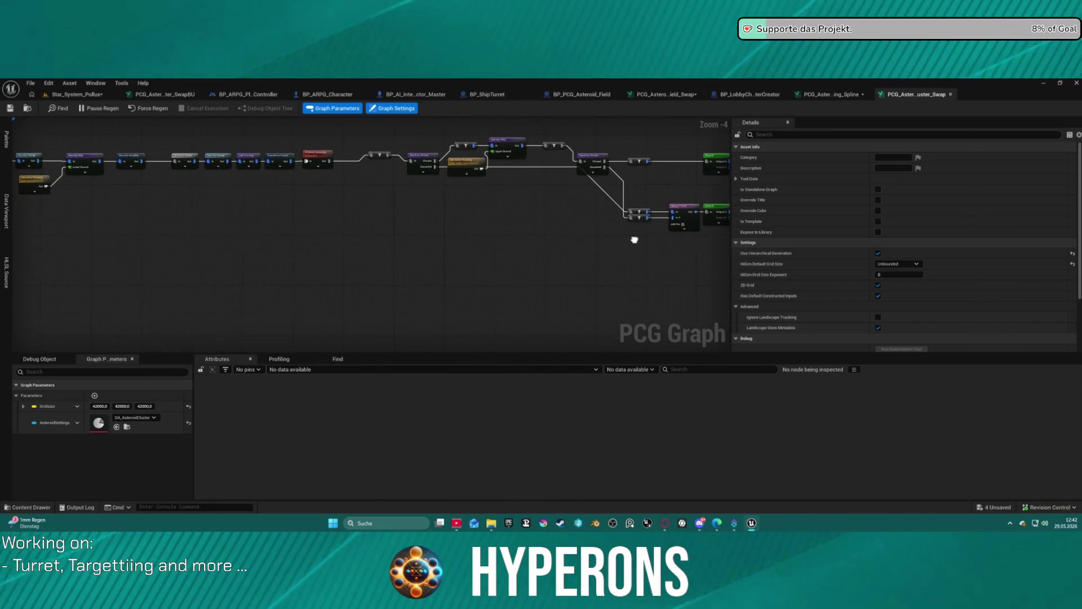
{"action": "left_click_drag", "start_coordinate": [634, 240], "coordinate": [615, 240]}
{"action": "scroll", "coordinate": [308, 152], "scroll_direction": "up", "scroll_amount": 4}
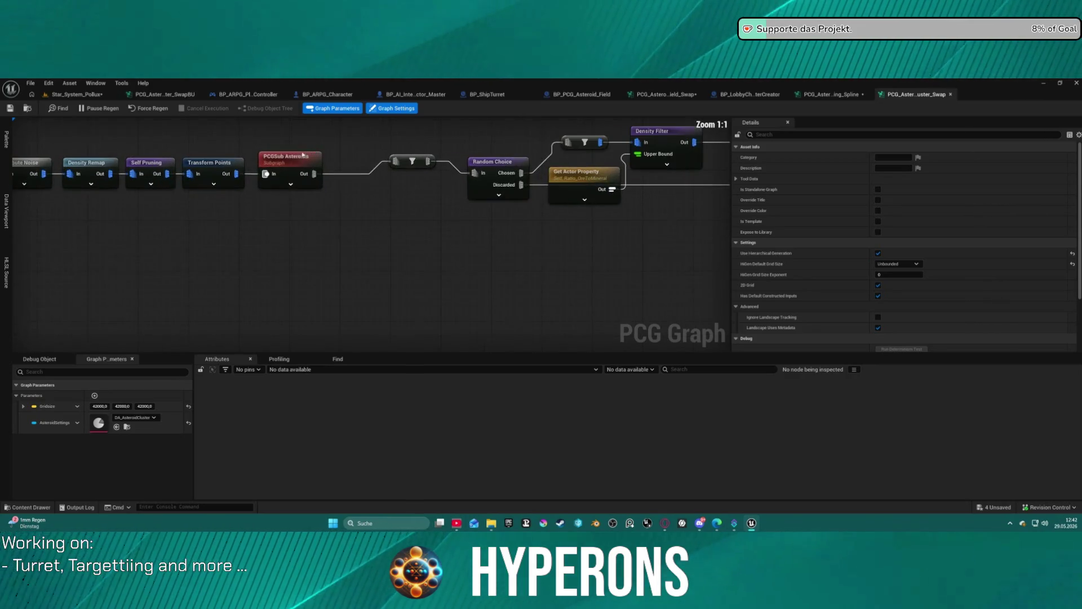
Step: Select the PCGSub Asteroids node to see which subgraph it runs
{"action": "left_click", "coordinate": [287, 165]}
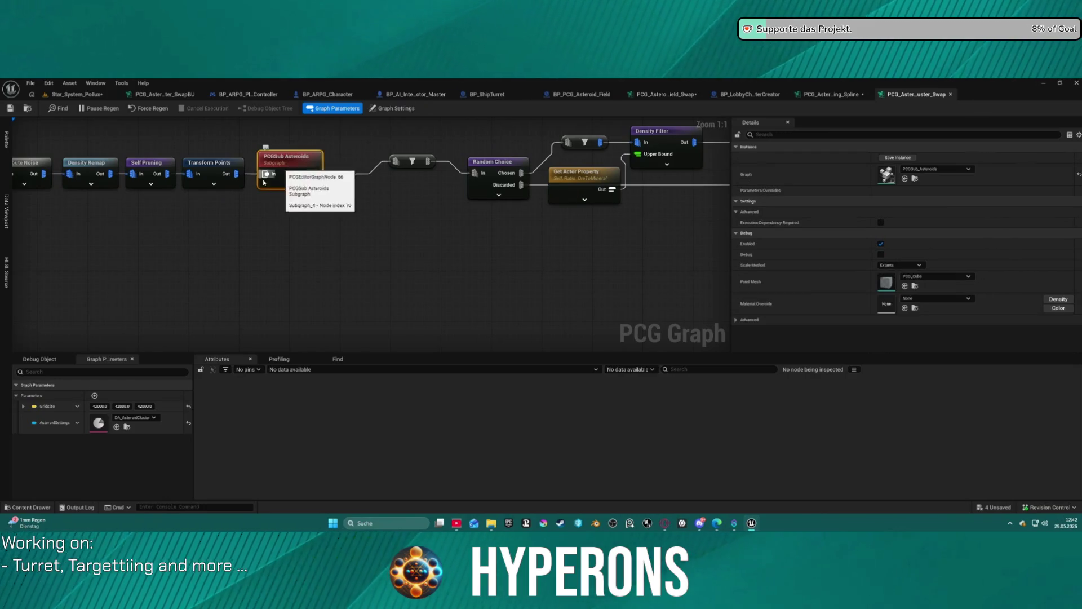
{"action": "scroll", "coordinate": [282, 169], "scroll_direction": "down", "scroll_amount": 4}
{"action": "left_click_drag", "start_coordinate": [251, 222], "coordinate": [535, 223]}
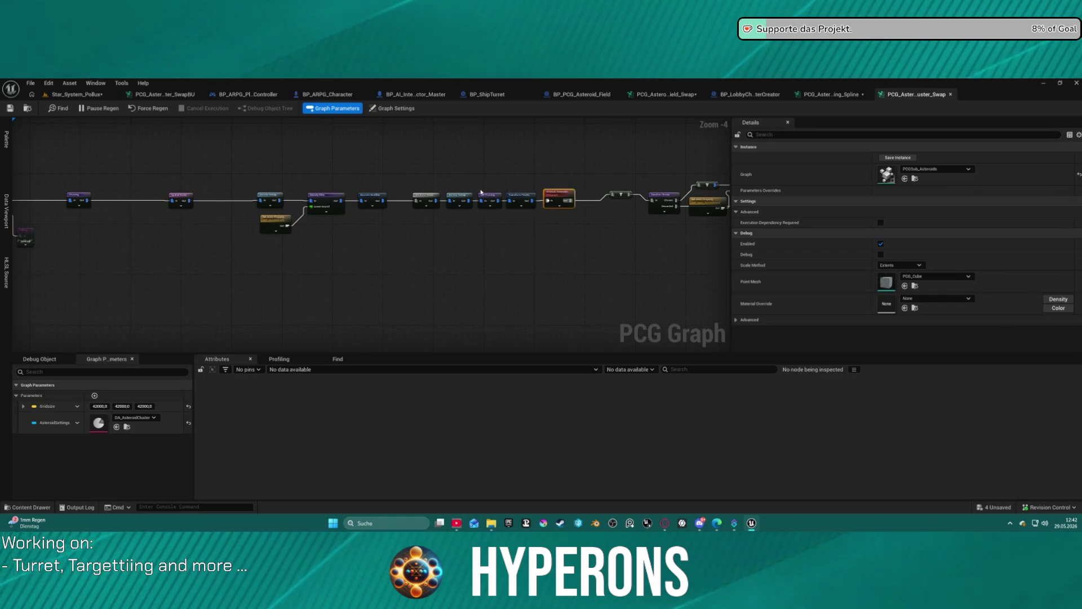
{"action": "scroll", "coordinate": [481, 192], "scroll_direction": "down", "scroll_amount": 6}
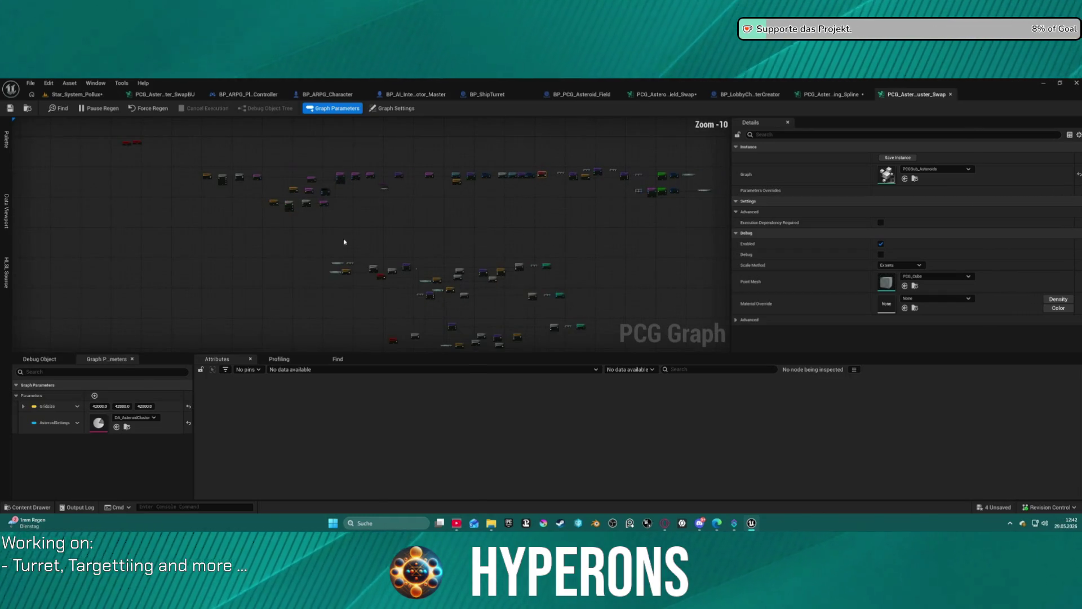
{"action": "left_click_drag", "start_coordinate": [399, 232], "coordinate": [343, 220]}
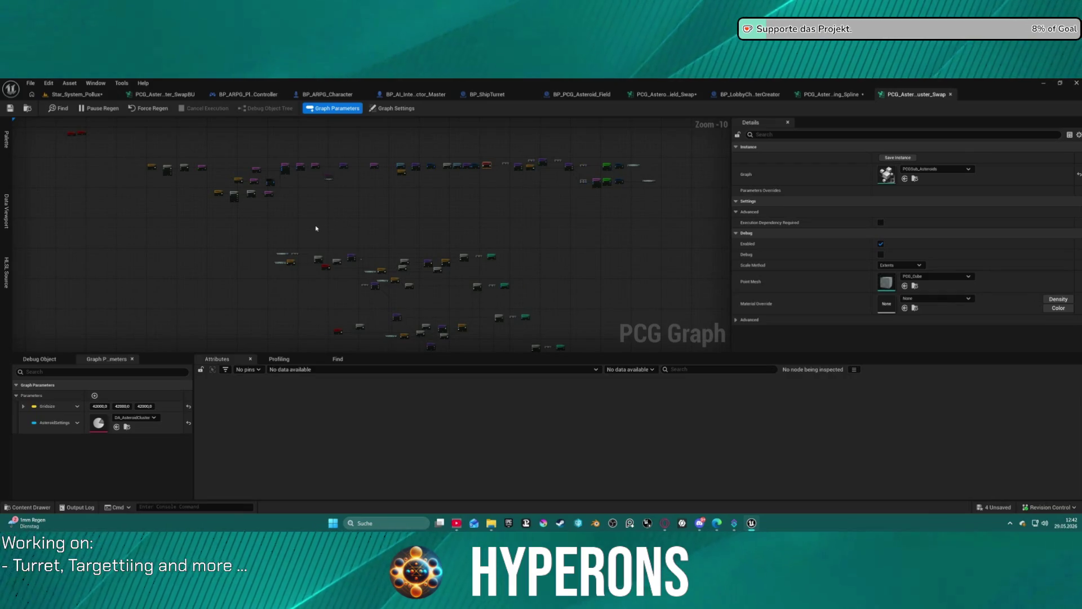
Step: Box-select a group of nodes in the cluster swap graph
{"action": "mouse_move", "coordinate": [132, 146]}
{"action": "left_mouse_down"}
{"action": "mouse_move", "coordinate": [456, 241]}
{"action": "mouse_move", "coordinate": [476, 164]}
{"action": "mouse_move", "coordinate": [233, 168]}
{"action": "mouse_move", "coordinate": [712, 331]}
{"action": "mouse_move", "coordinate": [768, 285]}
{"action": "mouse_move", "coordinate": [635, 234]}
{"action": "mouse_move", "coordinate": [575, 242]}
{"action": "mouse_move", "coordinate": [560, 166]}
{"action": "mouse_move", "coordinate": [589, 176]}
{"action": "mouse_move", "coordinate": [614, 223]}
{"action": "left_mouse_up"}
{"action": "scroll", "coordinate": [633, 241], "scroll_direction": "down", "scroll_amount": 2}
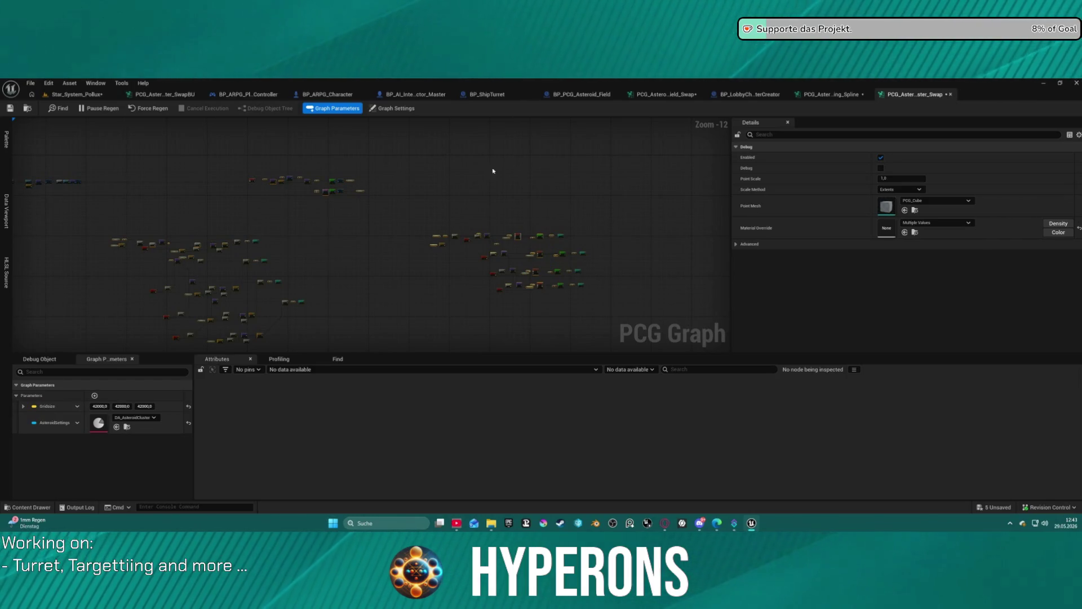
{"action": "scroll", "coordinate": [386, 169], "scroll_direction": "up", "scroll_amount": 11}
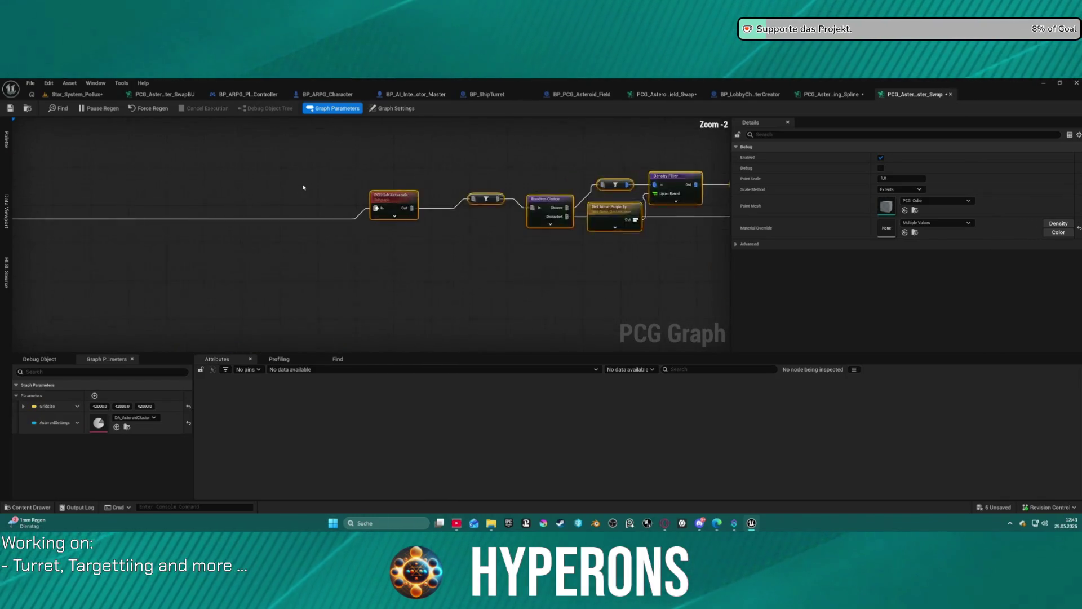
{"action": "scroll", "coordinate": [582, 181], "scroll_direction": "down", "scroll_amount": 8}
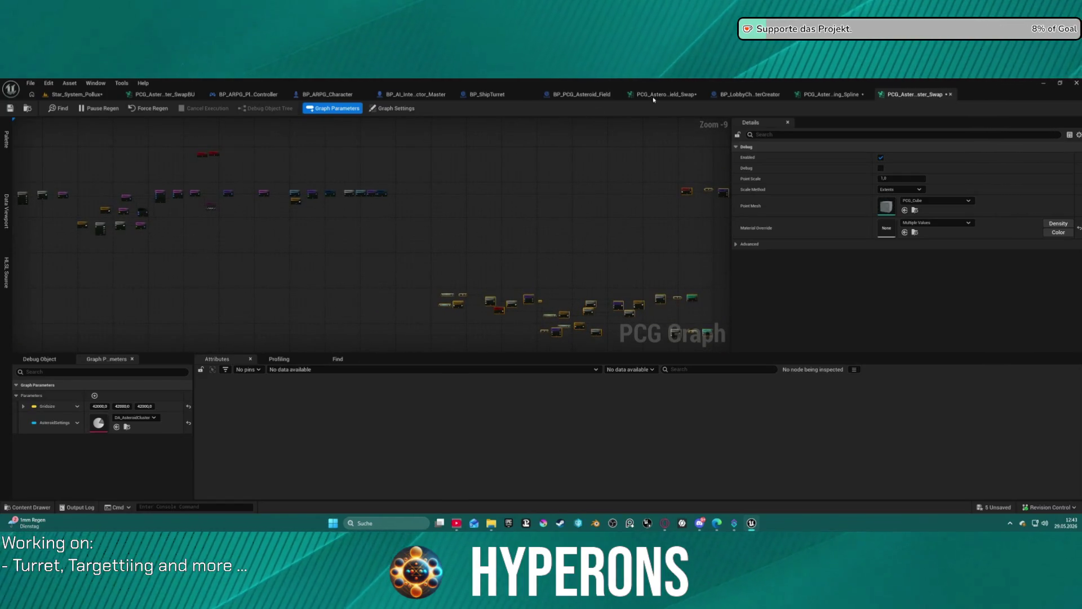
Step: In the field swap graph, select a node to check its point scale and nudge it
{"action": "left_click", "coordinate": [672, 96]}
{"action": "scroll", "coordinate": [478, 184], "scroll_direction": "down", "scroll_amount": 6}
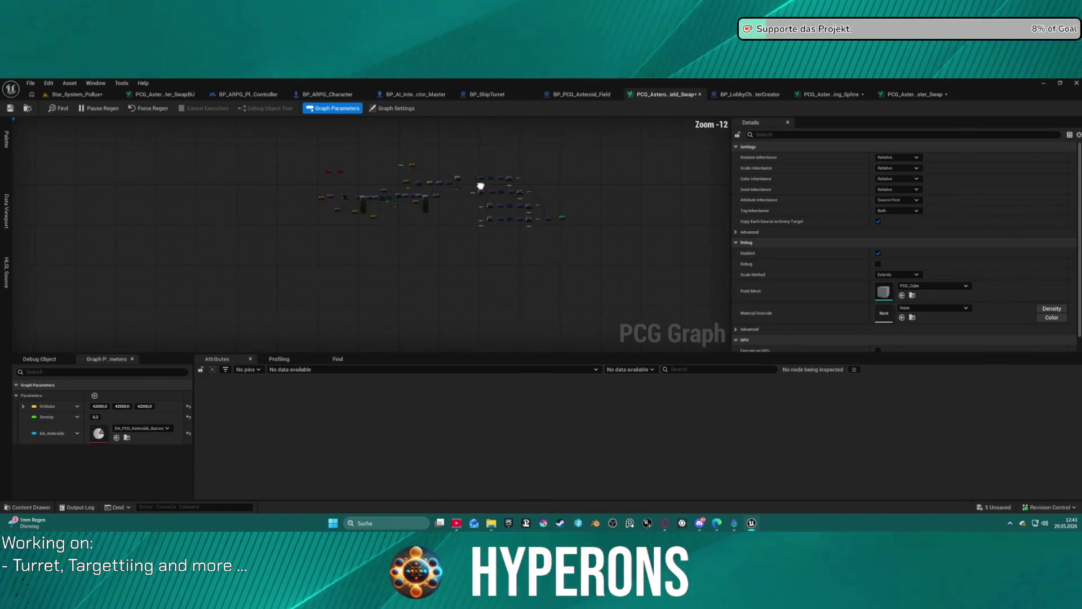
{"action": "left_click_drag", "start_coordinate": [446, 228], "coordinate": [442, 218]}
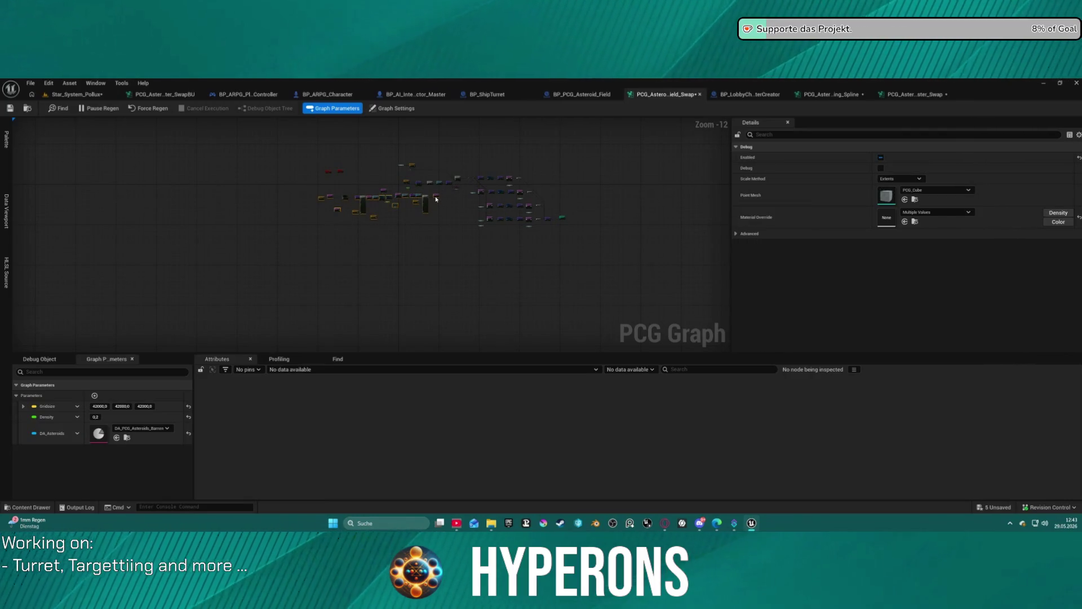
{"action": "scroll", "coordinate": [377, 207], "scroll_direction": "up", "scroll_amount": 4}
{"action": "left_click", "coordinate": [289, 234]}
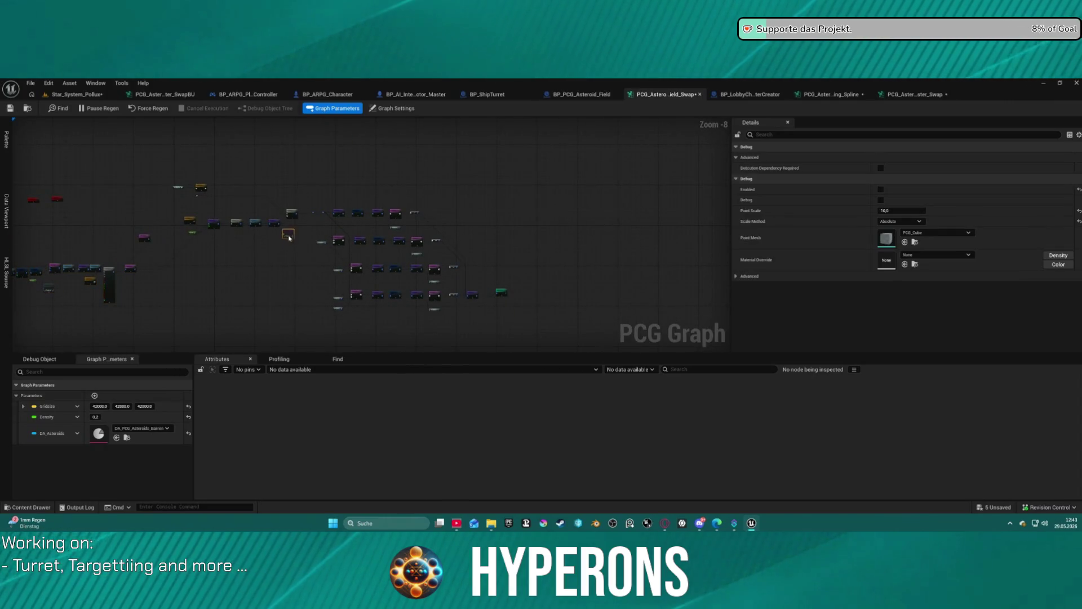
{"action": "left_click_drag", "start_coordinate": [288, 236], "coordinate": [272, 245]}
Step: Delete the right-hand node block, then undo the deletion
{"action": "mouse_move", "coordinate": [169, 176]}
{"action": "left_mouse_down"}
{"action": "mouse_move", "coordinate": [327, 211]}
{"action": "mouse_move", "coordinate": [416, 213]}
{"action": "left_mouse_up"}
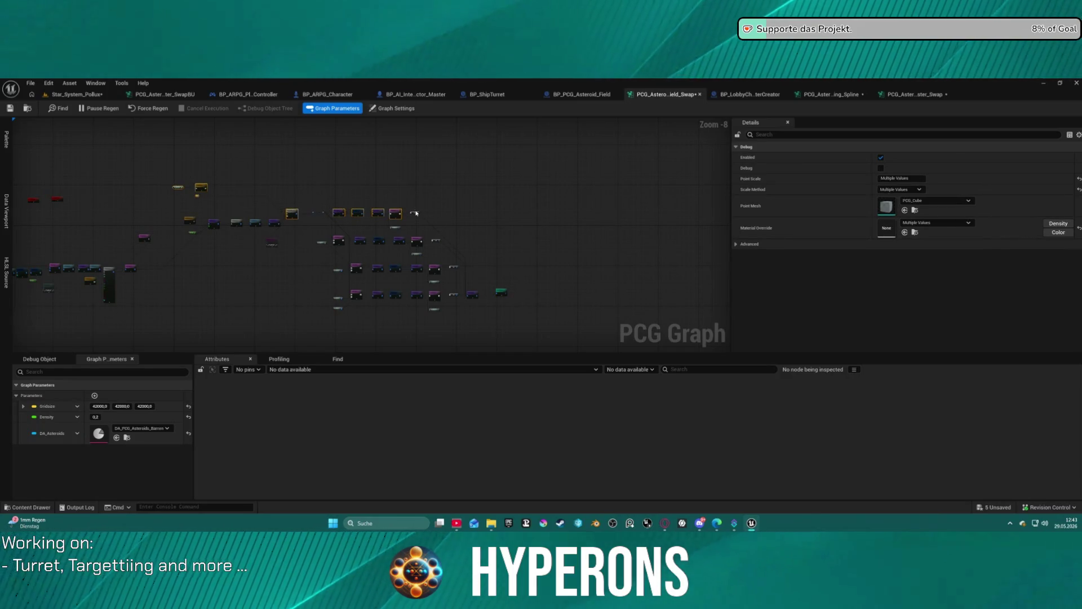
{"action": "left_click_drag", "start_coordinate": [314, 193], "coordinate": [438, 314]}
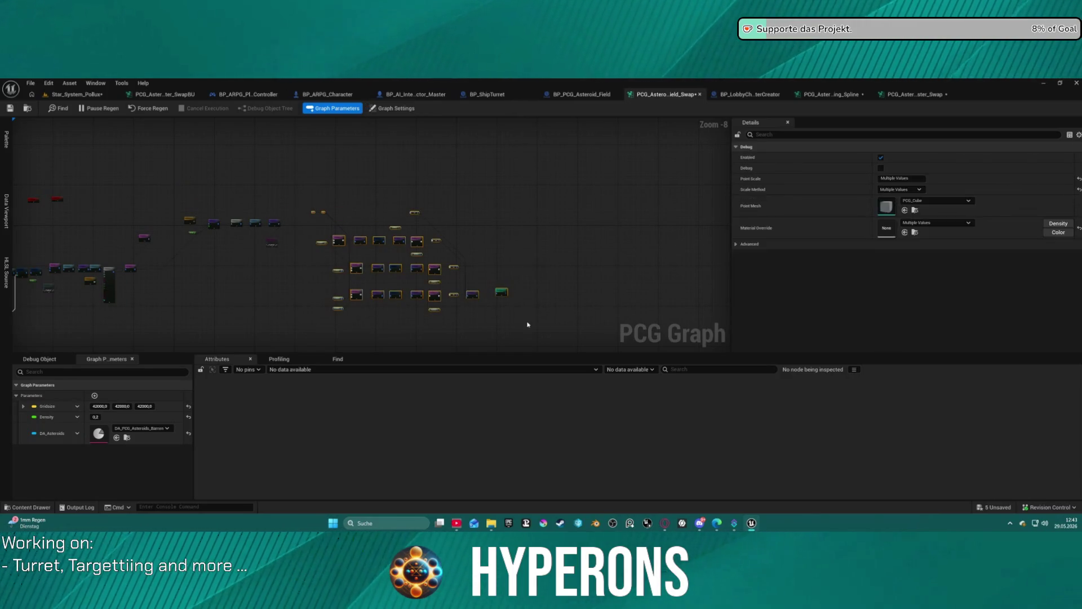
{"action": "key", "text": "Delete"}
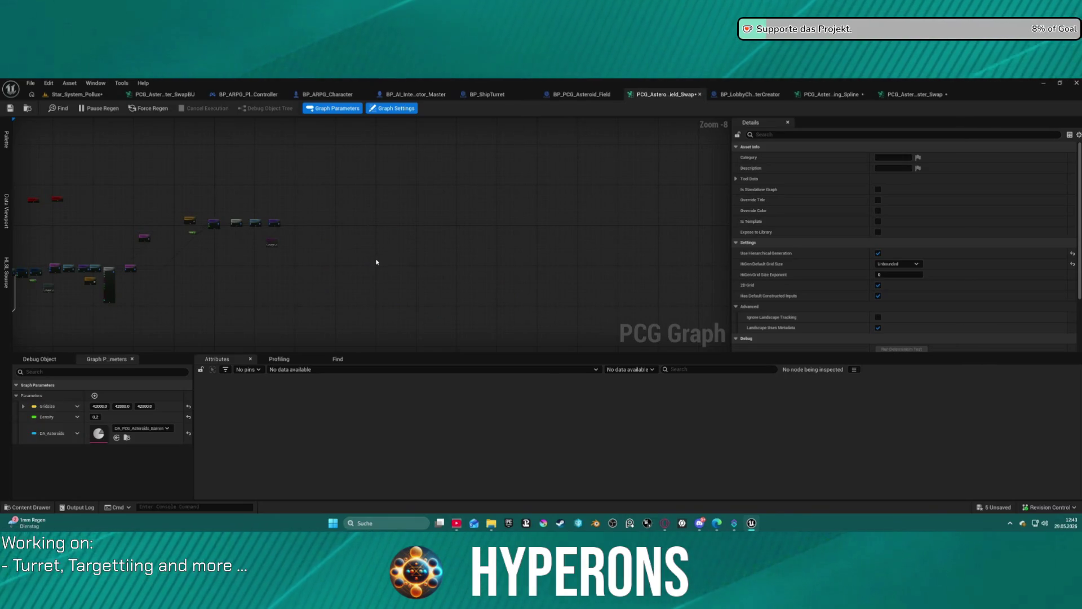
{"action": "scroll", "coordinate": [377, 261], "scroll_direction": "down", "scroll_amount": 3}
{"action": "key", "text": "ctrl+z"}
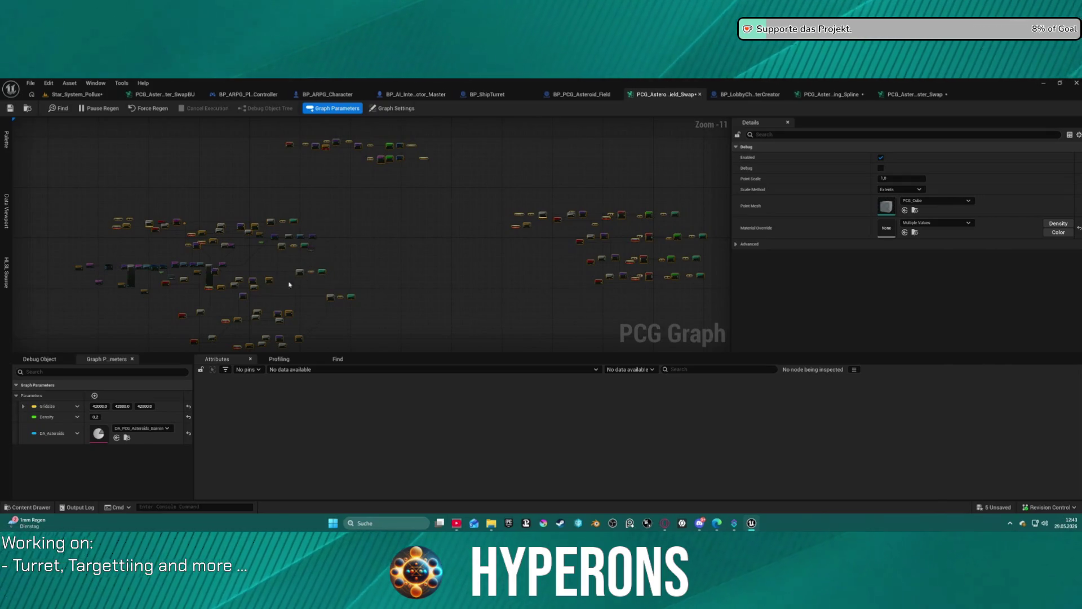
Step: Pull a connection from PCGSub Asteroids, then show BP_PCG_Asteroid_Field beside the Content Drawer
{"action": "mouse_move", "coordinate": [269, 284]}
{"action": "left_mouse_down"}
{"action": "mouse_move", "coordinate": [282, 316]}
{"action": "mouse_move", "coordinate": [297, 263]}
{"action": "left_mouse_up"}
{"action": "scroll", "coordinate": [386, 269], "scroll_direction": "up", "scroll_amount": 8}
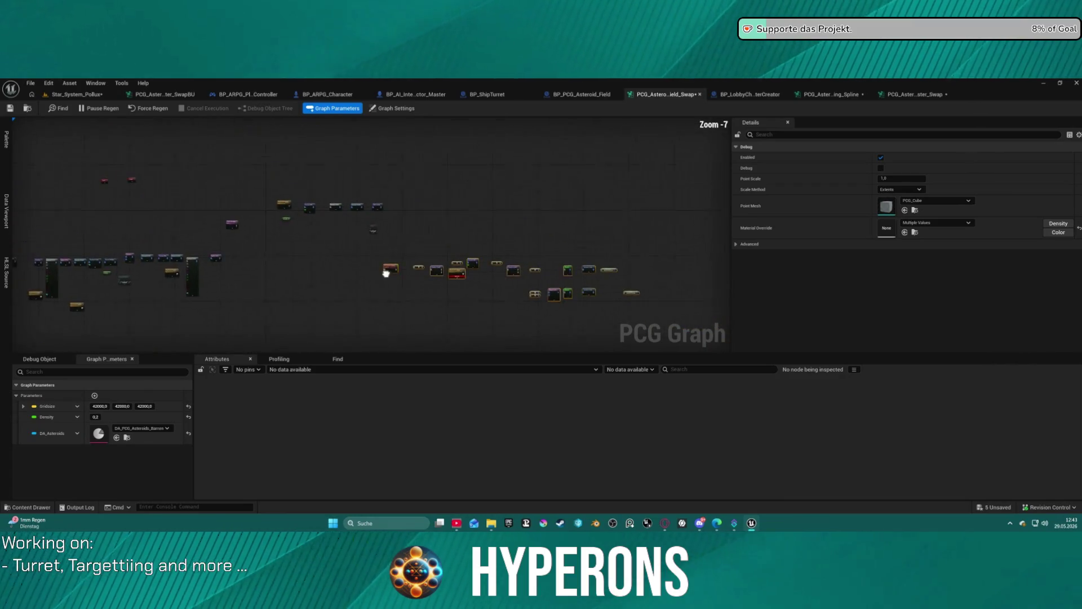
{"action": "mouse_move", "coordinate": [373, 279]}
{"action": "left_mouse_down"}
{"action": "mouse_move", "coordinate": [405, 217]}
{"action": "mouse_move", "coordinate": [417, 136]}
{"action": "mouse_move", "coordinate": [388, 222]}
{"action": "left_mouse_up"}
{"action": "mouse_move", "coordinate": [412, 276]}
{"action": "left_mouse_down"}
{"action": "mouse_move", "coordinate": [438, 150]}
{"action": "mouse_move", "coordinate": [556, 225]}
{"action": "mouse_move", "coordinate": [507, 200]}
{"action": "mouse_move", "coordinate": [348, 208]}
{"action": "left_mouse_up"}
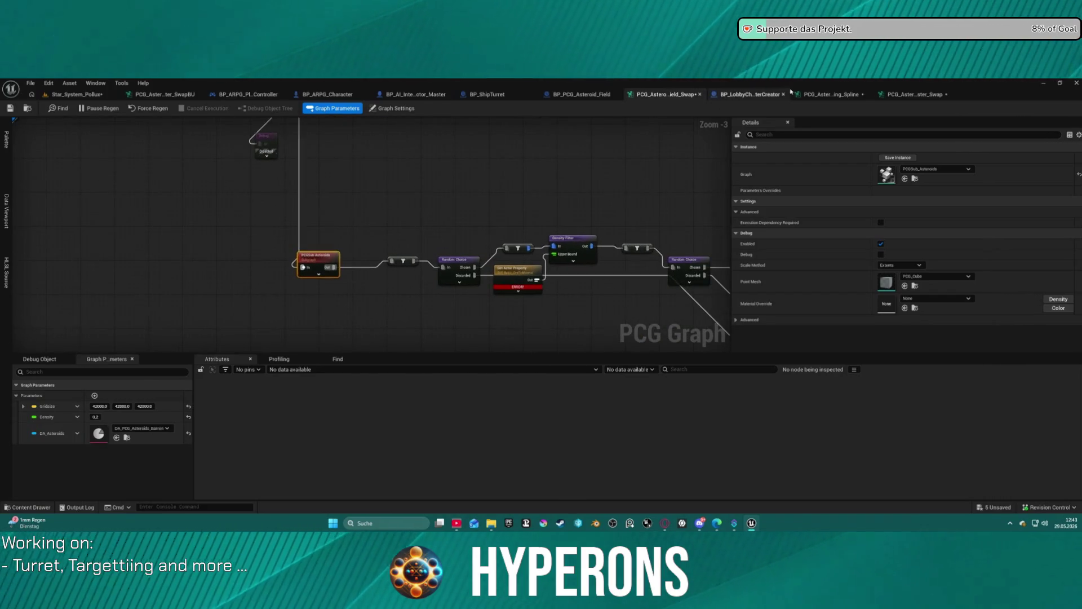
{"action": "left_click", "coordinate": [581, 94]}
{"action": "key", "text": "ctrl+space"}
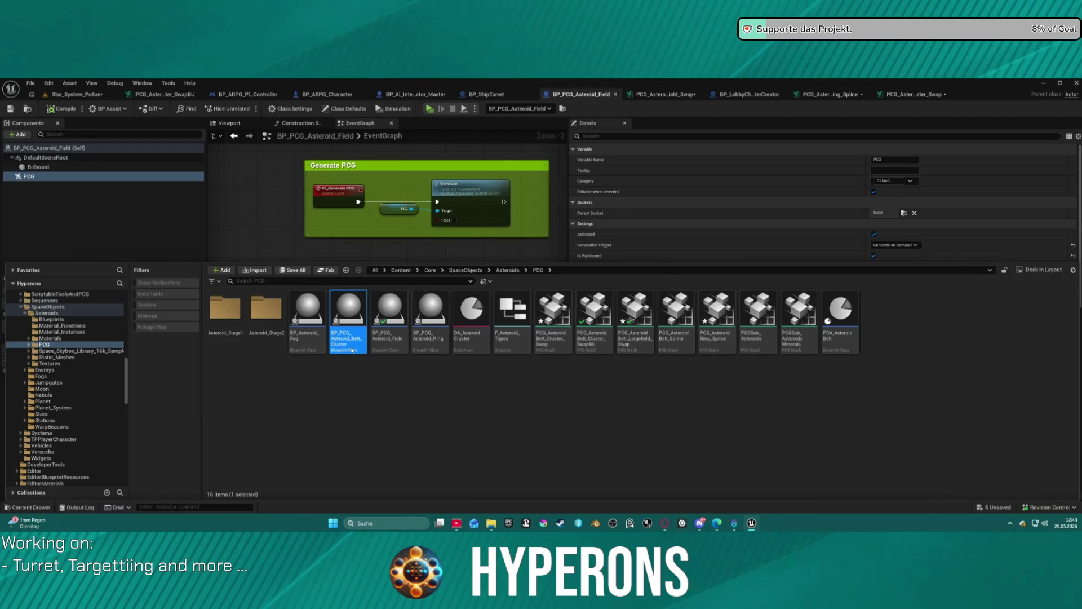
Step: Copy the DA_Asteroids variable from BP_PCG_Asteroid_Belt_Cluster into BP_PCG_Asteroid_Field
{"action": "double_click", "coordinate": [349, 339]}
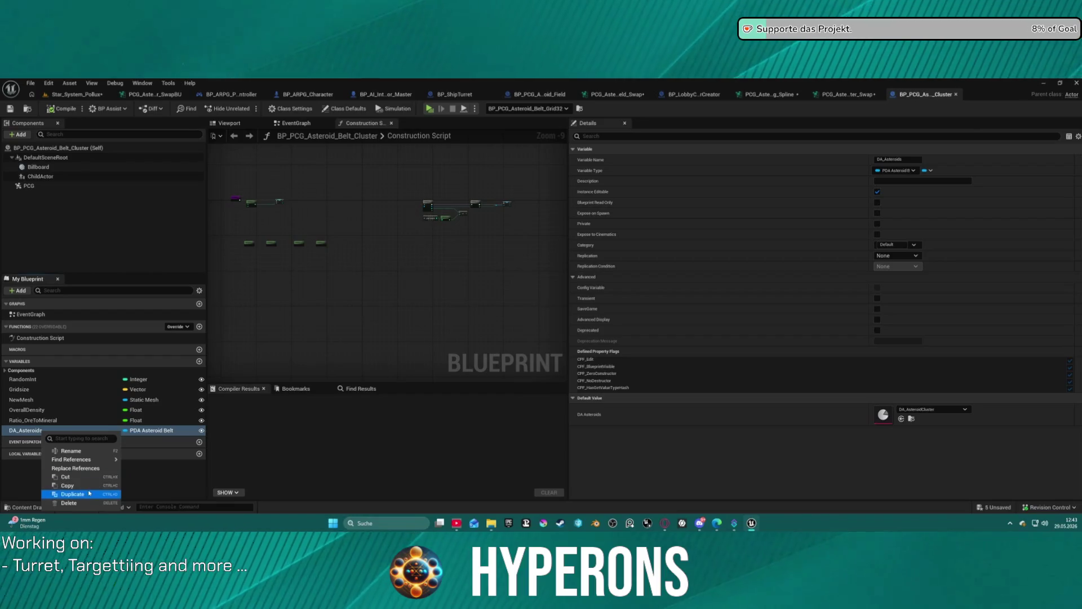
{"action": "left_click", "coordinate": [84, 485]}
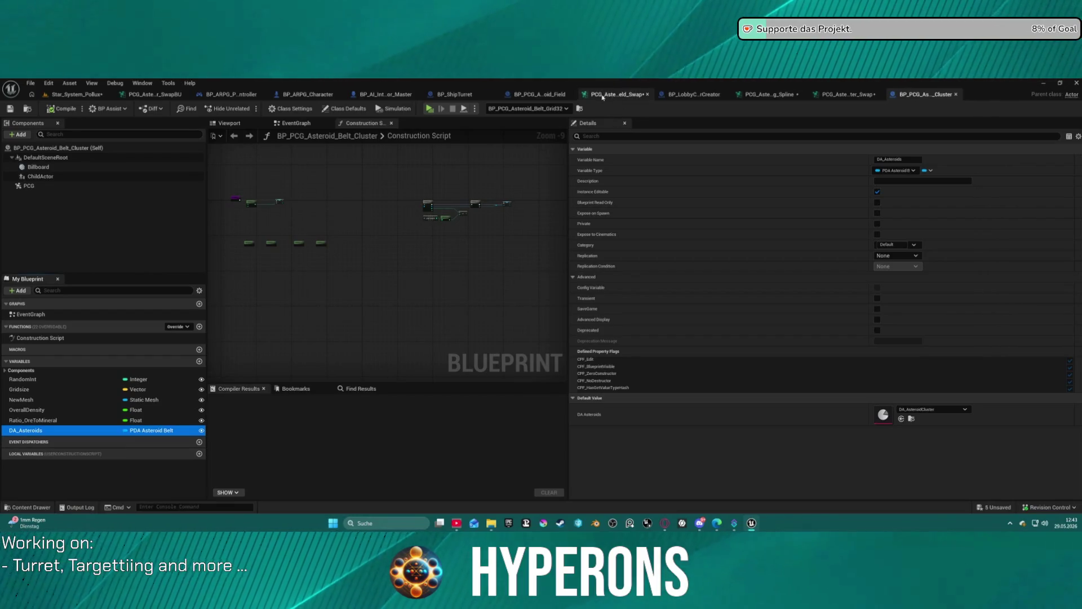
{"action": "left_click", "coordinate": [539, 95]}
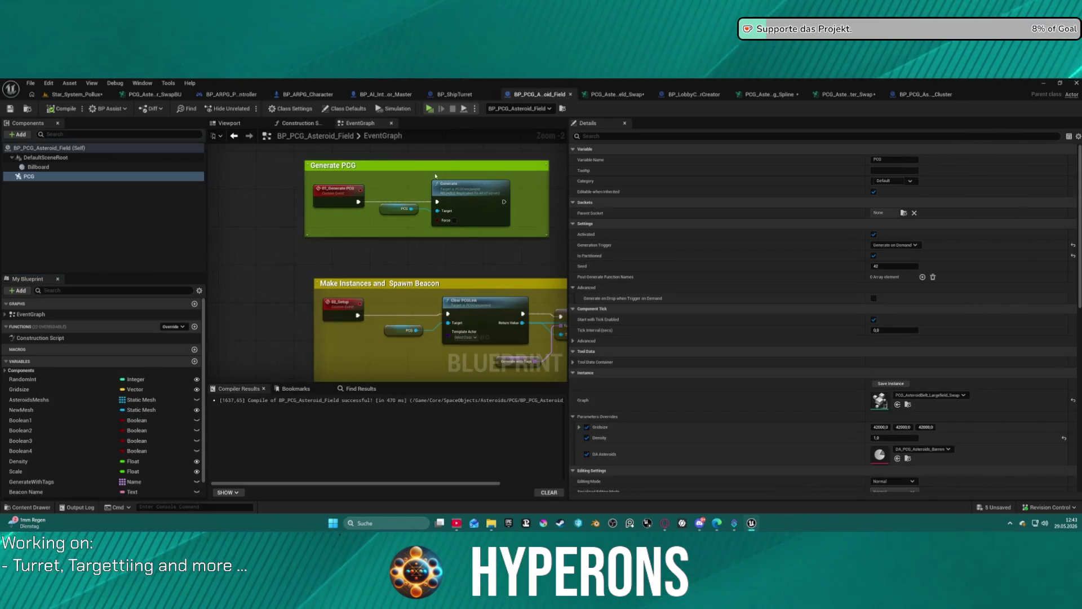
{"action": "right_click", "coordinate": [17, 368]}
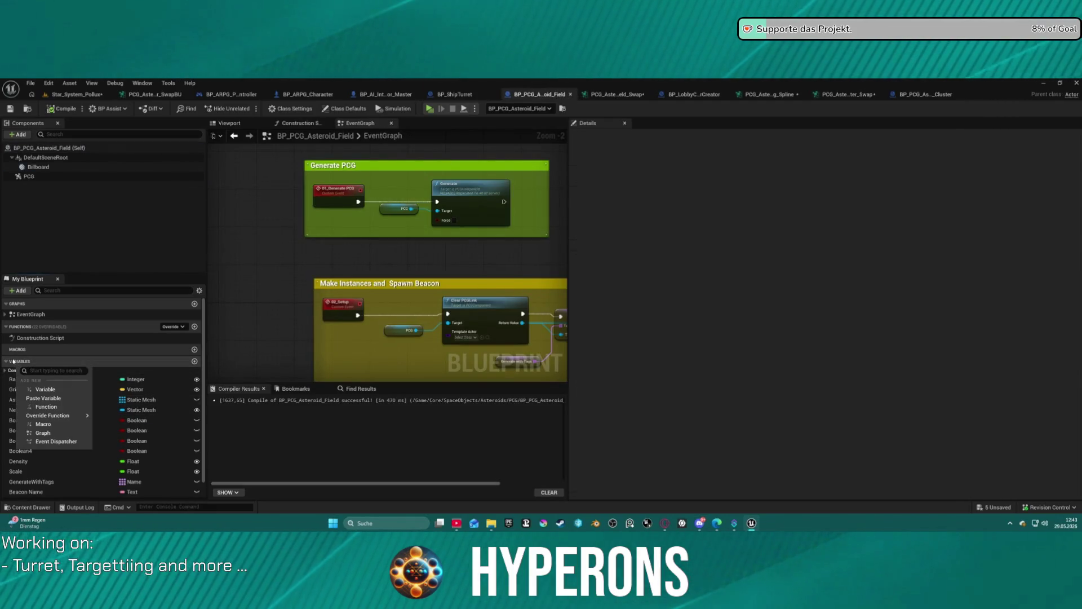
{"action": "left_click", "coordinate": [44, 398]}
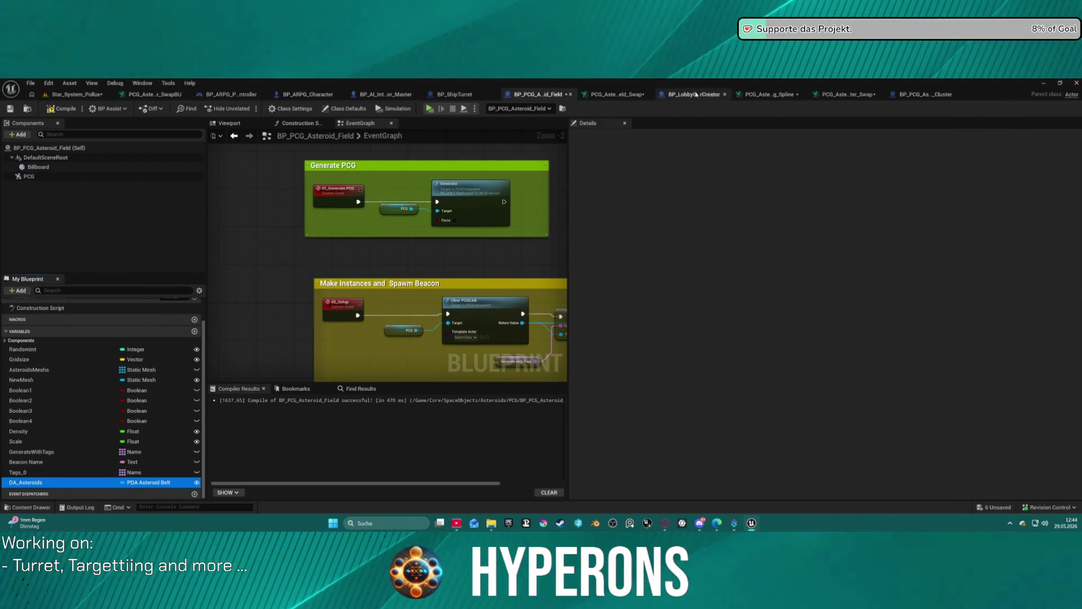
Step: Copy the Ratio_OreToMineral variable into BP_PCG_Asteroid_Field as well
{"action": "left_click", "coordinate": [890, 96]}
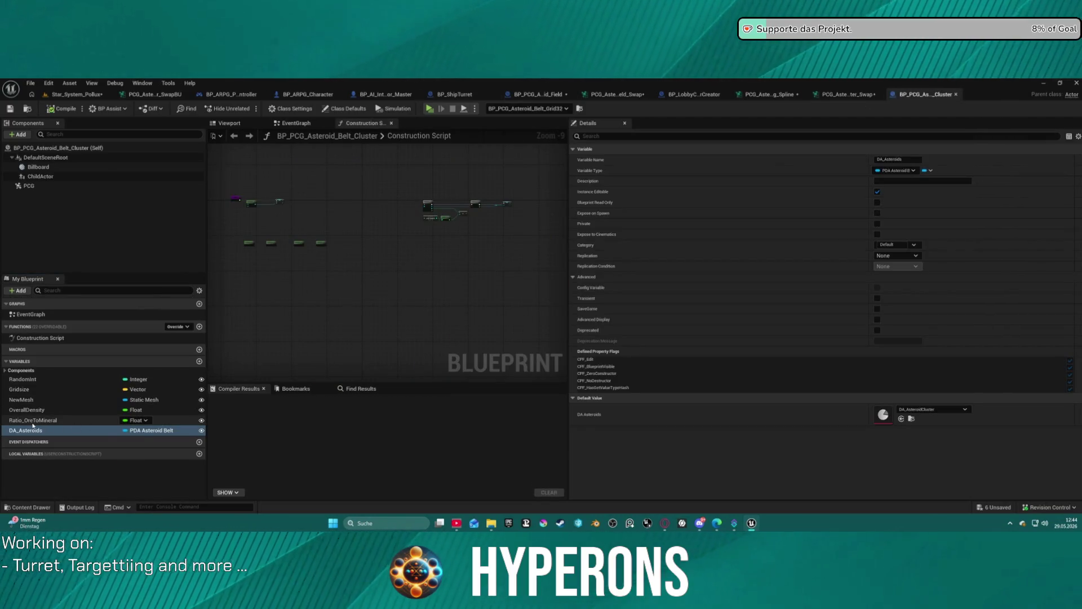
{"action": "right_click", "coordinate": [33, 422]}
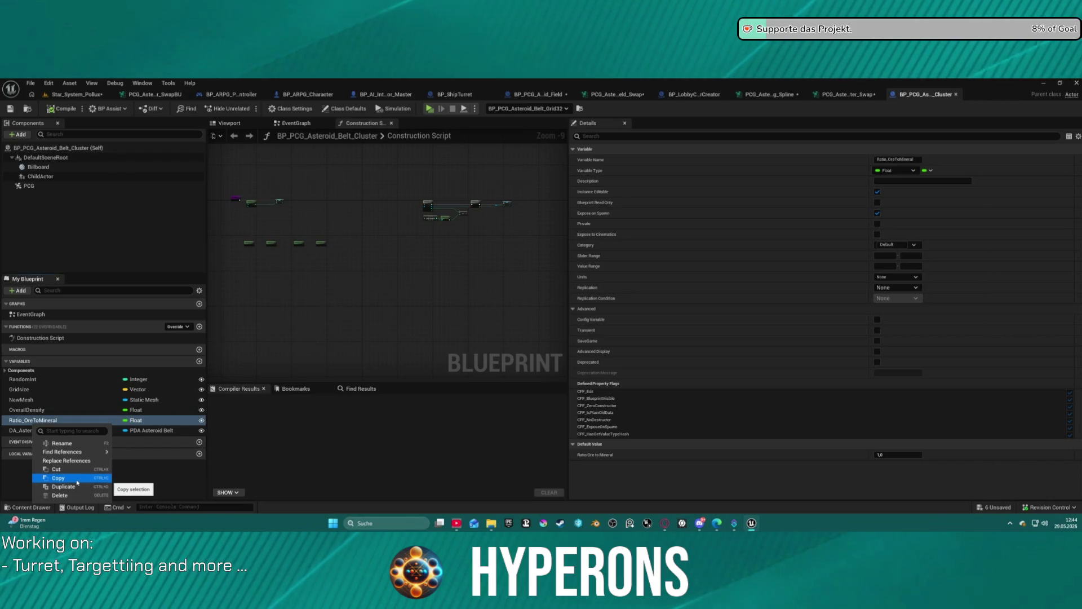
{"action": "left_click", "coordinate": [69, 481]}
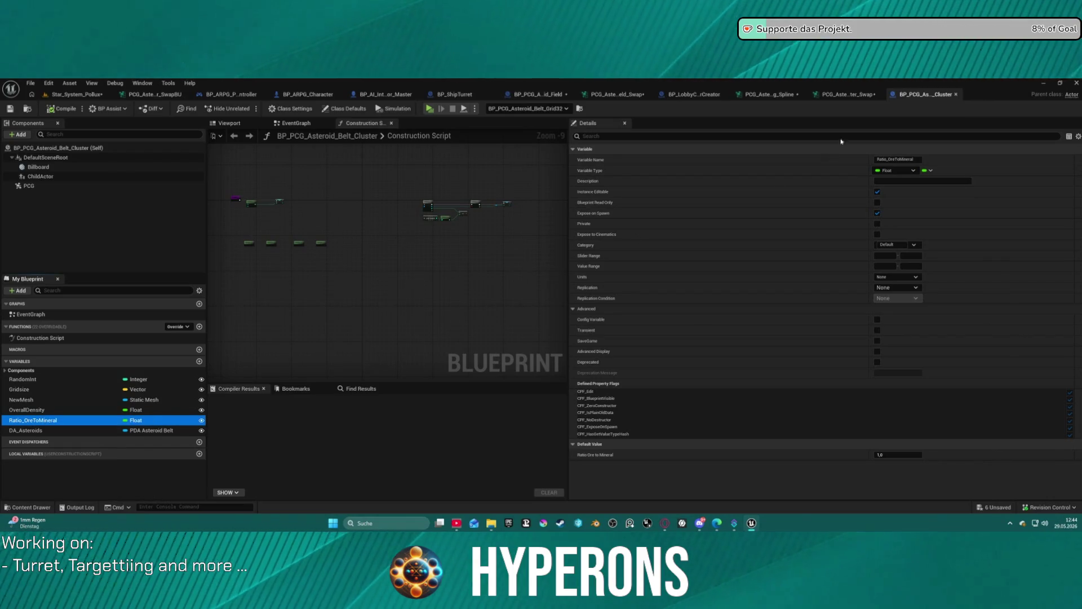
{"action": "left_click", "coordinate": [541, 95]}
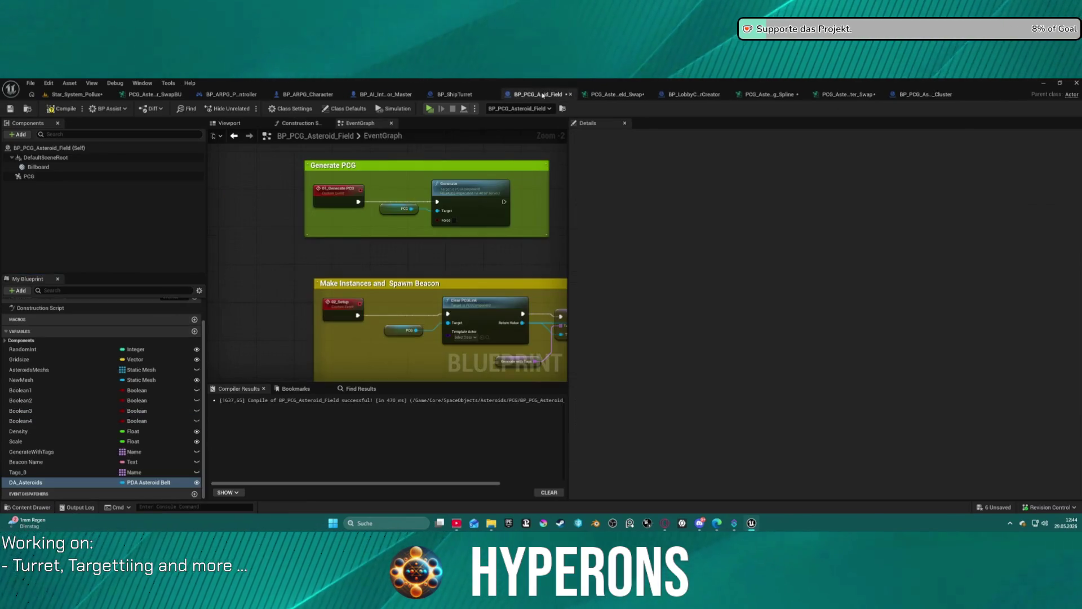
{"action": "right_click", "coordinate": [11, 332]}
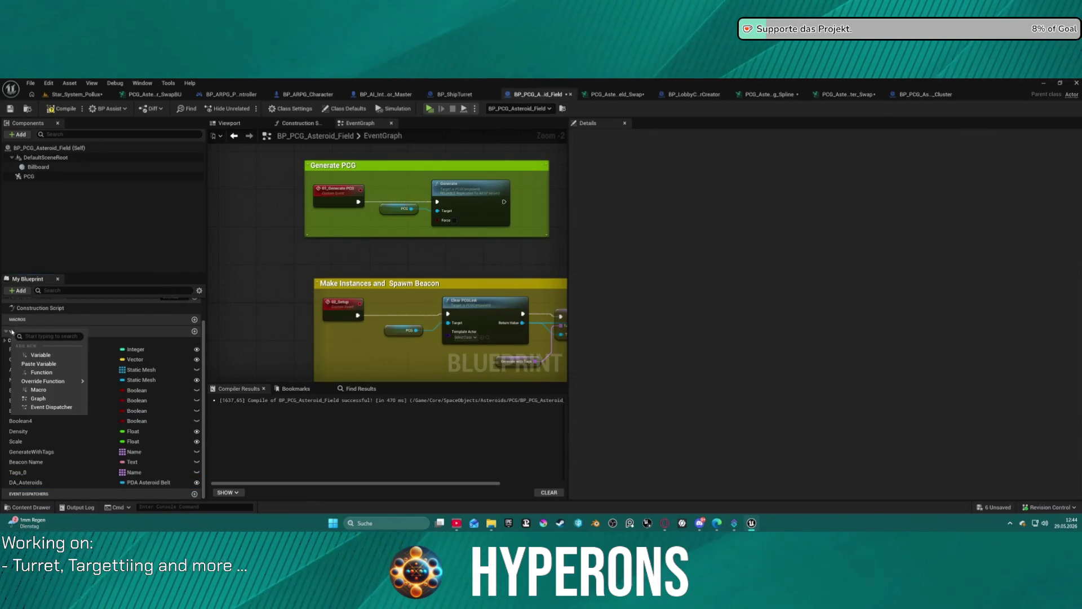
{"action": "left_click", "coordinate": [64, 364]}
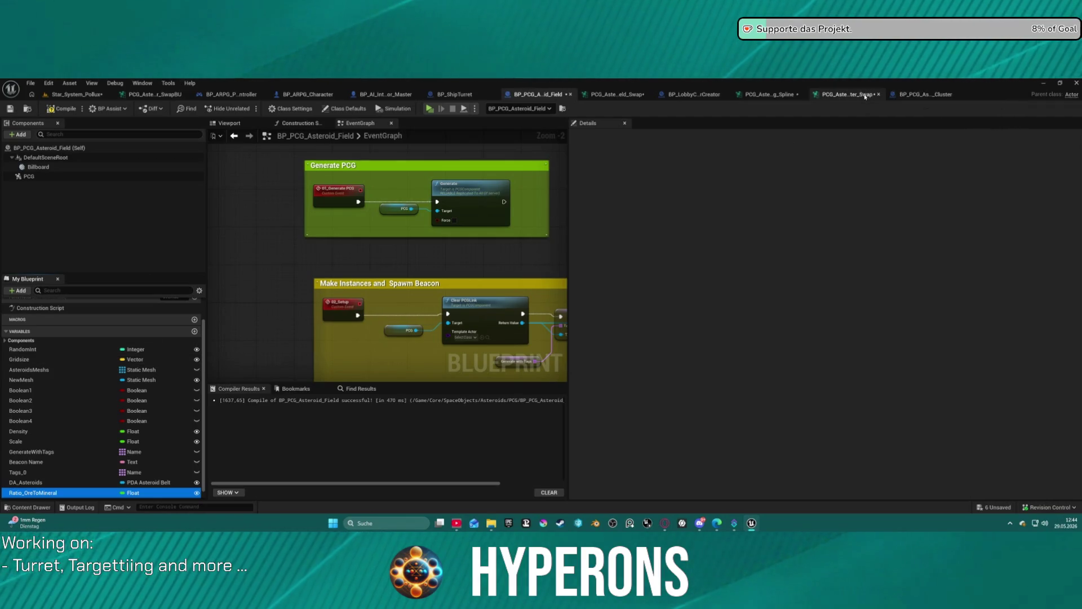
Step: Paste the OverallDensity float variable into BP_PCG_Asteroid_Field and compile it
{"action": "left_click", "coordinate": [924, 95]}
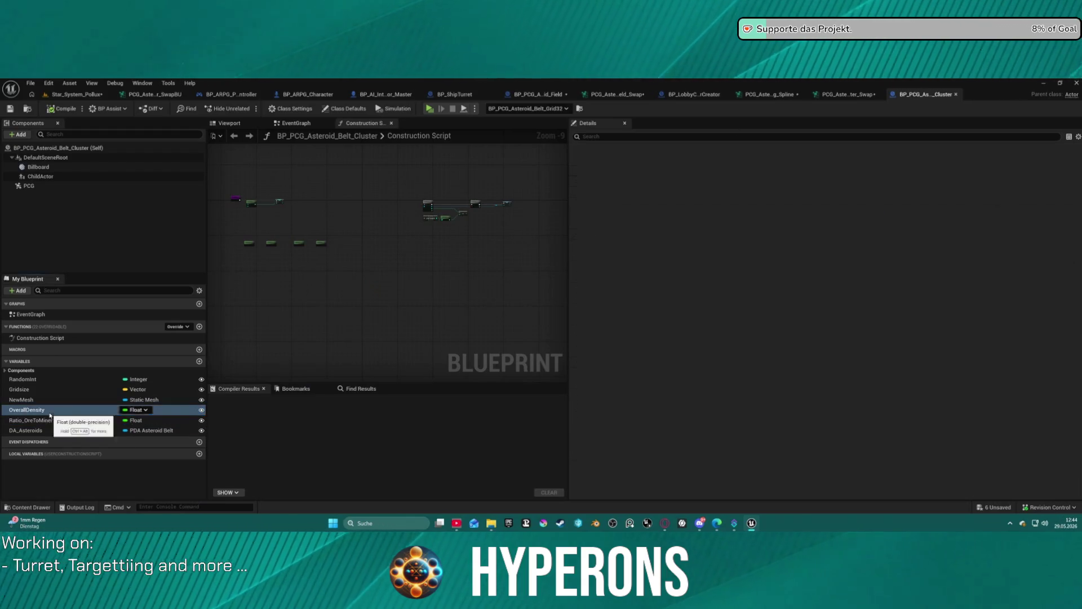
{"action": "right_click", "coordinate": [49, 415]}
{"action": "key", "text": "Escape"}
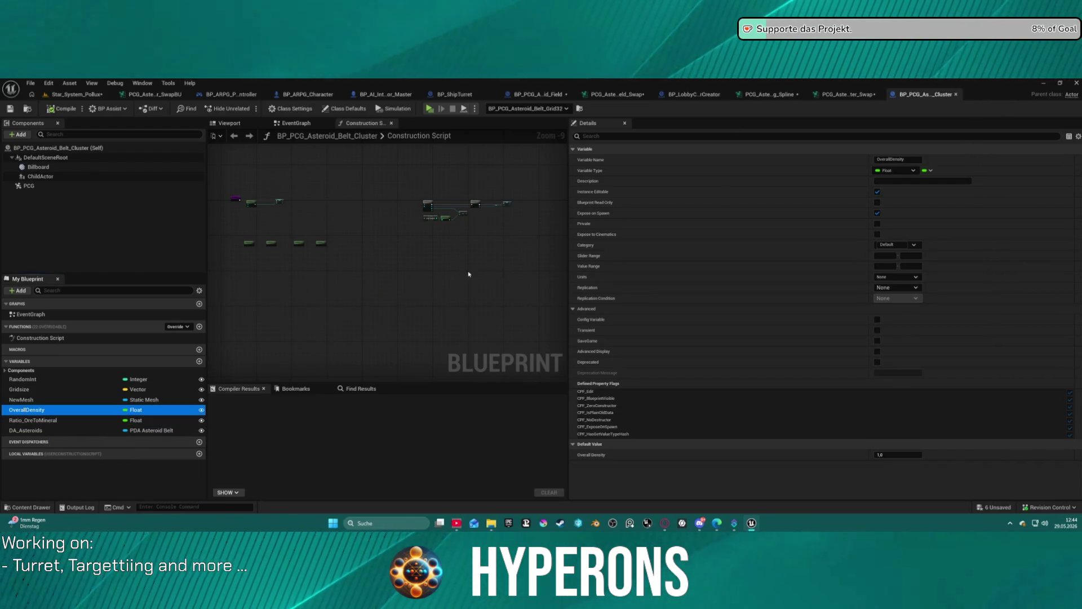
{"action": "left_click", "coordinate": [507, 96]}
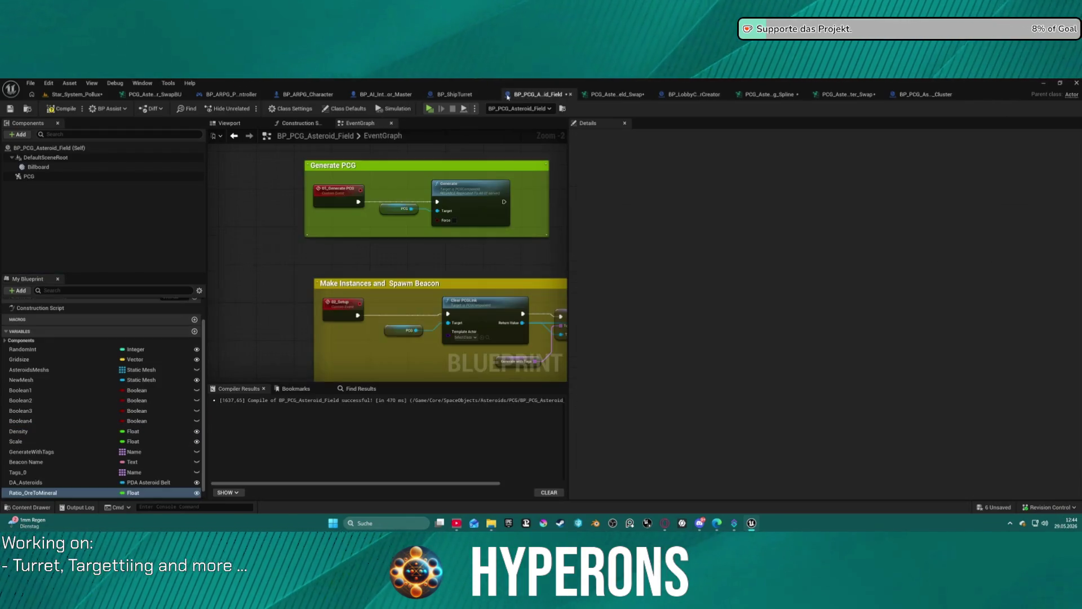
{"action": "right_click", "coordinate": [17, 333]}
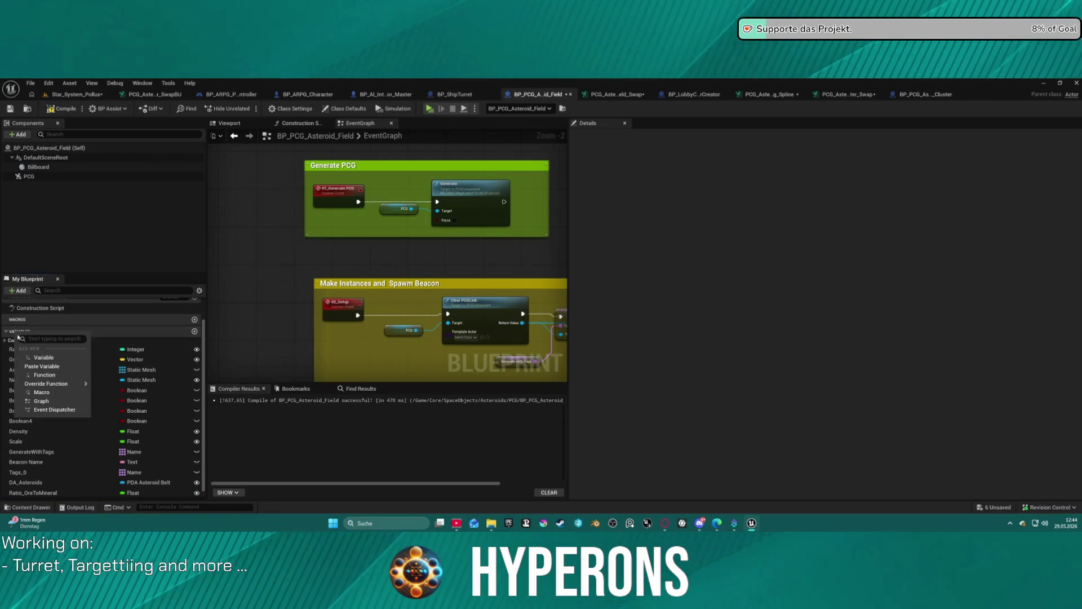
{"action": "left_click", "coordinate": [64, 367]}
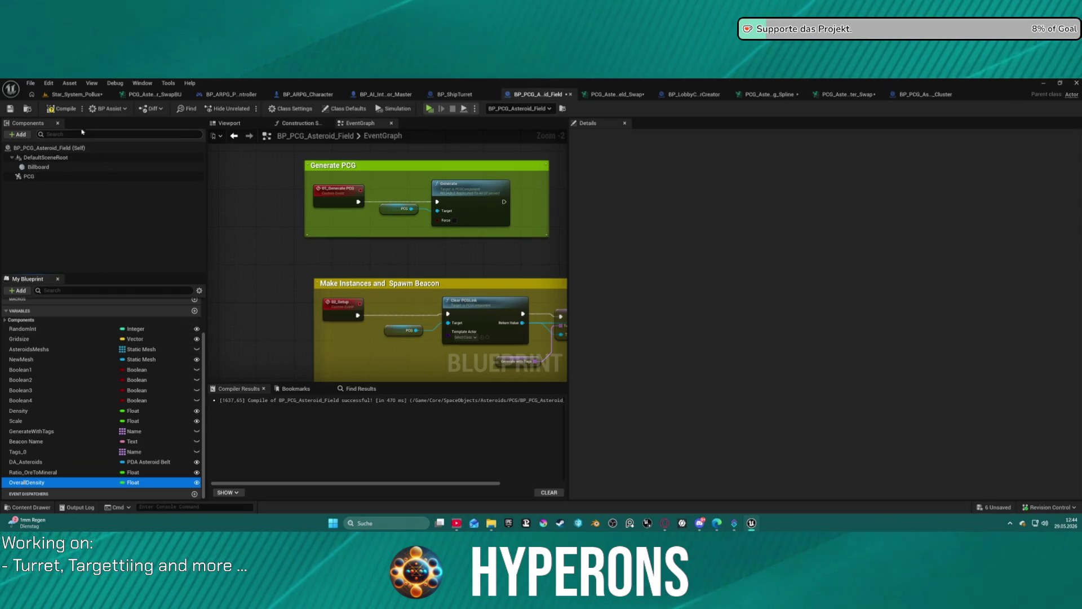
{"action": "left_click", "coordinate": [62, 108]}
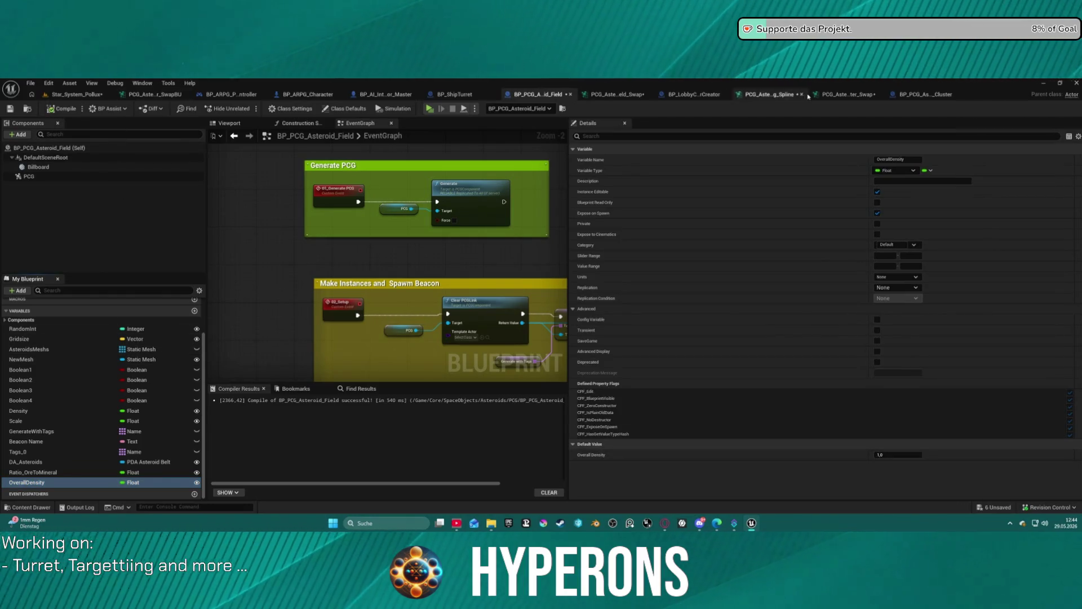
{"action": "left_click", "coordinate": [843, 97]}
Step: Drag the upper-right PCG node cluster left, then return to the Star_System_Pollux level
{"action": "scroll", "coordinate": [482, 272], "scroll_direction": "down", "scroll_amount": 3}
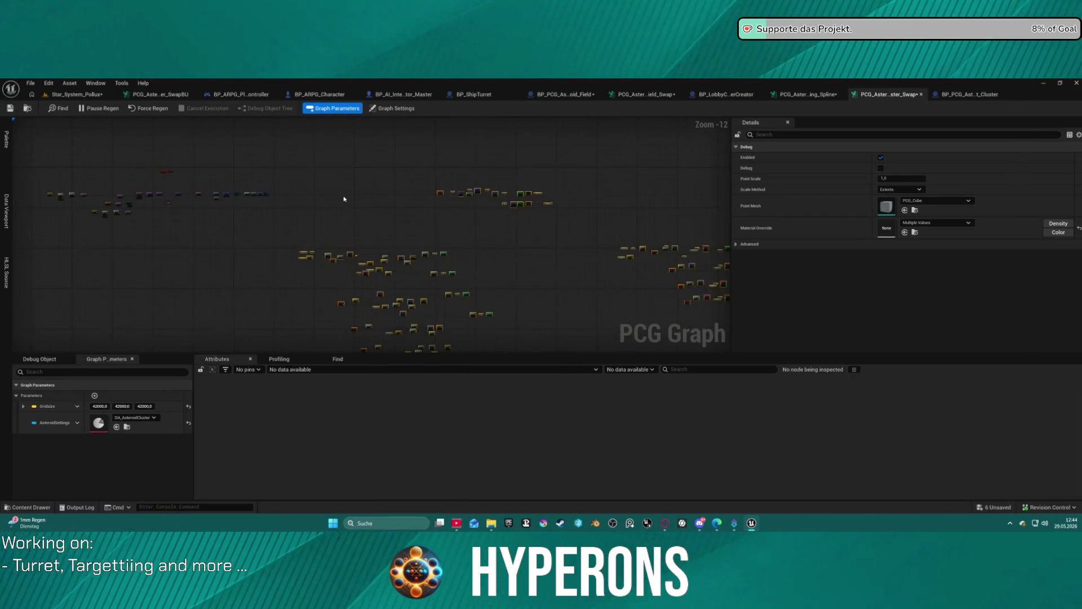
{"action": "scroll", "coordinate": [396, 191], "scroll_direction": "up", "scroll_amount": 3}
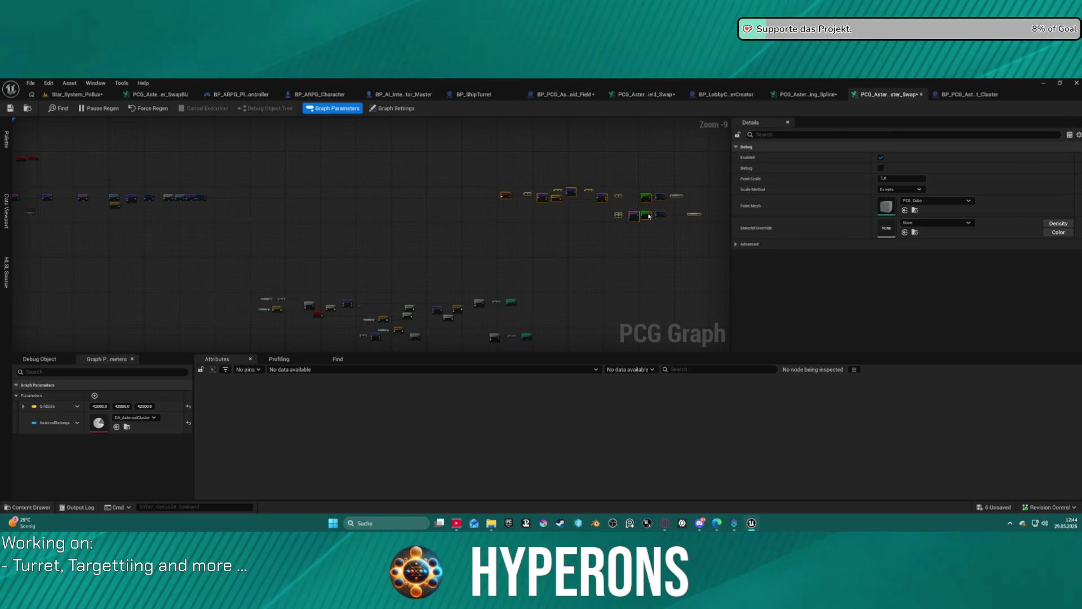
{"action": "left_click_drag", "start_coordinate": [647, 216], "coordinate": [401, 219]}
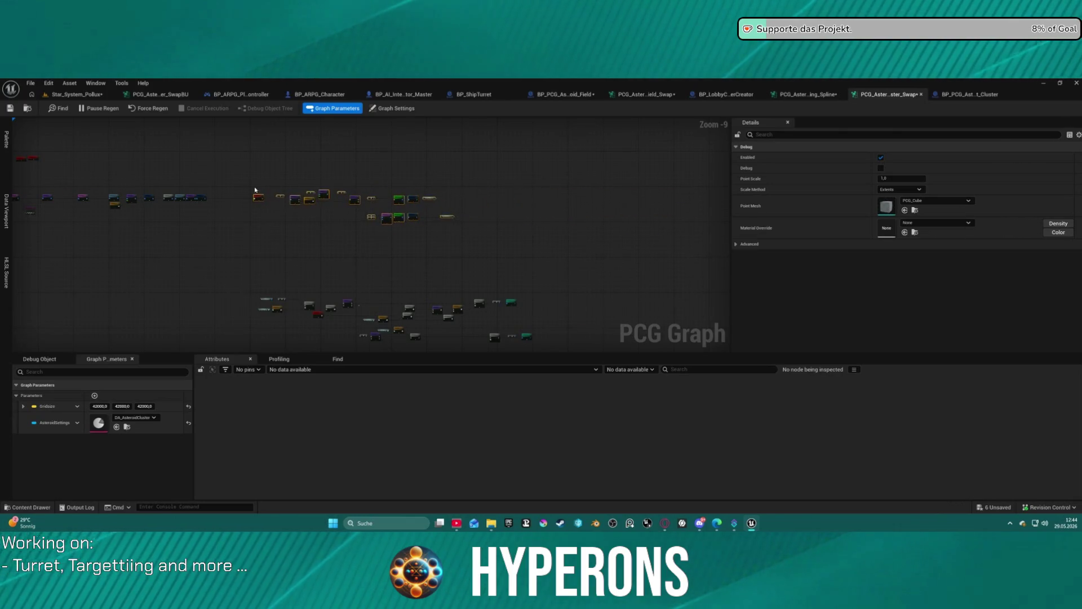
{"action": "scroll", "coordinate": [255, 190], "scroll_direction": "up", "scroll_amount": 4}
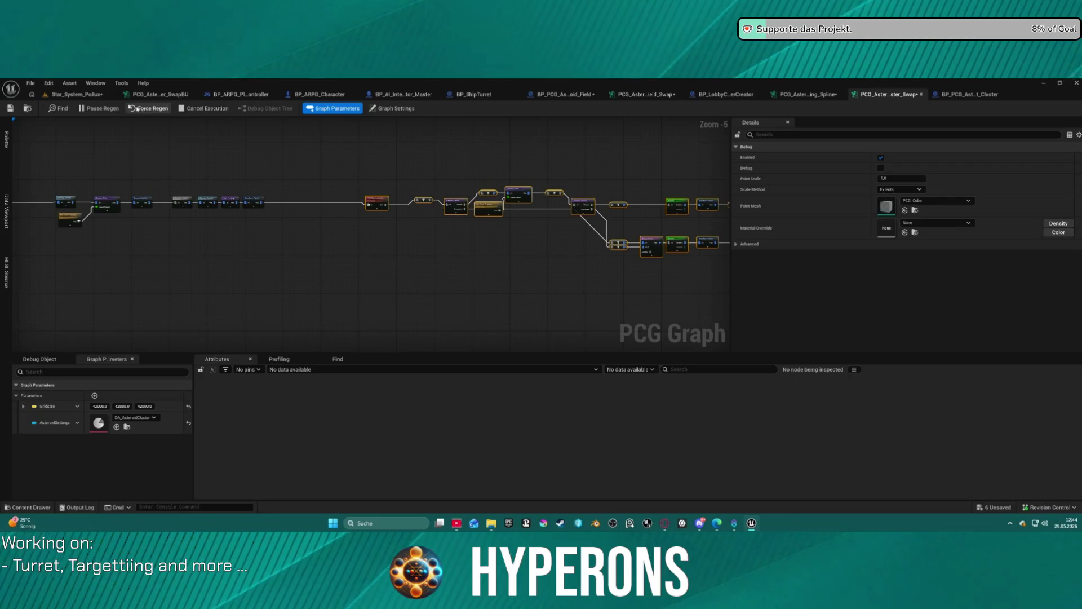
{"action": "left_click", "coordinate": [85, 96]}
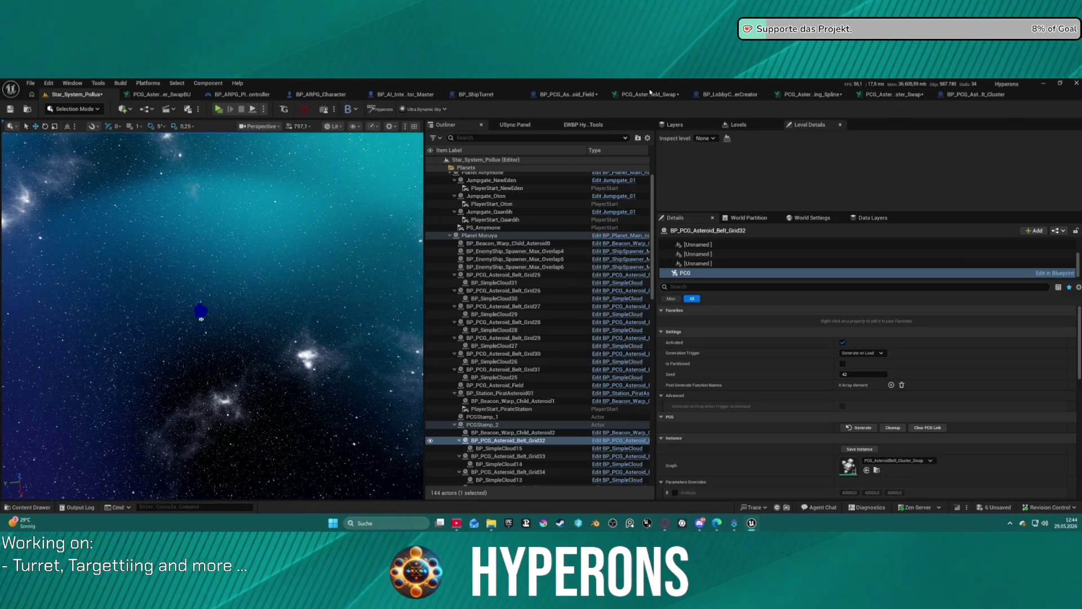
Step: In the field swap graph, move the Density node below the Density Filter
{"action": "left_click", "coordinate": [650, 93]}
{"action": "scroll", "coordinate": [348, 228], "scroll_direction": "down", "scroll_amount": 4}
{"action": "left_click_drag", "start_coordinate": [330, 229], "coordinate": [508, 195]}
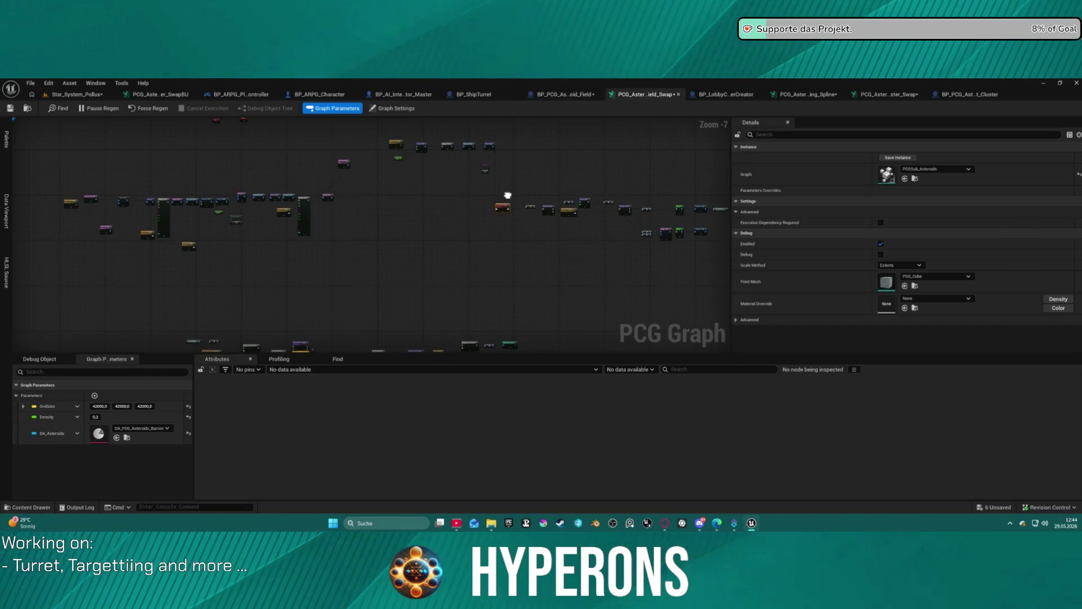
{"action": "scroll", "coordinate": [459, 199], "scroll_direction": "up", "scroll_amount": 8}
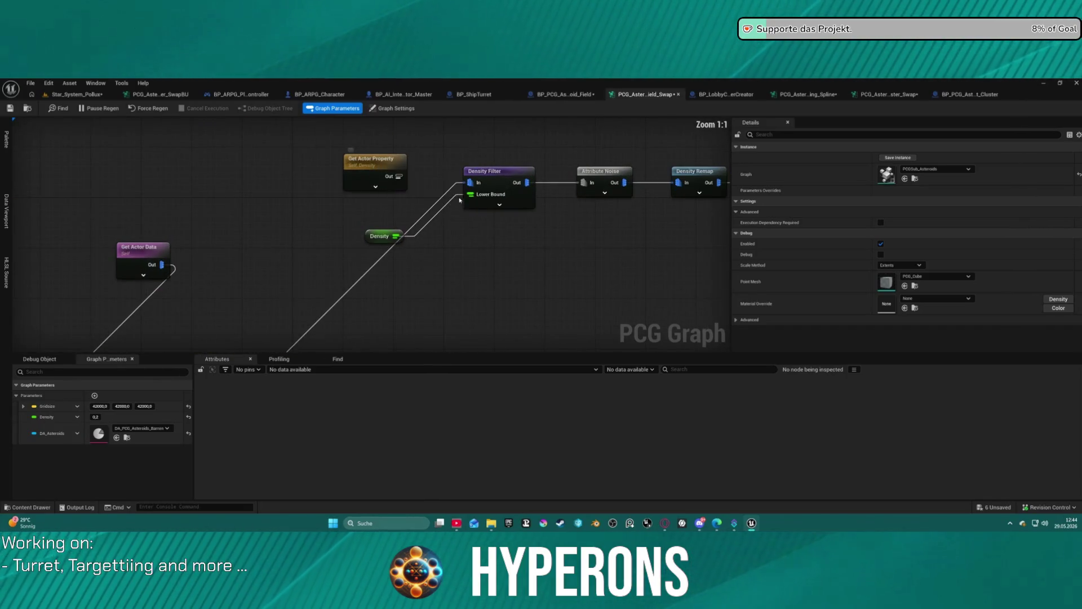
{"action": "mouse_move", "coordinate": [371, 241]}
{"action": "left_mouse_down"}
{"action": "mouse_move", "coordinate": [435, 270]}
{"action": "mouse_move", "coordinate": [481, 228]}
{"action": "left_mouse_up"}
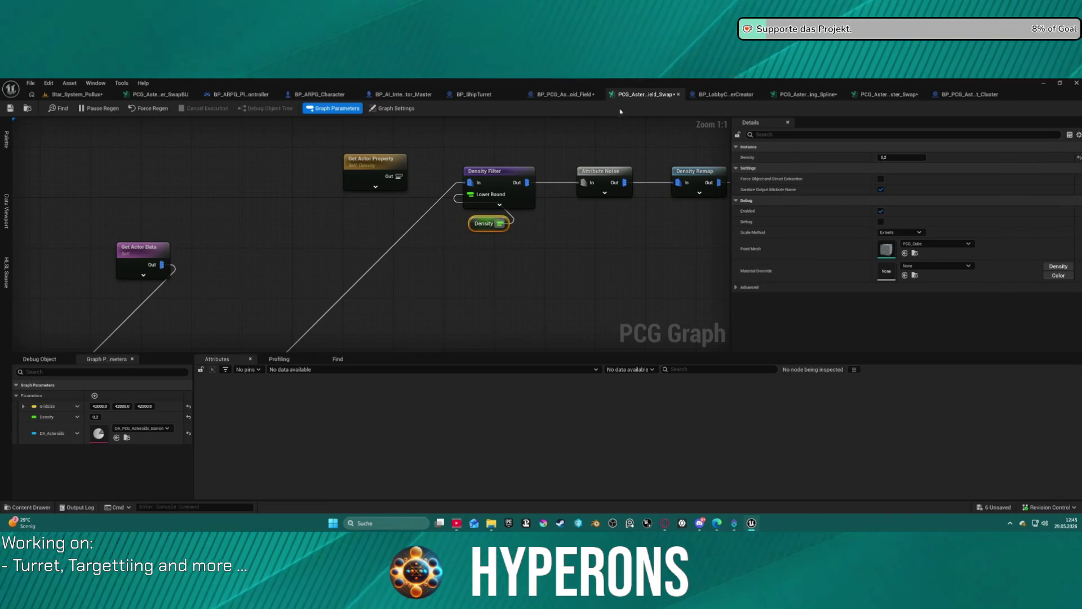
Step: Set Density to 1.0, save the graph, and return to Star_System_Pollux
{"action": "left_click", "coordinate": [189, 416]}
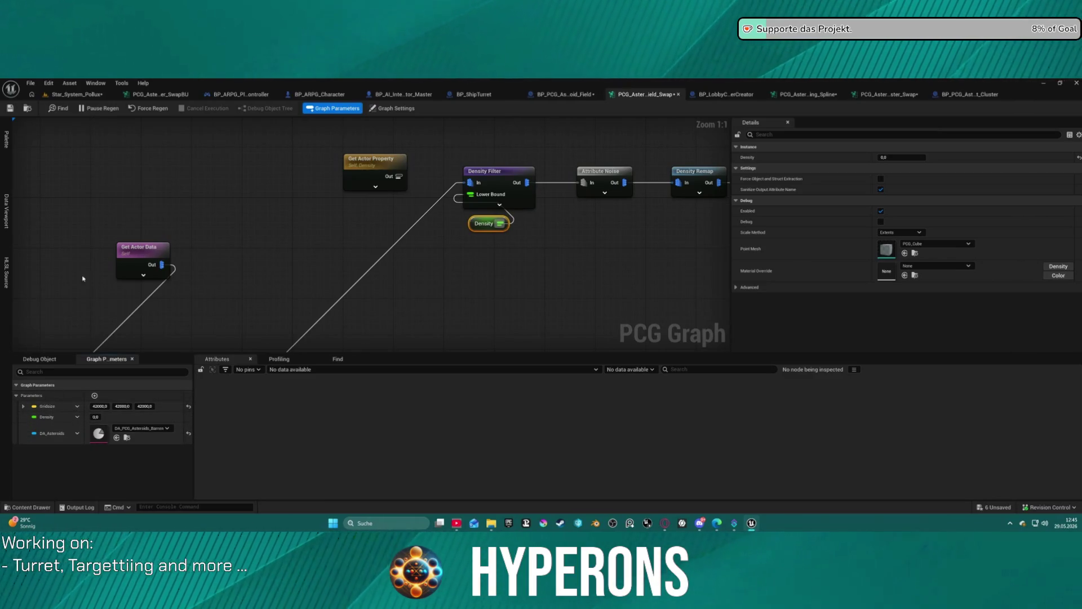
{"action": "type", "text": "1"}
{"action": "key", "text": "Return"}
{"action": "left_click", "coordinate": [9, 108]}
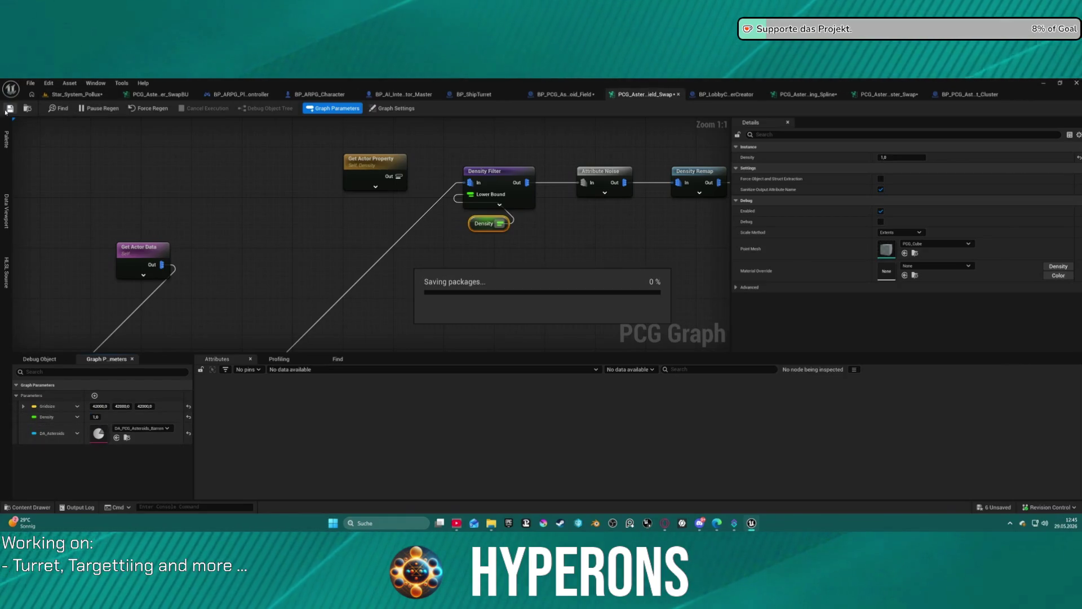
{"action": "left_click", "coordinate": [73, 95]}
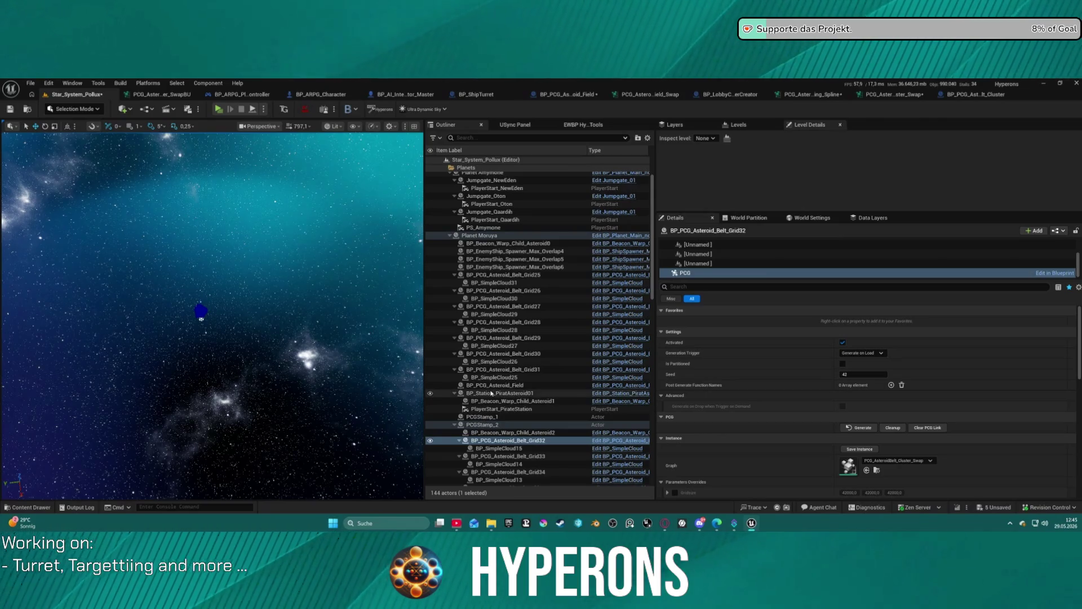
Step: Collapse the BP_PCG_Asteroid_Belt Grid32 through Grid47 entries in the Outliner to single rows
{"action": "scroll", "coordinate": [485, 412], "scroll_direction": "down", "scroll_amount": 5}
{"action": "scroll", "coordinate": [473, 440], "scroll_direction": "up", "scroll_amount": 4}
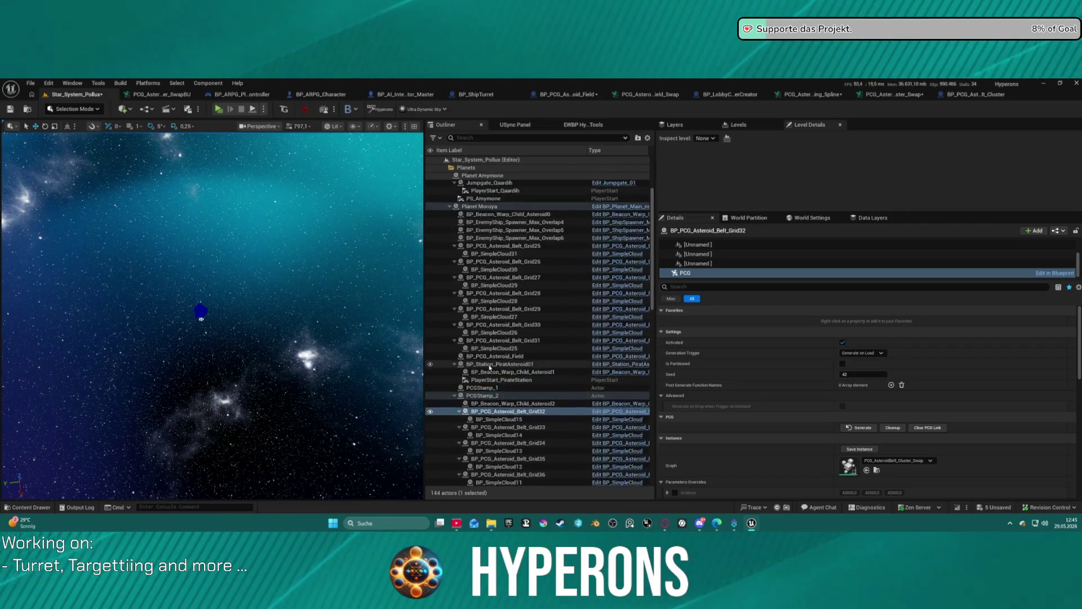
{"action": "scroll", "coordinate": [489, 367], "scroll_direction": "up", "scroll_amount": 2}
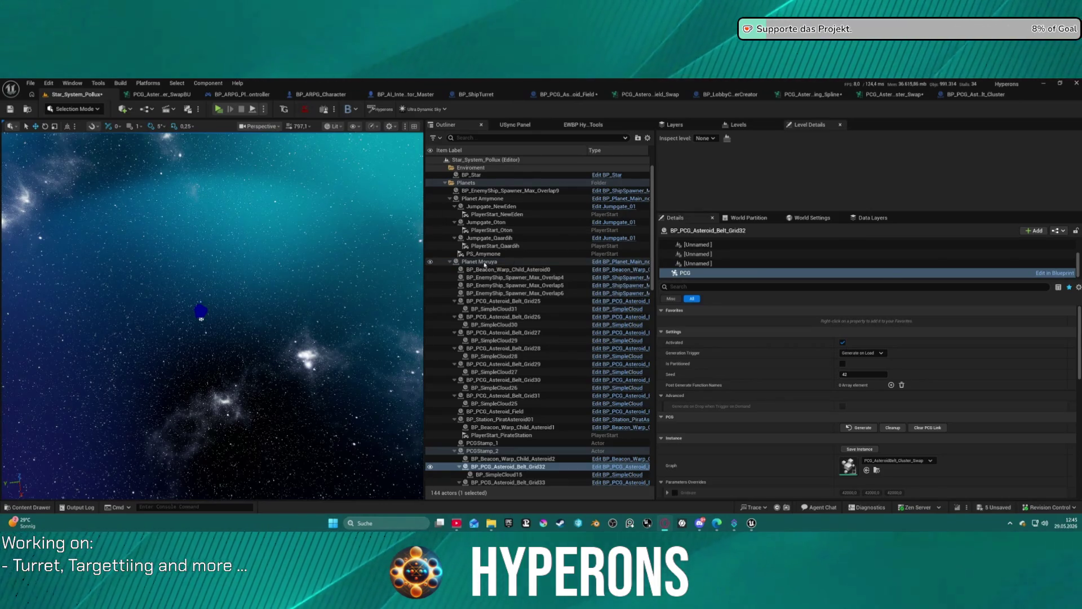
{"action": "scroll", "coordinate": [515, 290], "scroll_direction": "down", "scroll_amount": 5}
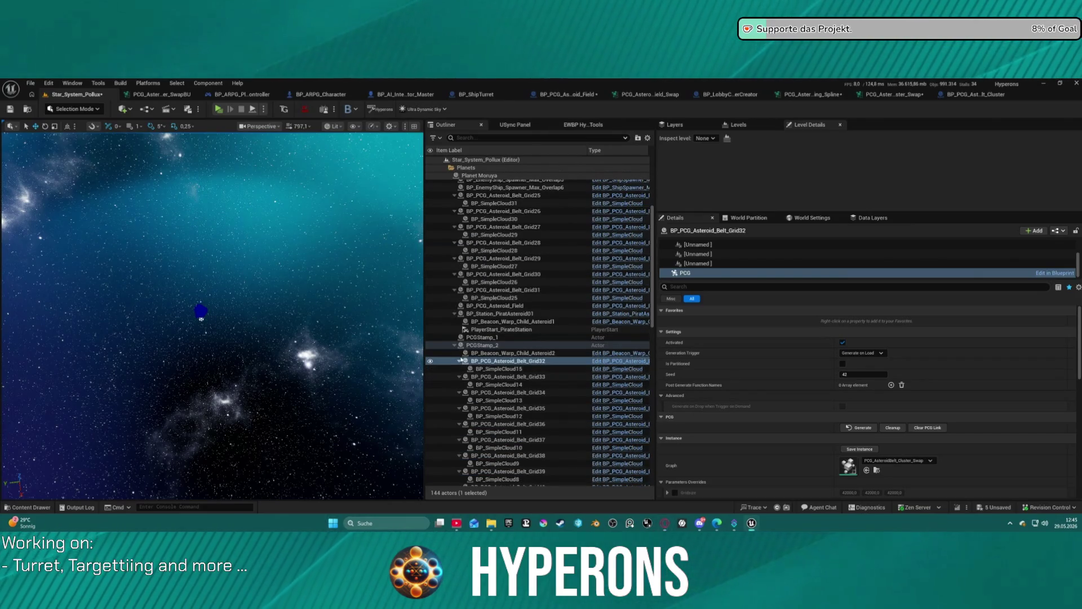
{"action": "left_click", "coordinate": [461, 354]}
{"action": "left_click", "coordinate": [459, 361]}
{"action": "left_click", "coordinate": [459, 369]}
{"action": "left_click", "coordinate": [459, 377]}
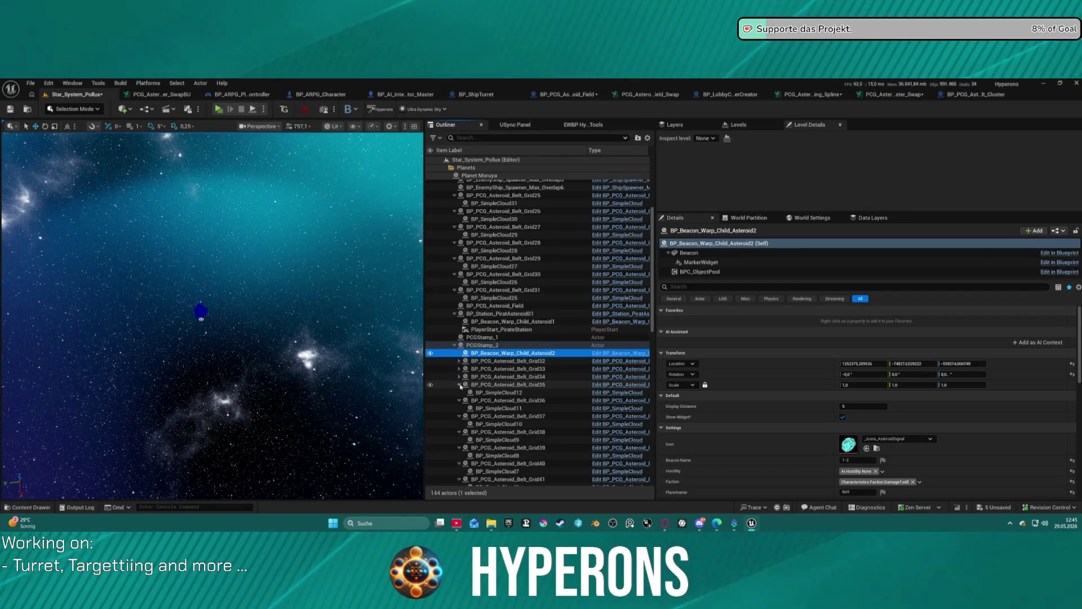
{"action": "left_click", "coordinate": [460, 384]}
{"action": "left_click", "coordinate": [460, 393]}
{"action": "left_click", "coordinate": [460, 400]}
{"action": "left_click", "coordinate": [459, 408]}
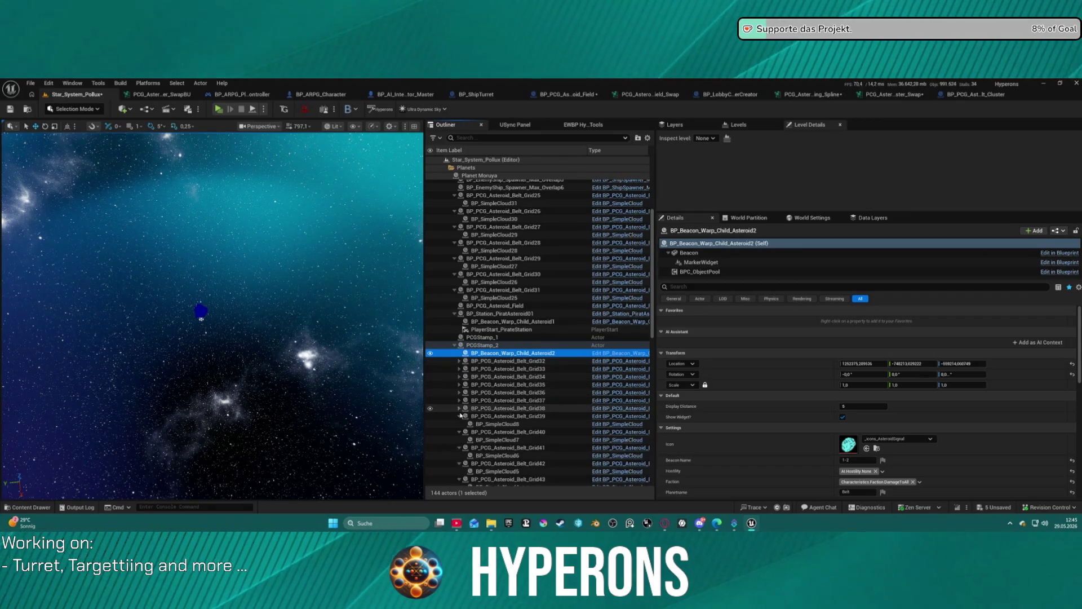
{"action": "left_click", "coordinate": [460, 416]}
{"action": "left_click", "coordinate": [460, 424]}
{"action": "left_click", "coordinate": [459, 432]}
{"action": "left_click", "coordinate": [462, 439]}
{"action": "left_click", "coordinate": [460, 439]}
{"action": "left_click", "coordinate": [462, 455]}
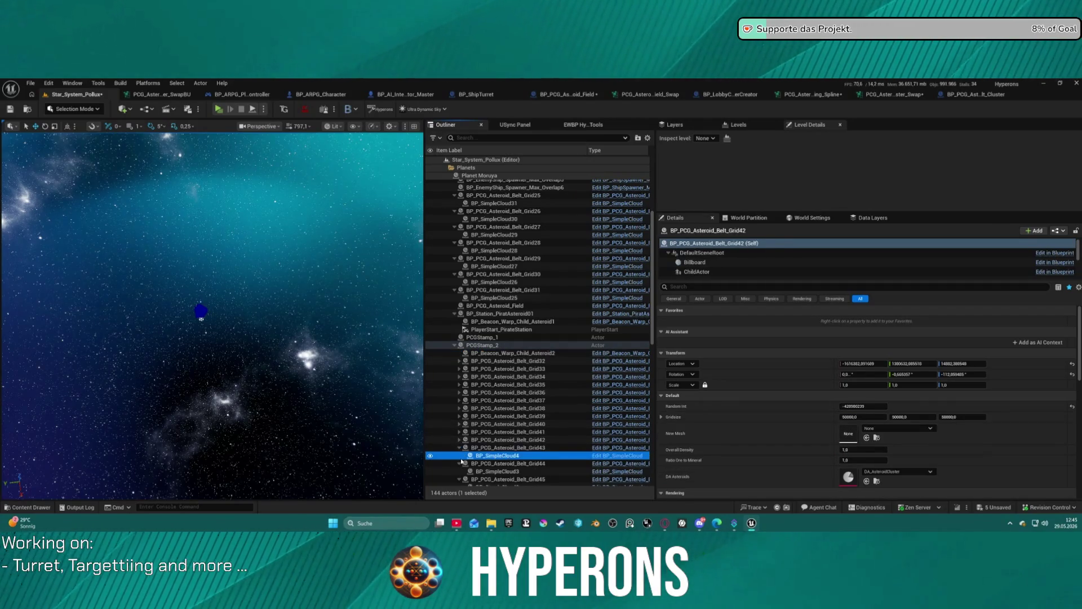
{"action": "left_click", "coordinate": [459, 448]}
{"action": "left_click", "coordinate": [459, 455]}
{"action": "left_click", "coordinate": [459, 463]}
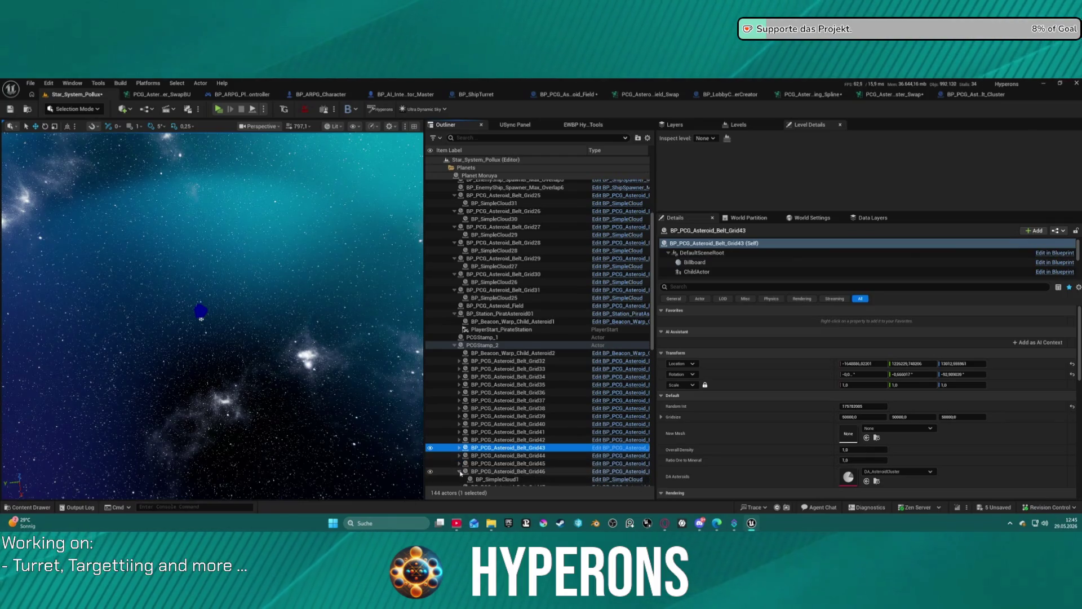
{"action": "left_click", "coordinate": [459, 479]}
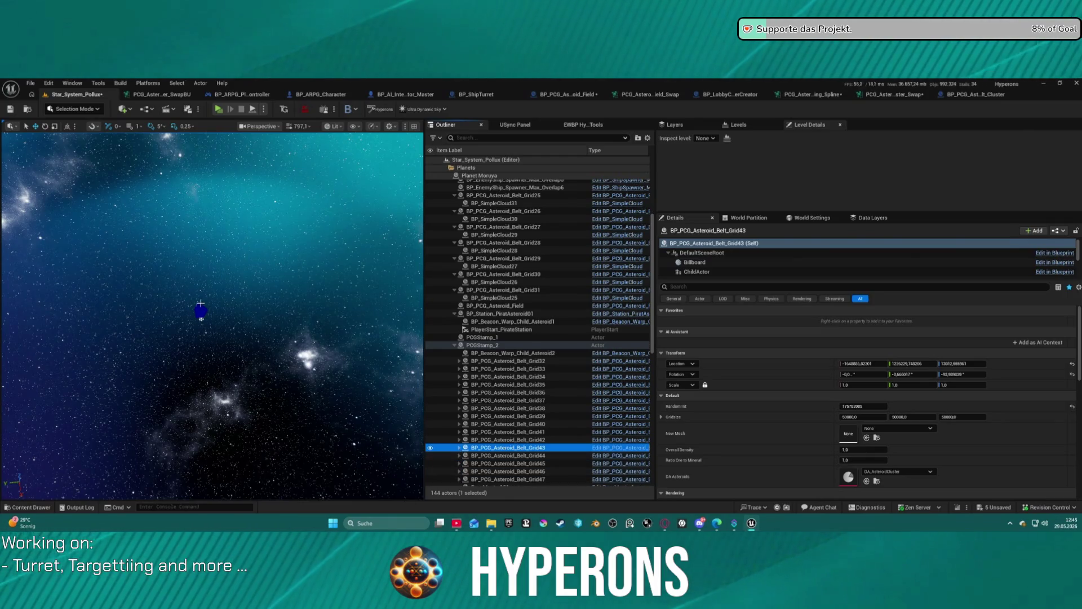
Step: Open BP_PCG_Asteroid_Belt_Cluster and inspect its NewMesh and RandomInt variables
{"action": "left_click", "coordinate": [969, 94]}
{"action": "left_click", "coordinate": [23, 399]}
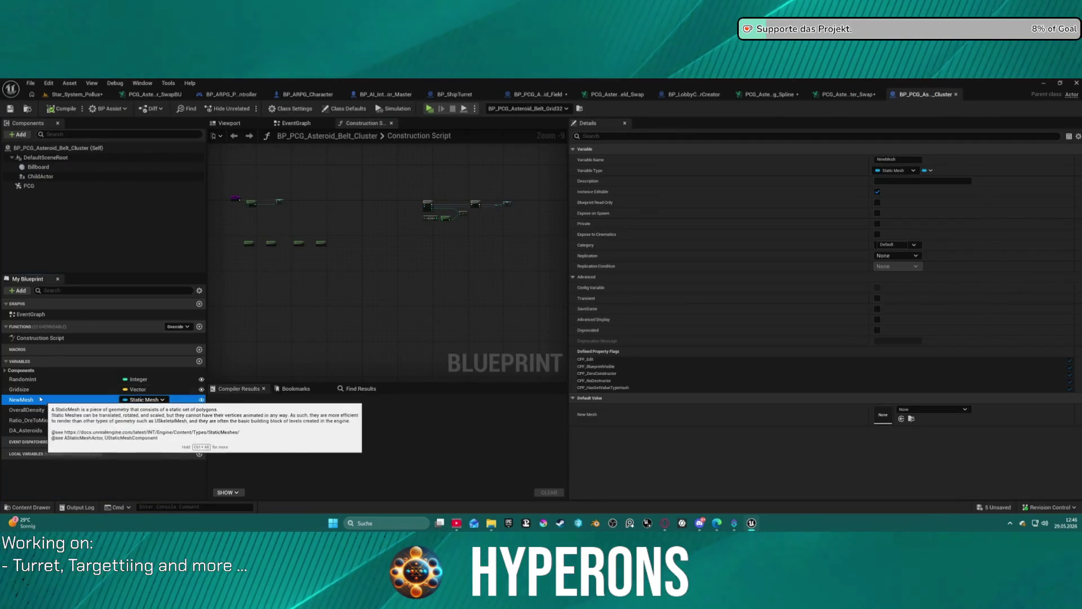
{"action": "left_click", "coordinate": [38, 379]}
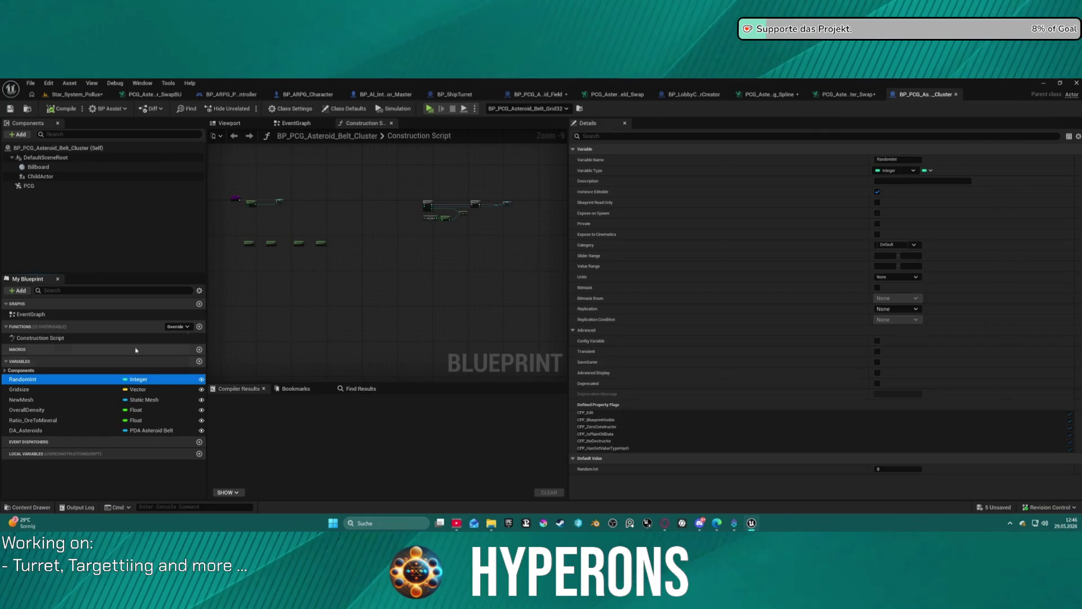
{"action": "left_click", "coordinate": [308, 122]}
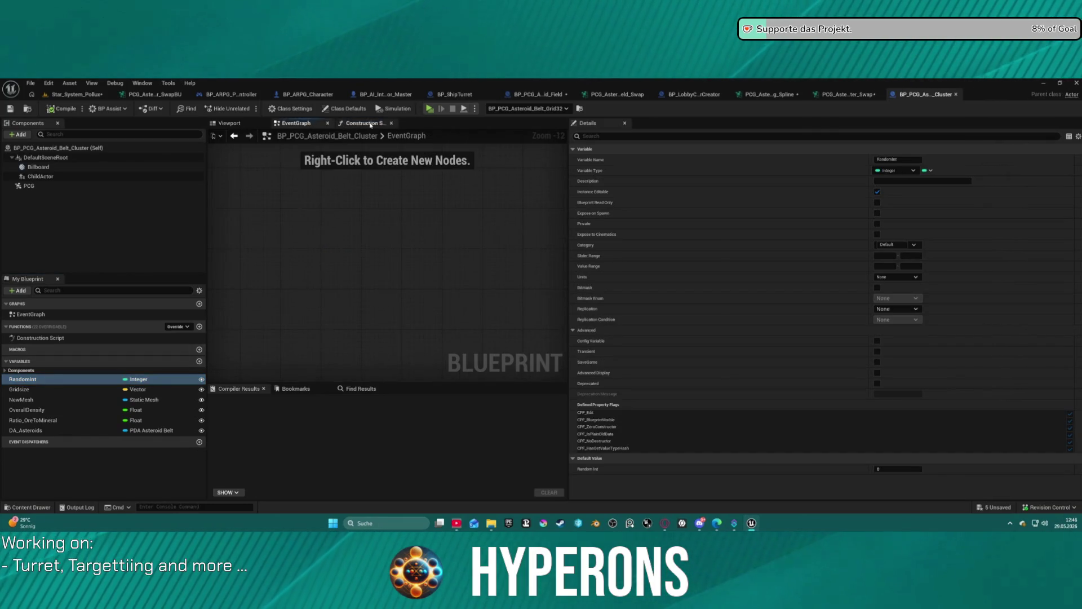
{"action": "left_click", "coordinate": [369, 123]}
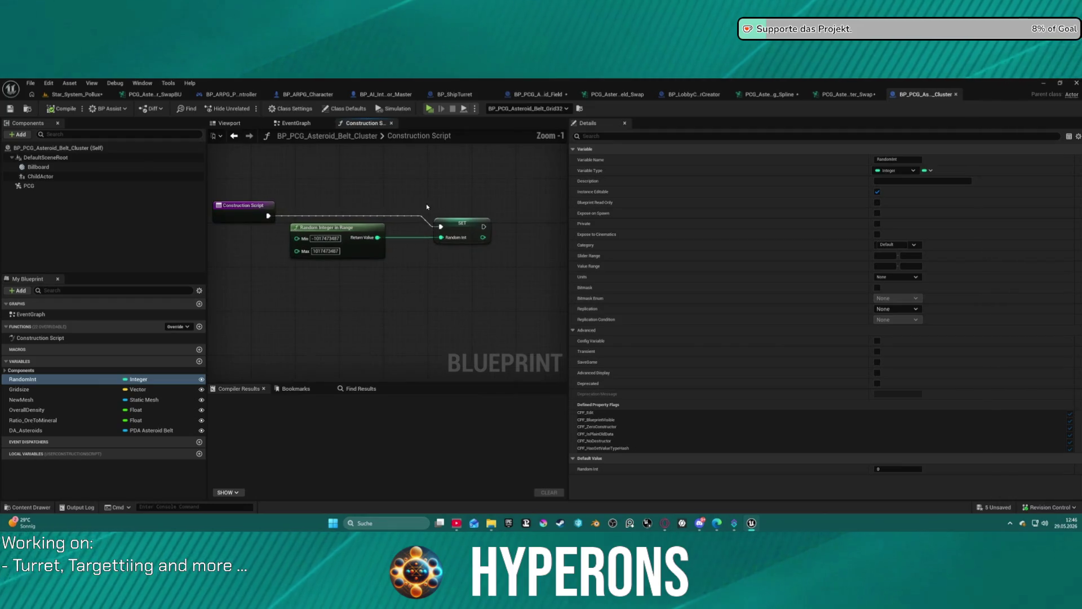
Step: Line up the Construction Script, Random Integer in Range and SET nodes
{"action": "left_click_drag", "start_coordinate": [243, 216], "coordinate": [248, 221]}
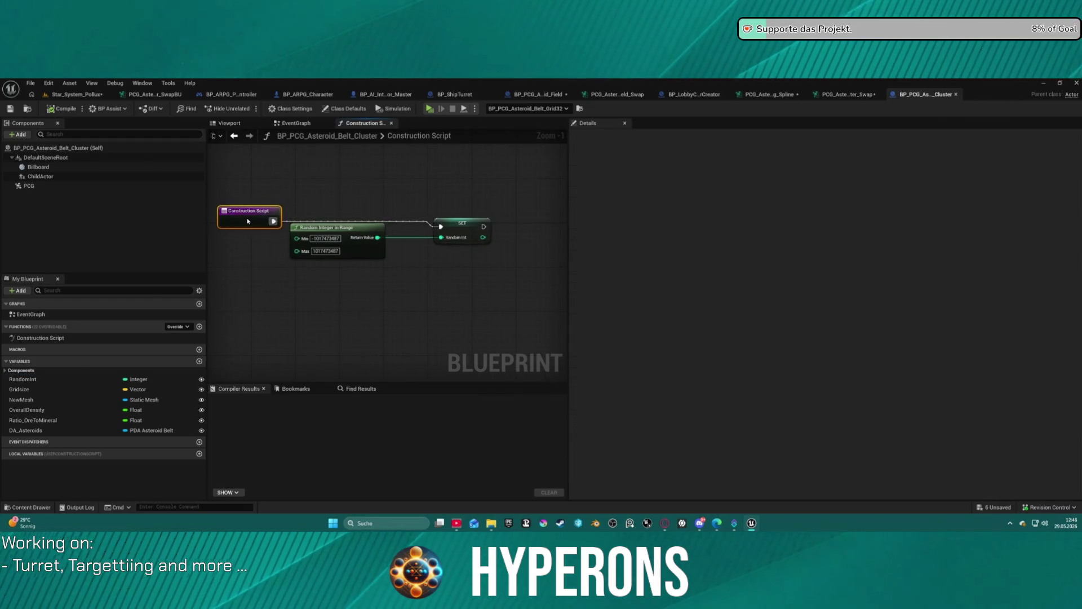
{"action": "left_click_drag", "start_coordinate": [338, 227], "coordinate": [366, 235]}
{"action": "left_click_drag", "start_coordinate": [465, 223], "coordinate": [463, 218]}
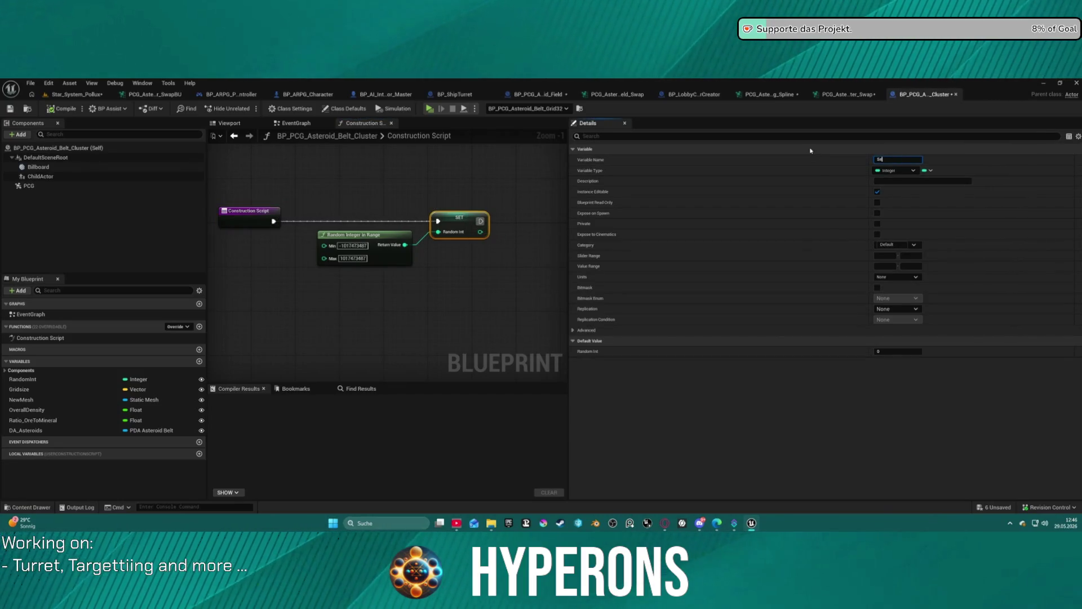
Step: Try renaming RandomInt to 'Seed', undo it back to RandomInt, and compile the blueprint
{"action": "type", "text": "Seed"}
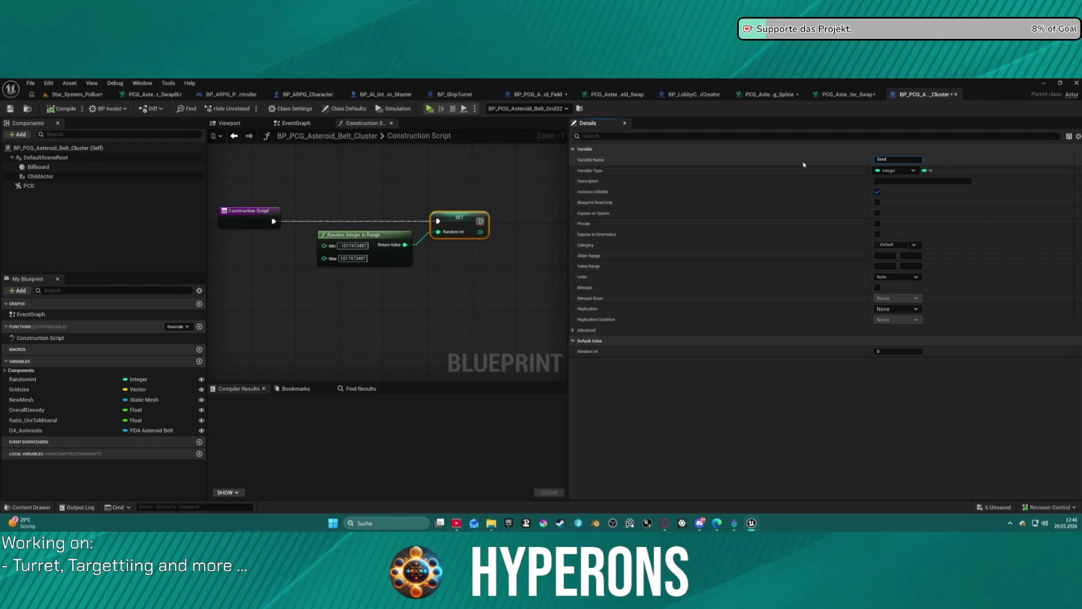
{"action": "key", "text": "BackSpace"}
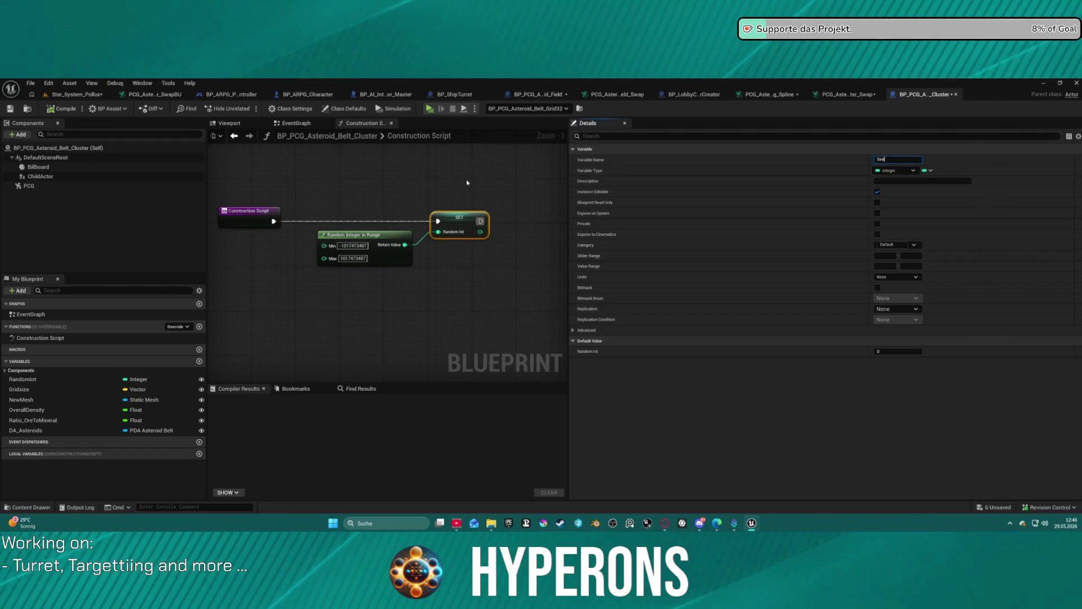
{"action": "left_click", "coordinate": [466, 179]}
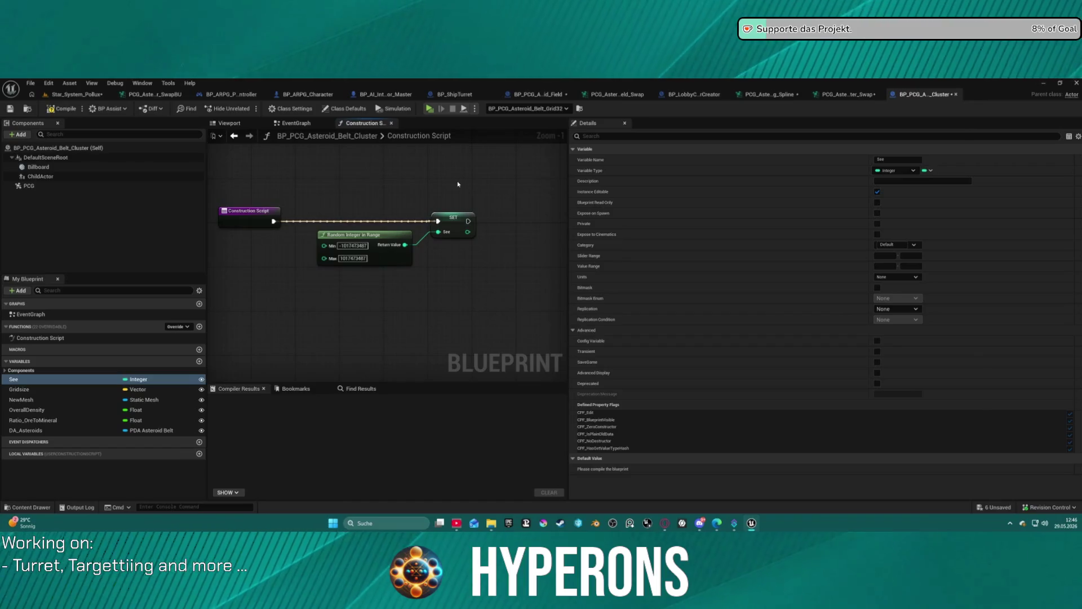
{"action": "key", "text": "ctrl+z"}
{"action": "left_click", "coordinate": [51, 109]}
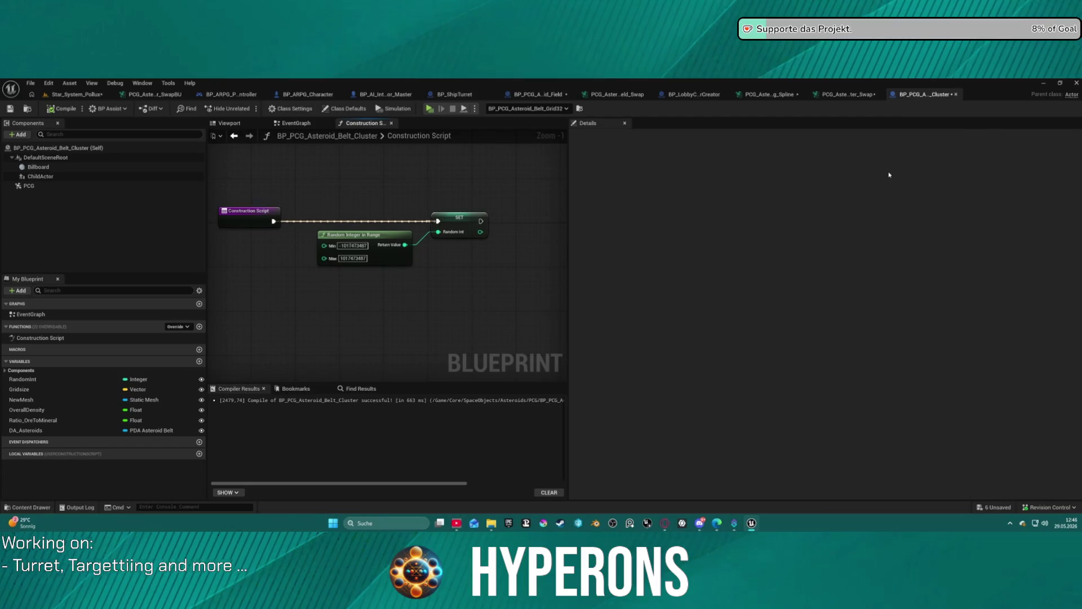
{"action": "left_click", "coordinate": [767, 96]}
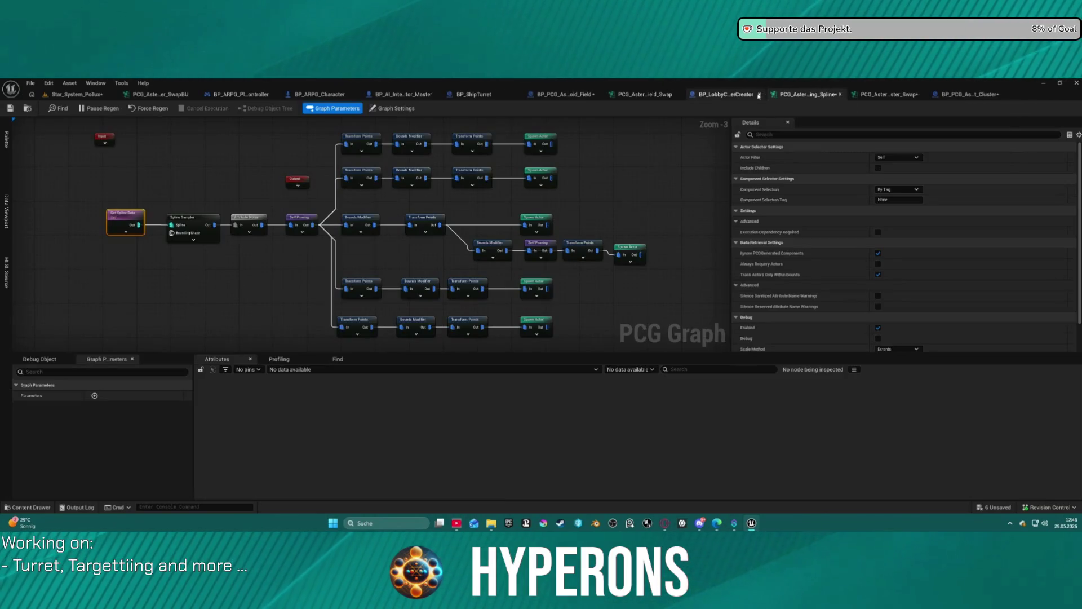
Step: In the asteroid field swap graph, tidy the Get Actor Data and Attribute Noise nodes
{"action": "left_click", "coordinate": [631, 94]}
{"action": "scroll", "coordinate": [421, 231], "scroll_direction": "down", "scroll_amount": 5}
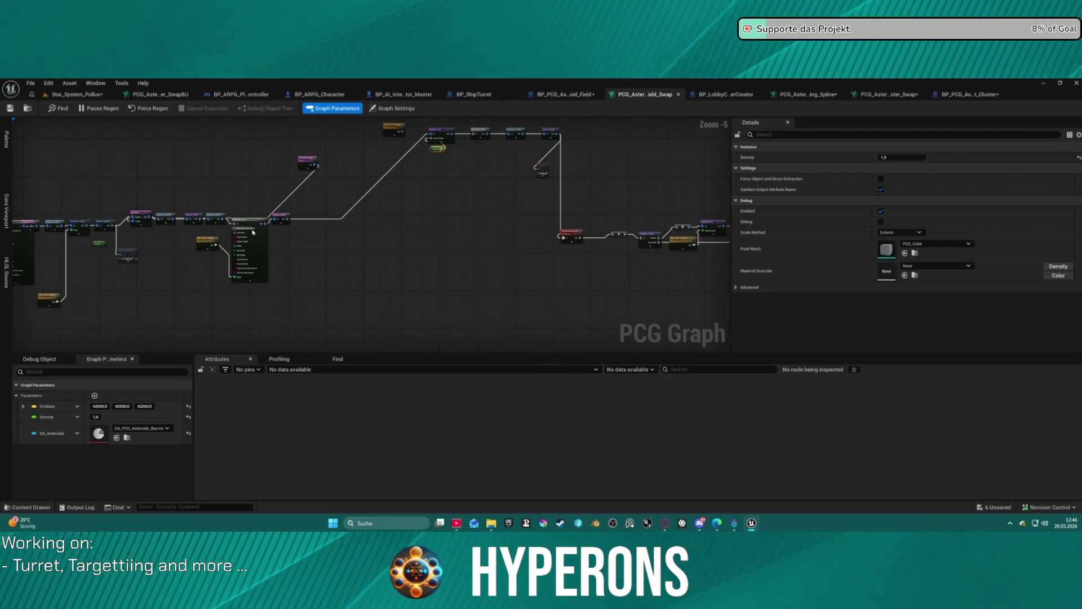
{"action": "left_click", "coordinate": [250, 220]}
{"action": "scroll", "coordinate": [289, 203], "scroll_direction": "up", "scroll_amount": 5}
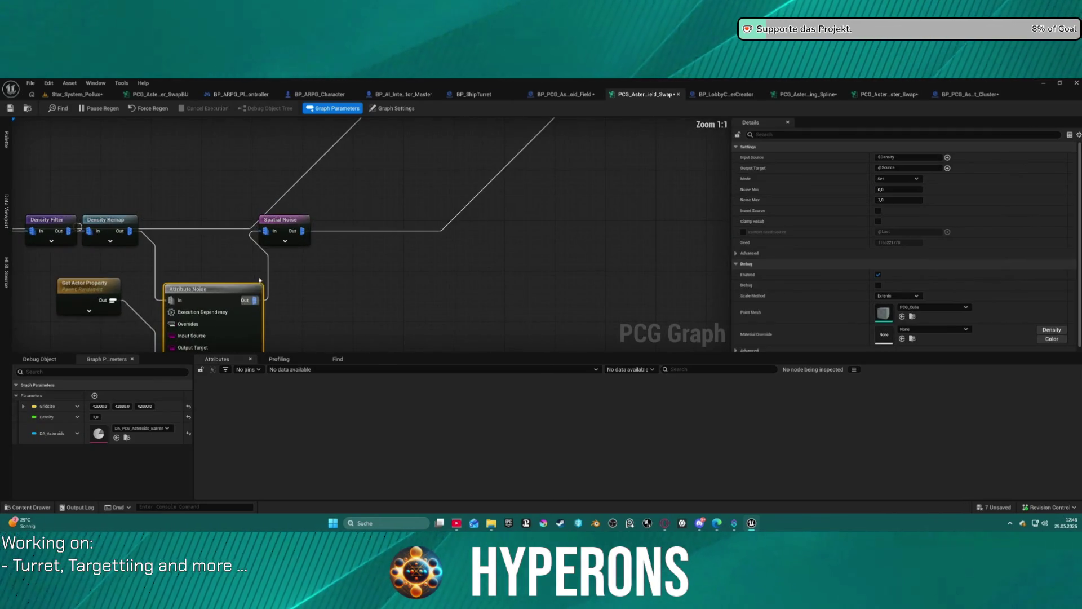
{"action": "mouse_move", "coordinate": [289, 202]}
{"action": "left_mouse_down"}
{"action": "mouse_move", "coordinate": [422, 200]}
{"action": "mouse_move", "coordinate": [427, 229]}
{"action": "mouse_move", "coordinate": [258, 212]}
{"action": "mouse_move", "coordinate": [425, 258]}
{"action": "mouse_move", "coordinate": [84, 304]}
{"action": "mouse_move", "coordinate": [118, 280]}
{"action": "left_mouse_up"}
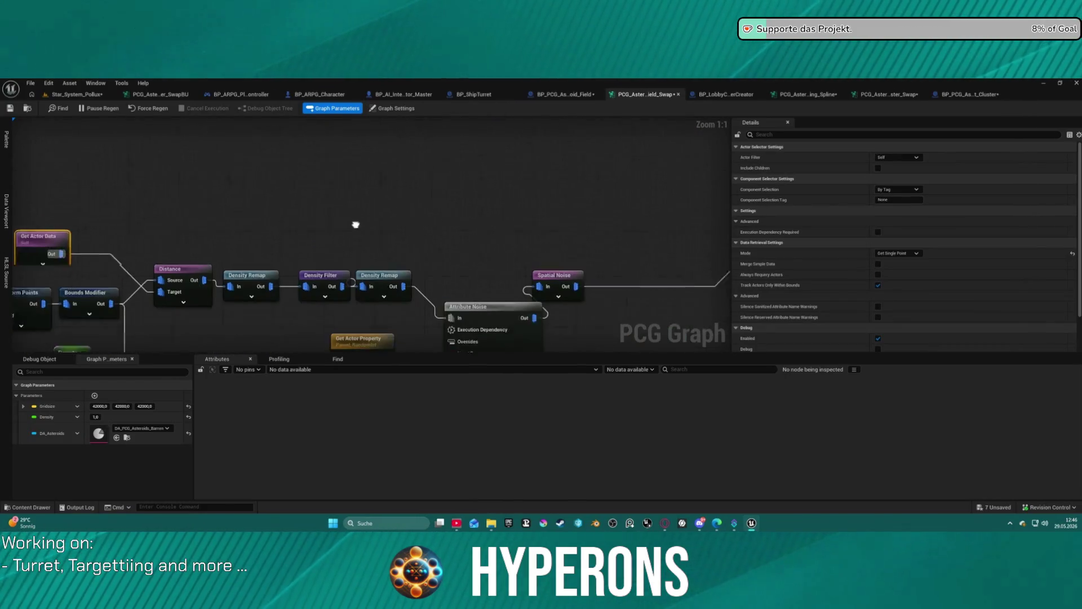
{"action": "left_click_drag", "start_coordinate": [389, 305], "coordinate": [361, 279]}
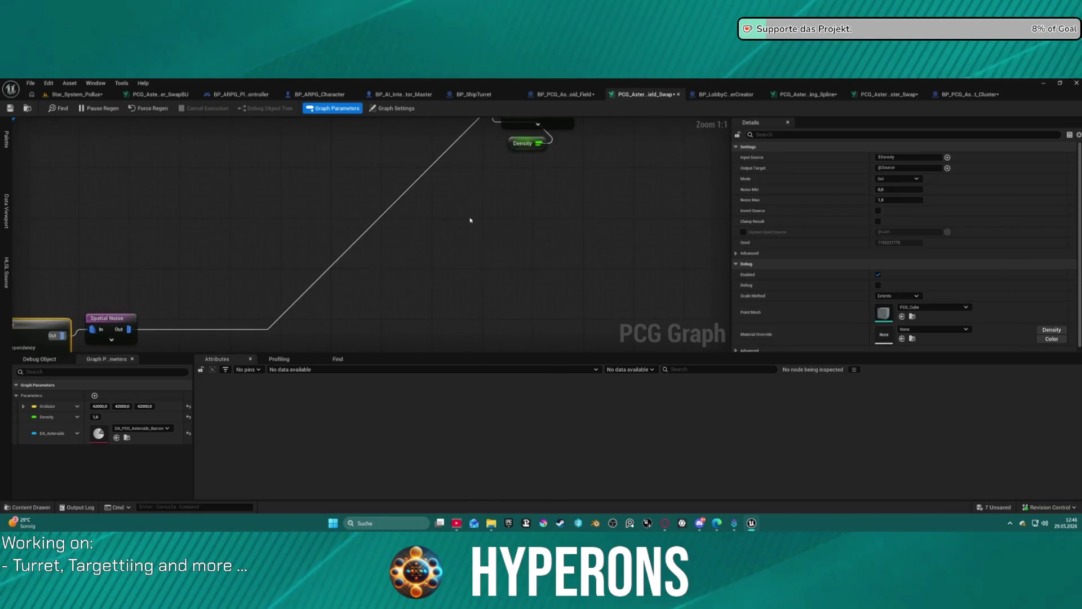
Step: Move the Debug node closer, enable its debug display, and return to Star_System_Pollux
{"action": "scroll", "coordinate": [343, 253], "scroll_direction": "down", "scroll_amount": 3}
{"action": "mouse_move", "coordinate": [498, 207]}
{"action": "left_mouse_down"}
{"action": "mouse_move", "coordinate": [402, 269]}
{"action": "mouse_move", "coordinate": [373, 263]}
{"action": "left_mouse_up"}
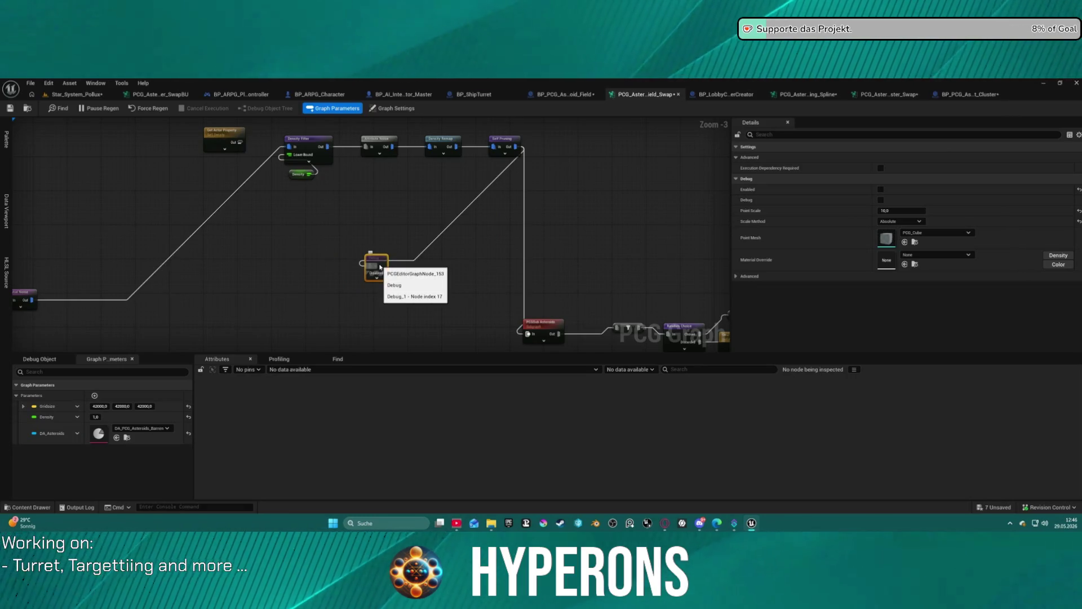
{"action": "key", "text": "d"}
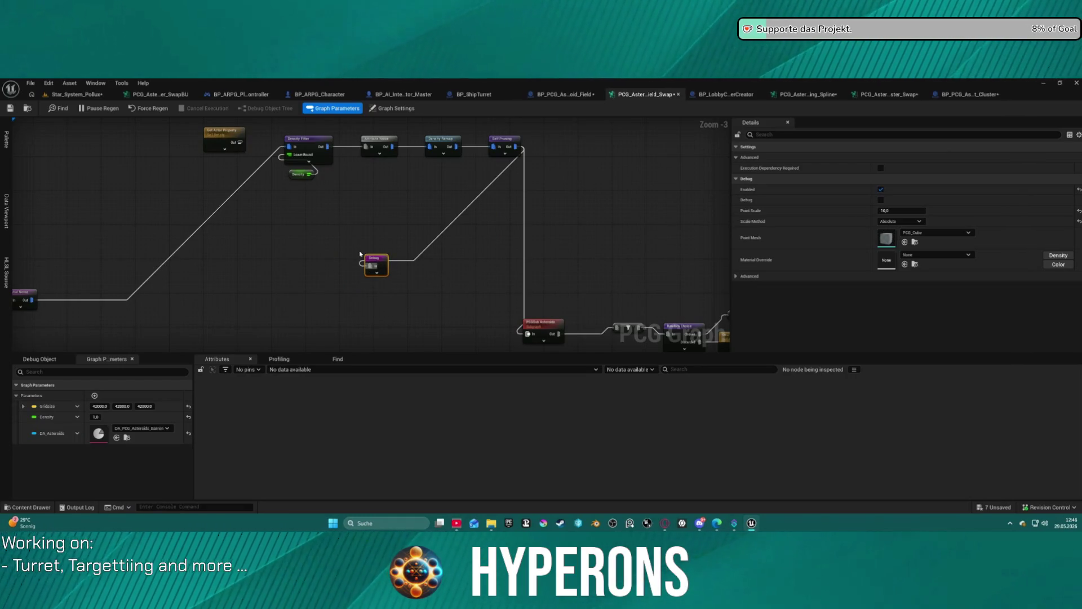
{"action": "left_click", "coordinate": [73, 97]}
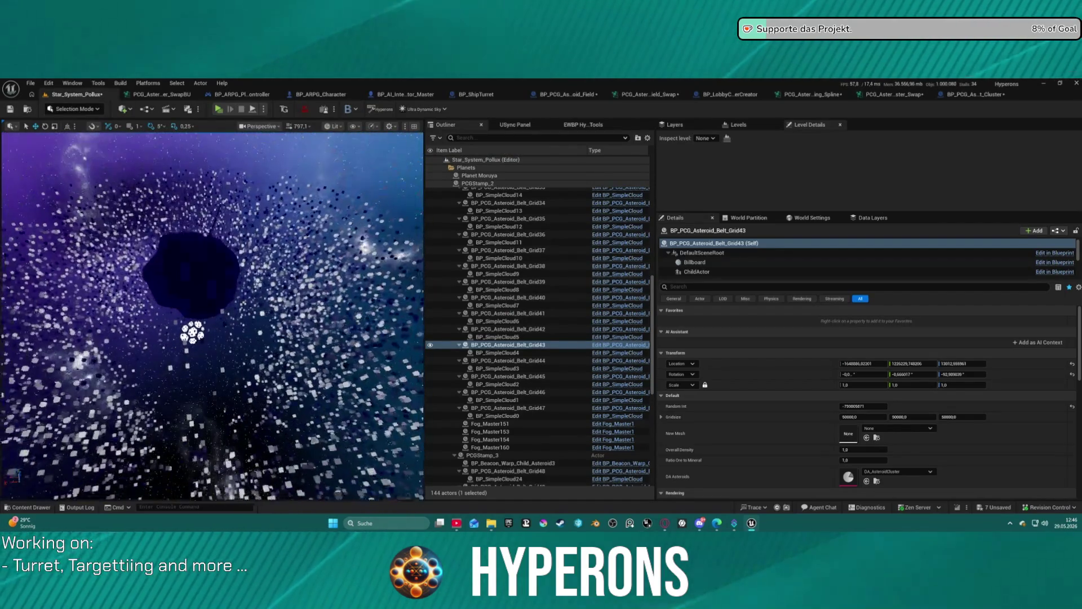
Step: Frame the view, select BP_PCG_Asteroid_Field and lift it upward so its asteroids regenerate
{"action": "key", "text": "f"}
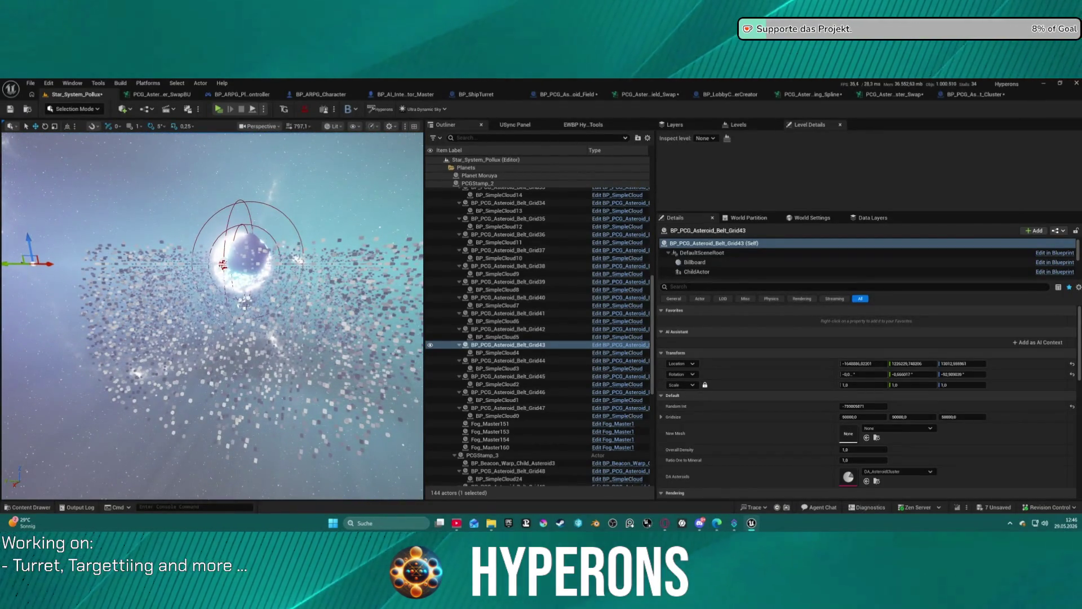
{"action": "left_click", "coordinate": [242, 293]}
{"action": "left_click_drag", "start_coordinate": [248, 282], "coordinate": [253, 249]}
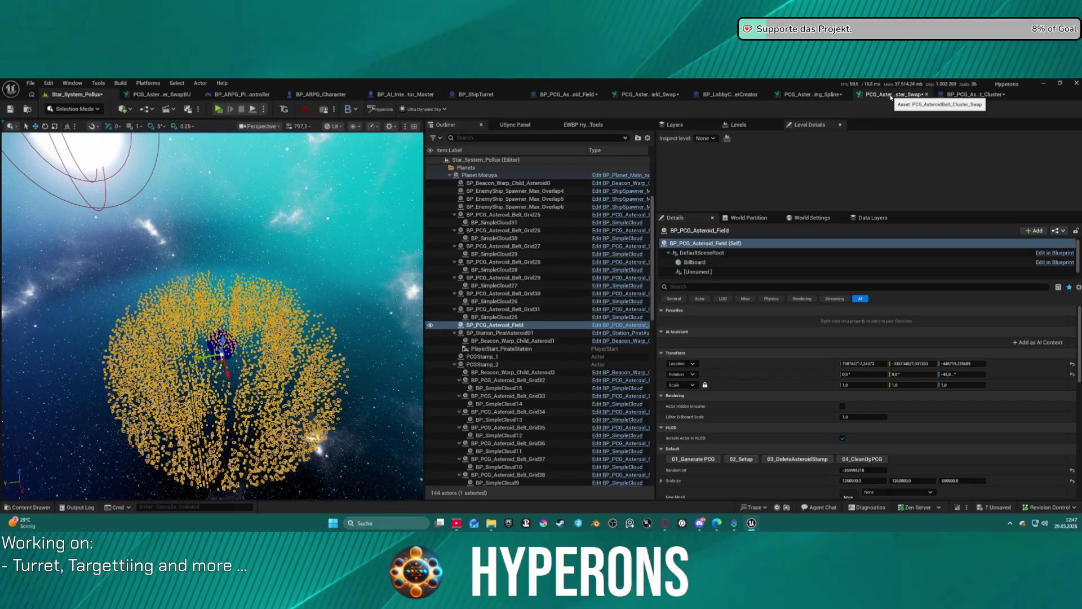
{"action": "left_click", "coordinate": [813, 95]}
{"action": "left_click", "coordinate": [641, 95]}
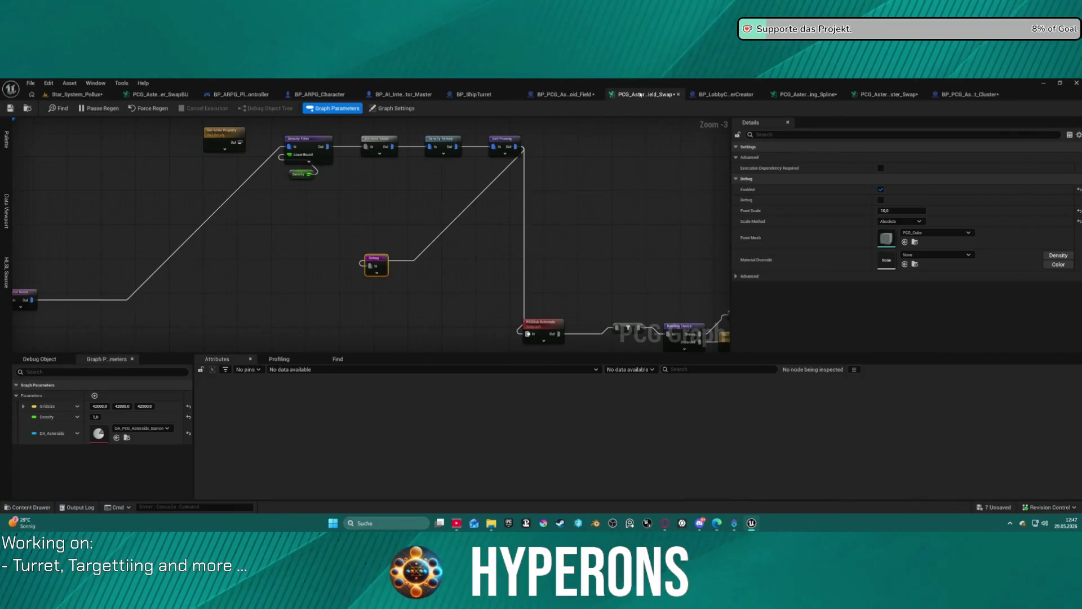
Step: Move the Density node, enter Density 0,5 in Details, and save the graph
{"action": "left_click_drag", "start_coordinate": [504, 182], "coordinate": [442, 204]}
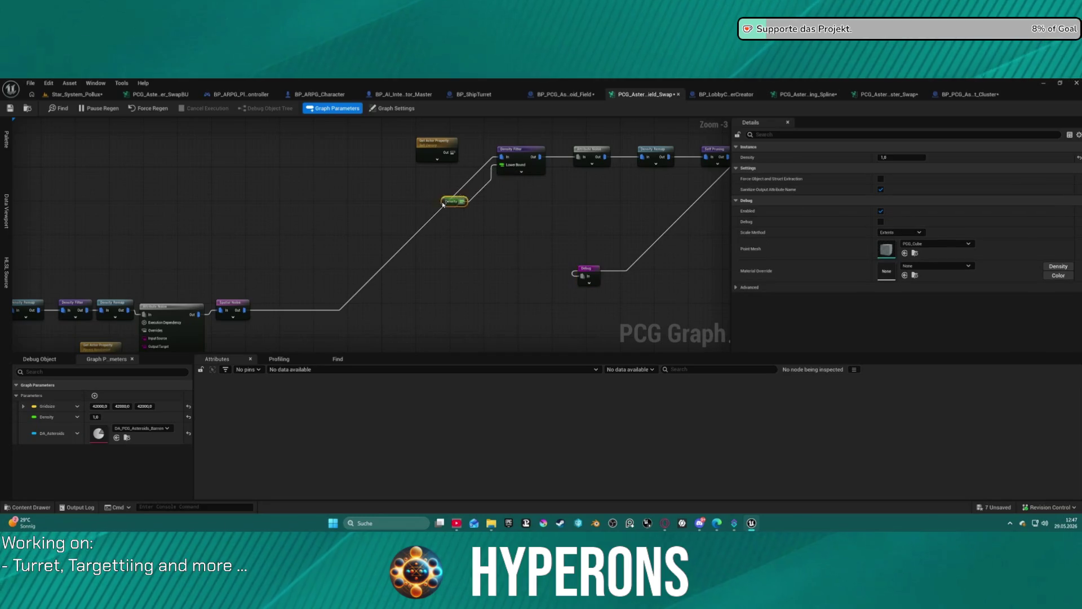
{"action": "left_click", "coordinate": [905, 157]}
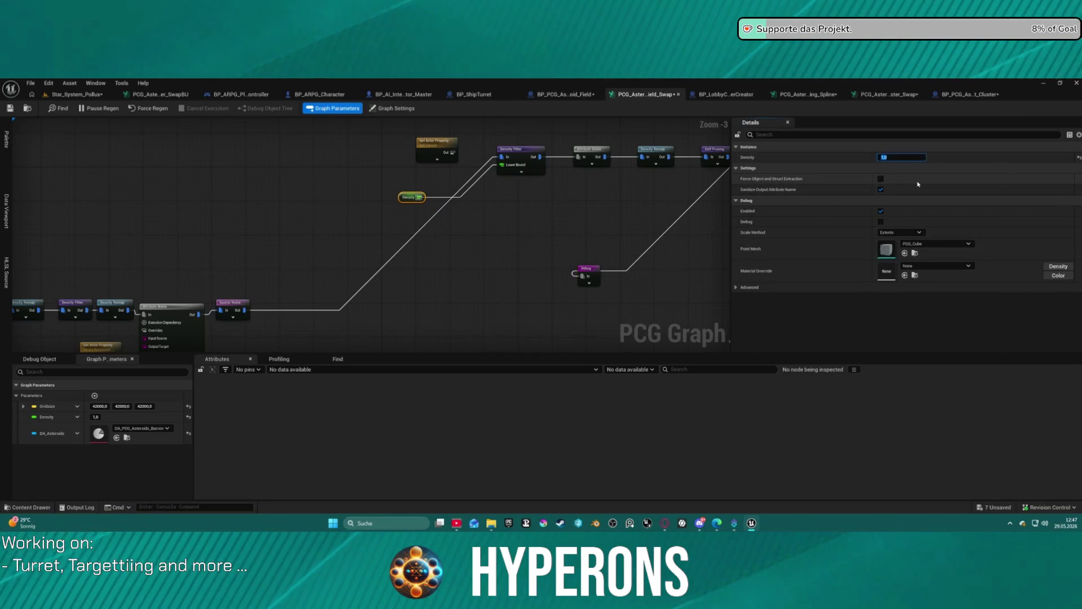
{"action": "type", "text": "0,5"}
{"action": "key", "text": "Return"}
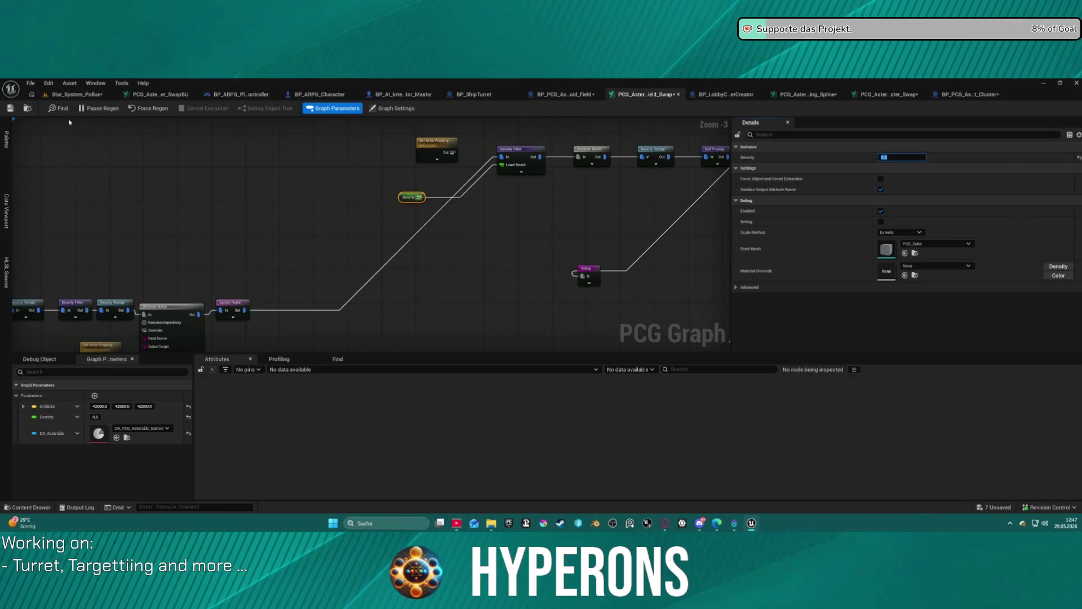
{"action": "left_click", "coordinate": [12, 108]}
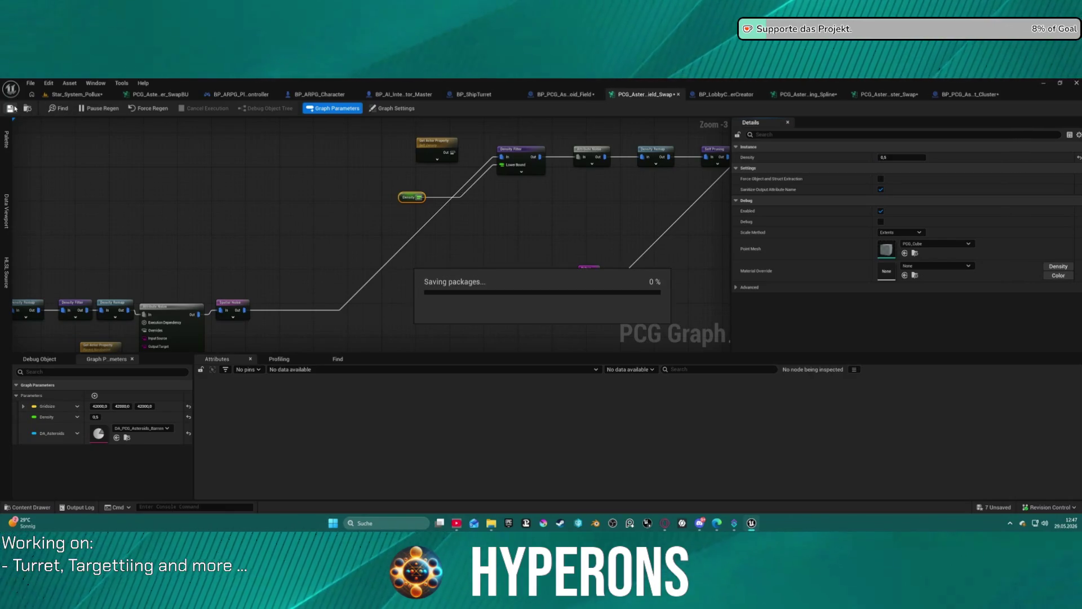
{"action": "left_click", "coordinate": [49, 95]}
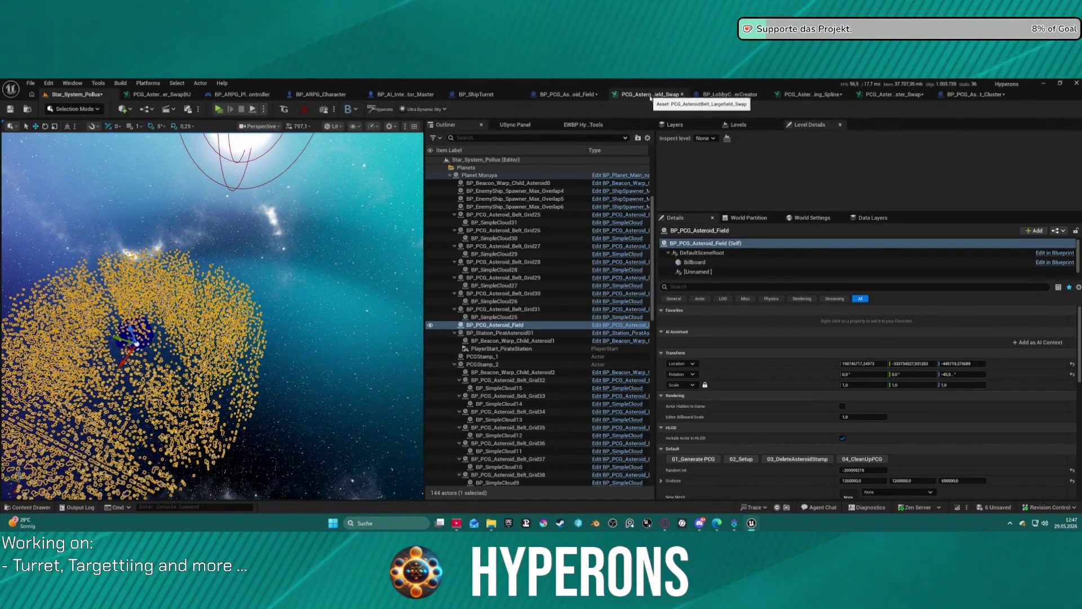
Step: Put the asteroid field graph in its own window beside a full-size level viewport
{"action": "mouse_move", "coordinate": [642, 94]}
{"action": "left_mouse_down"}
{"action": "mouse_move", "coordinate": [649, 225]}
{"action": "mouse_move", "coordinate": [591, 280]}
{"action": "mouse_move", "coordinate": [617, 276]}
{"action": "left_mouse_up"}
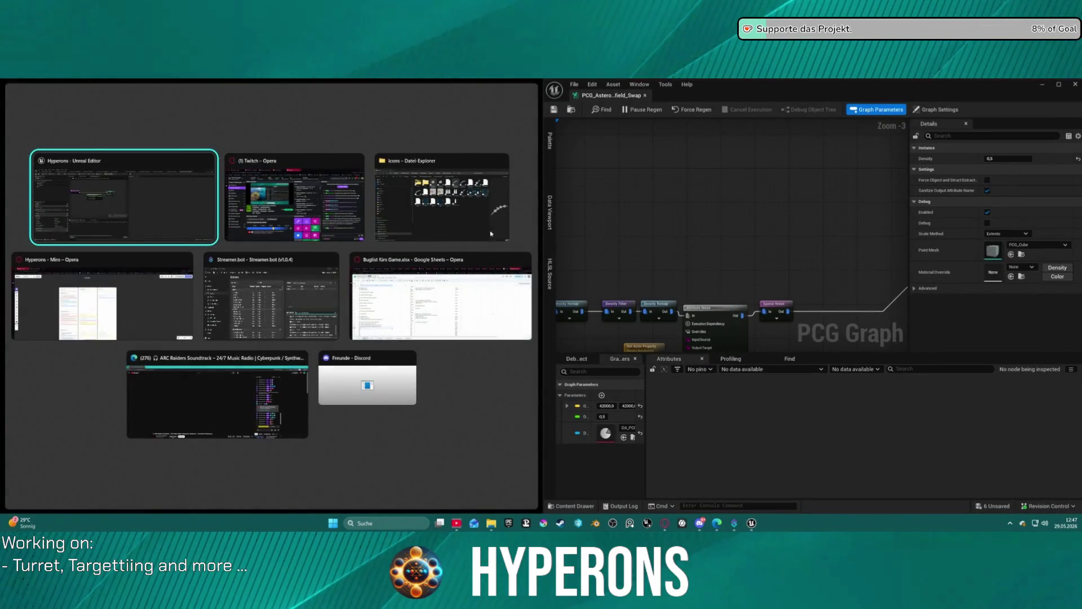
{"action": "left_click", "coordinate": [192, 204]}
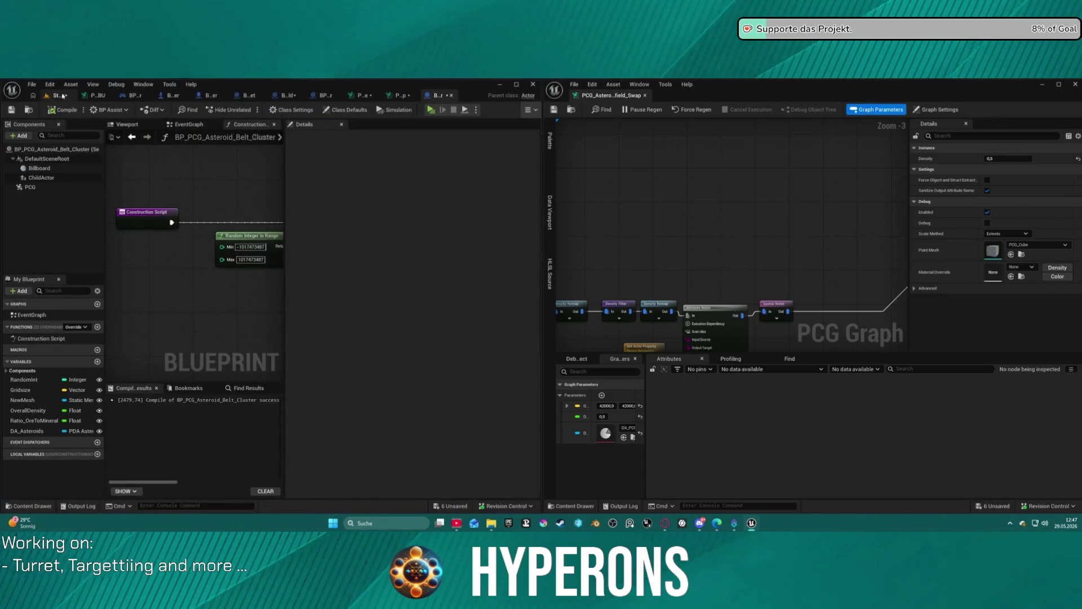
{"action": "left_click", "coordinate": [62, 96]}
{"action": "key", "text": "F11"}
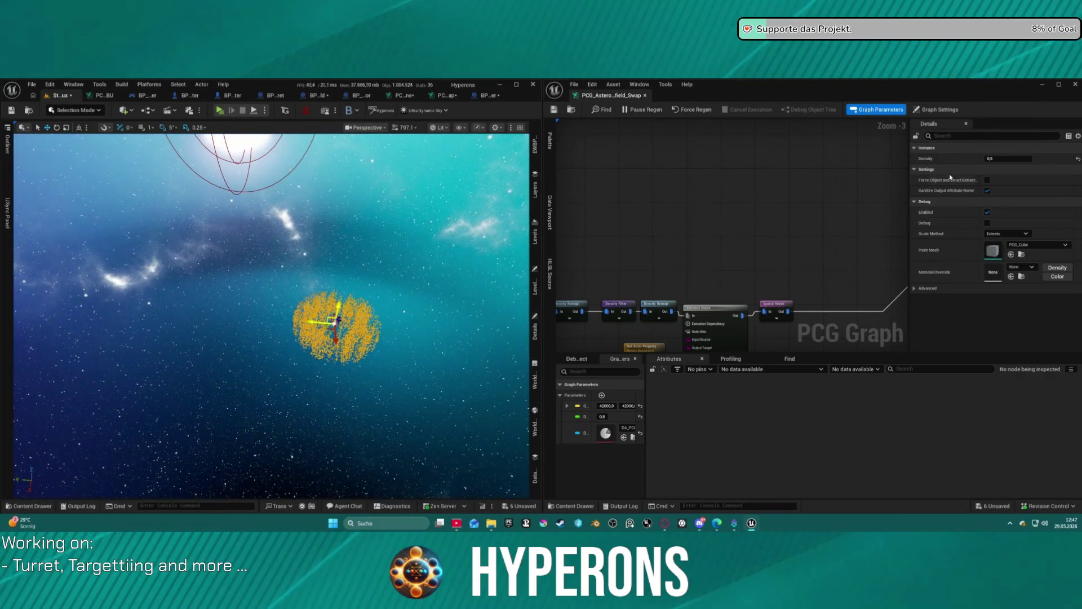
Step: Set the Create Points Grid node's Cell Size to 5000 and Grid Extents X to 2000000
{"action": "mouse_move", "coordinate": [765, 306]}
{"action": "left_mouse_down"}
{"action": "mouse_move", "coordinate": [740, 170]}
{"action": "mouse_move", "coordinate": [787, 186]}
{"action": "mouse_move", "coordinate": [684, 236]}
{"action": "mouse_move", "coordinate": [850, 190]}
{"action": "left_mouse_up"}
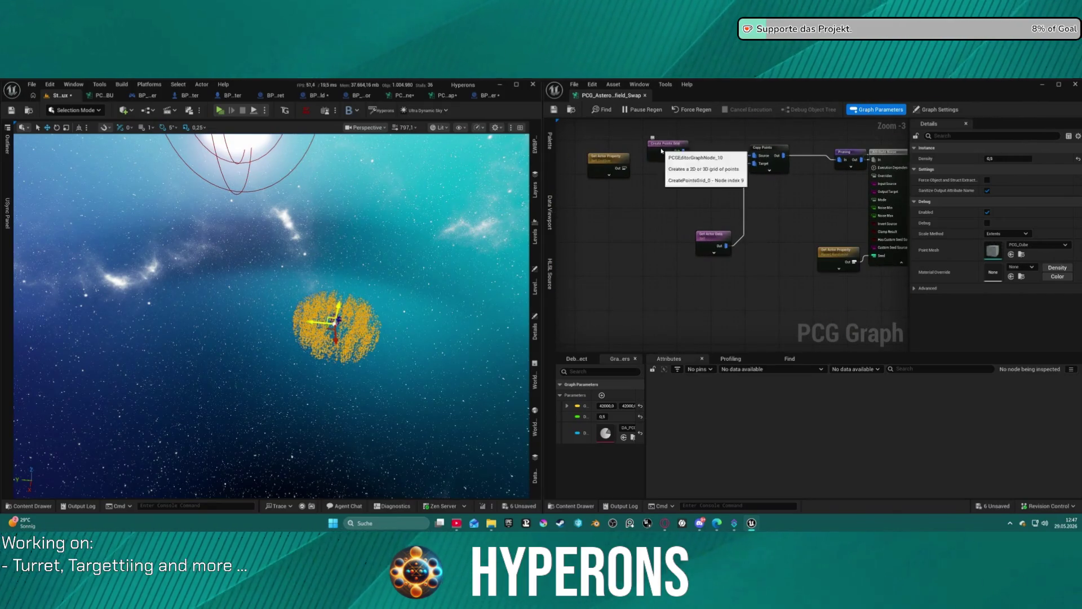
{"action": "left_click", "coordinate": [668, 145]}
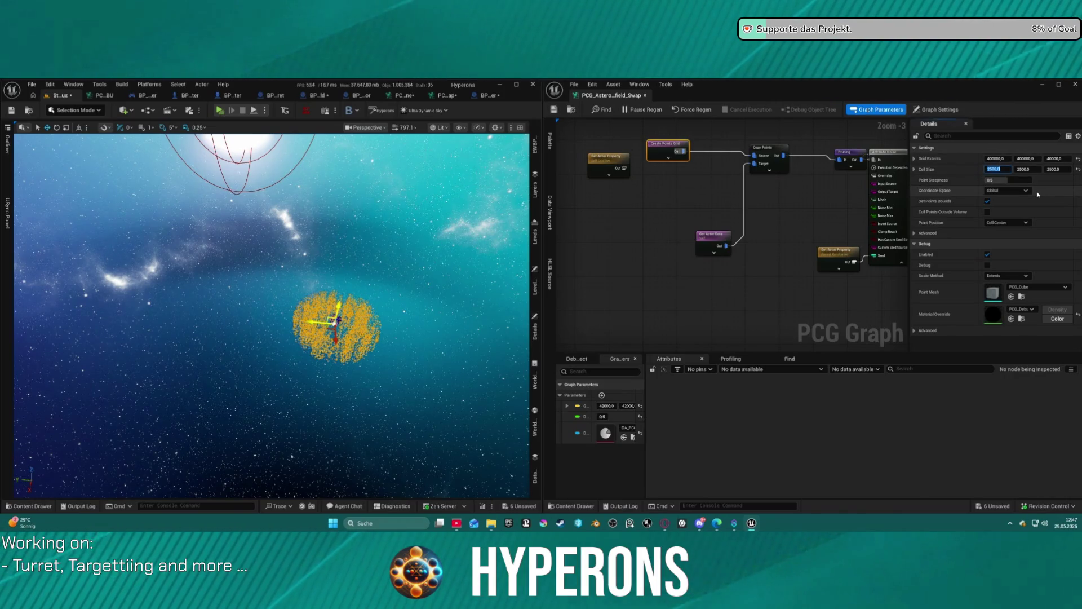
{"action": "type", "text": "5000"}
{"action": "key", "text": "Tab"}
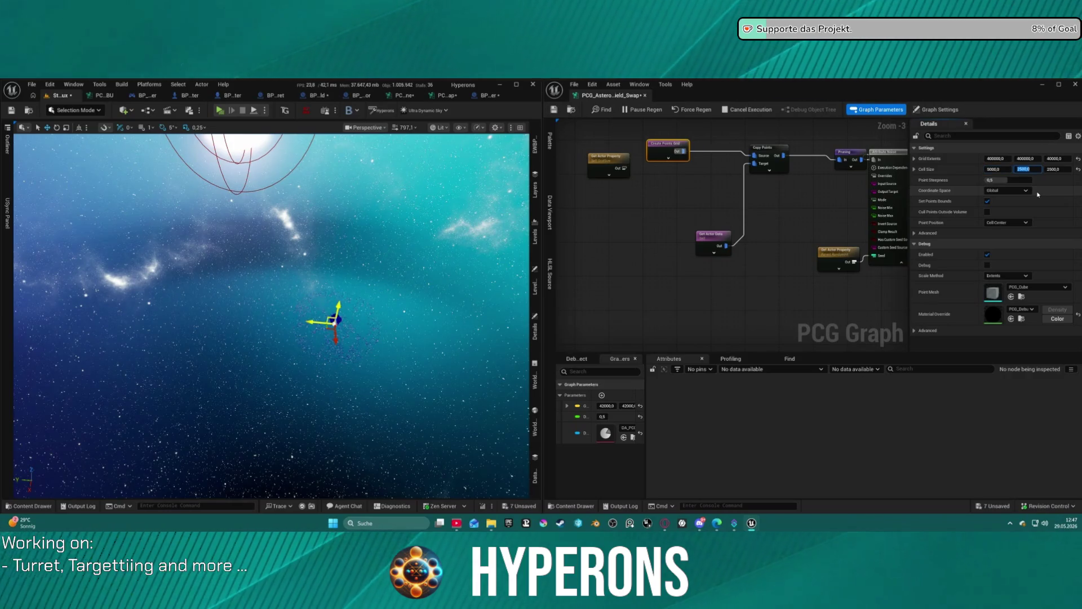
{"action": "type", "text": "5000"}
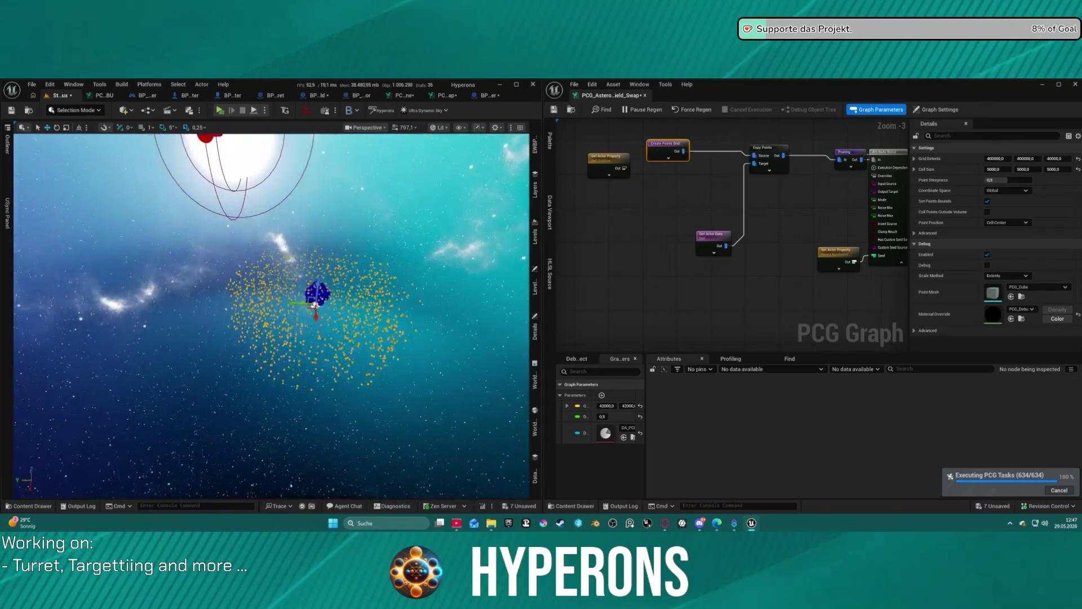
{"action": "scroll", "coordinate": [305, 315], "scroll_direction": "up", "scroll_amount": 5}
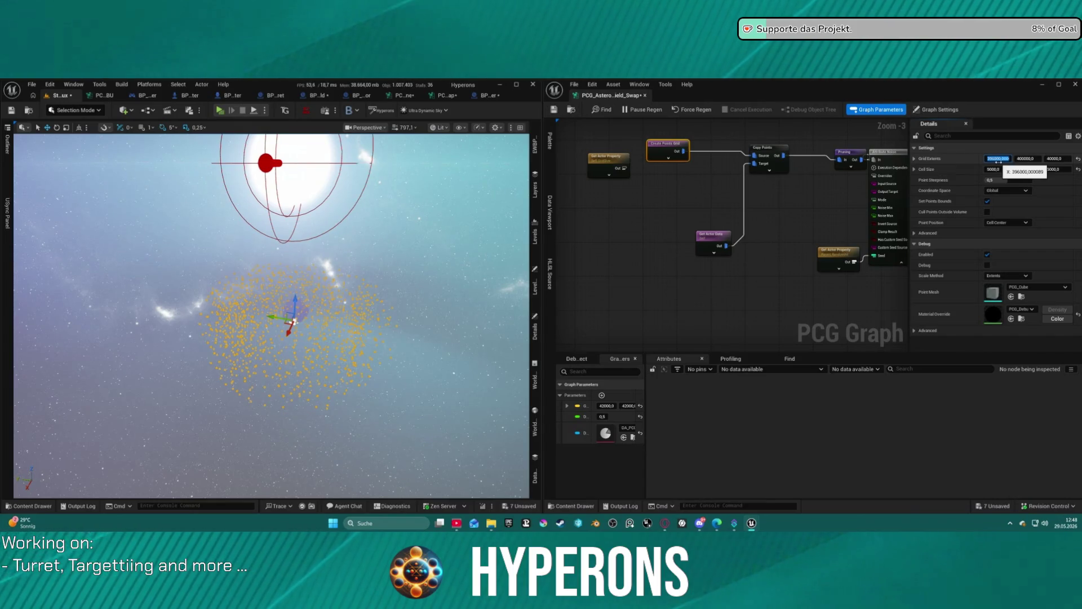
{"action": "type", "text": "40"}
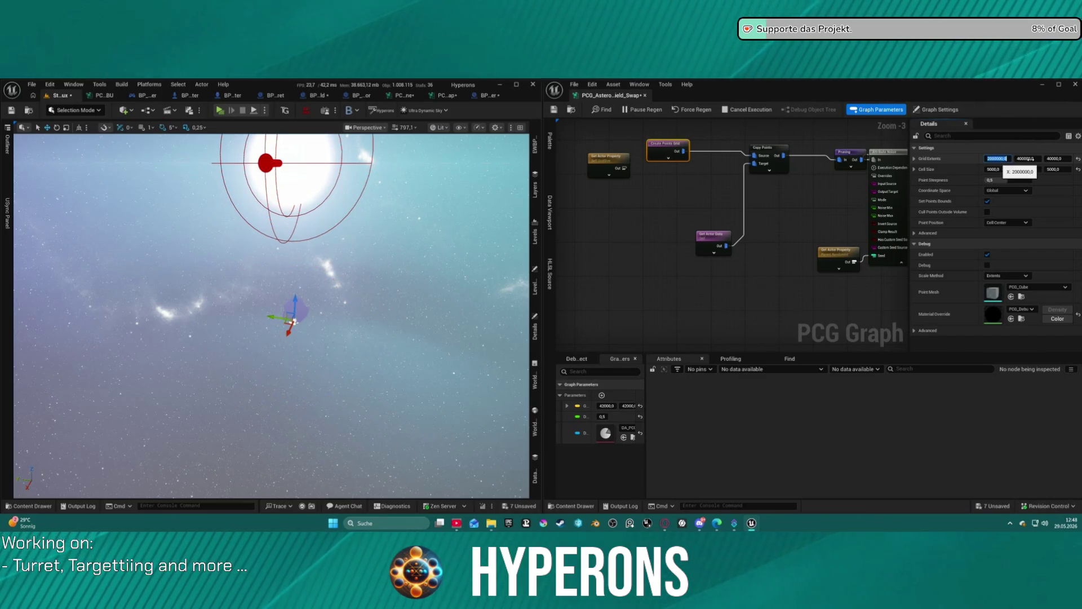
{"action": "left_click", "coordinate": [1022, 159]}
{"action": "type", "text": "2000000"}
{"action": "key", "text": "Return"}
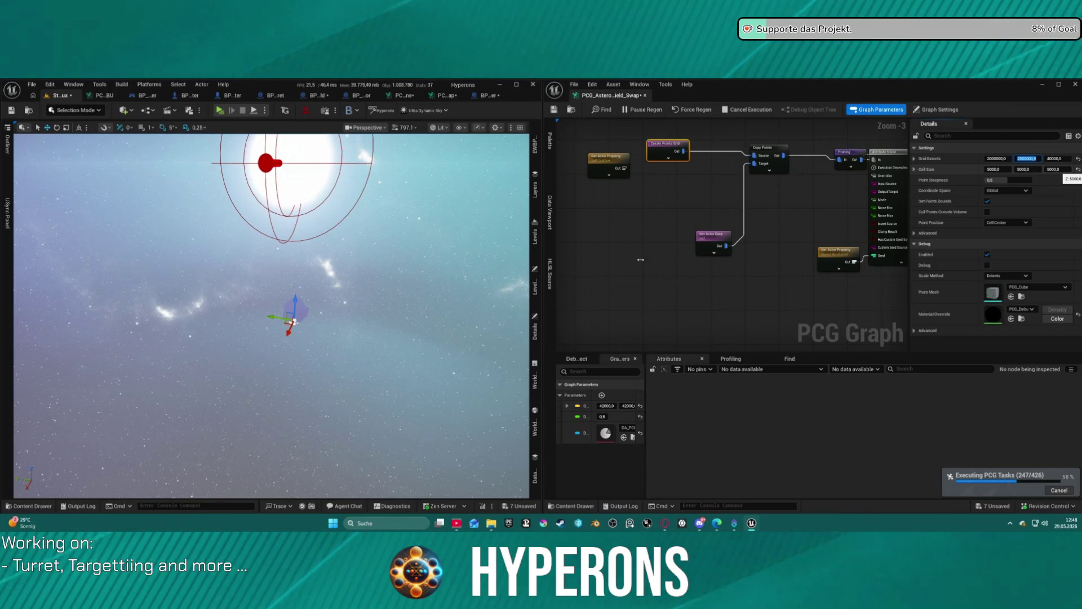
{"action": "left_click", "coordinate": [690, 234]}
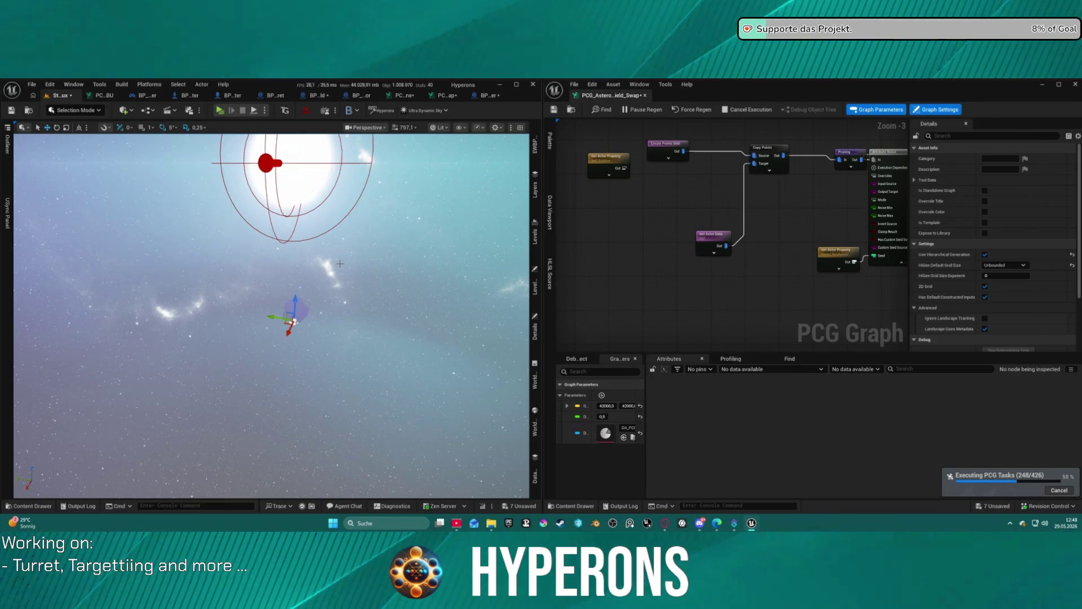
Step: Regenerate BP_PCG_Asteroid_Field and centre the view on a spawned asteroid
{"action": "mouse_move", "coordinate": [270, 315]}
{"action": "left_mouse_down"}
{"action": "mouse_move", "coordinate": [348, 261]}
{"action": "mouse_move", "coordinate": [300, 305]}
{"action": "mouse_move", "coordinate": [323, 294]}
{"action": "mouse_move", "coordinate": [333, 309]}
{"action": "mouse_move", "coordinate": [309, 302]}
{"action": "mouse_move", "coordinate": [331, 350]}
{"action": "mouse_move", "coordinate": [285, 355]}
{"action": "mouse_move", "coordinate": [315, 366]}
{"action": "mouse_move", "coordinate": [397, 356]}
{"action": "mouse_move", "coordinate": [338, 355]}
{"action": "mouse_move", "coordinate": [338, 335]}
{"action": "left_mouse_up"}
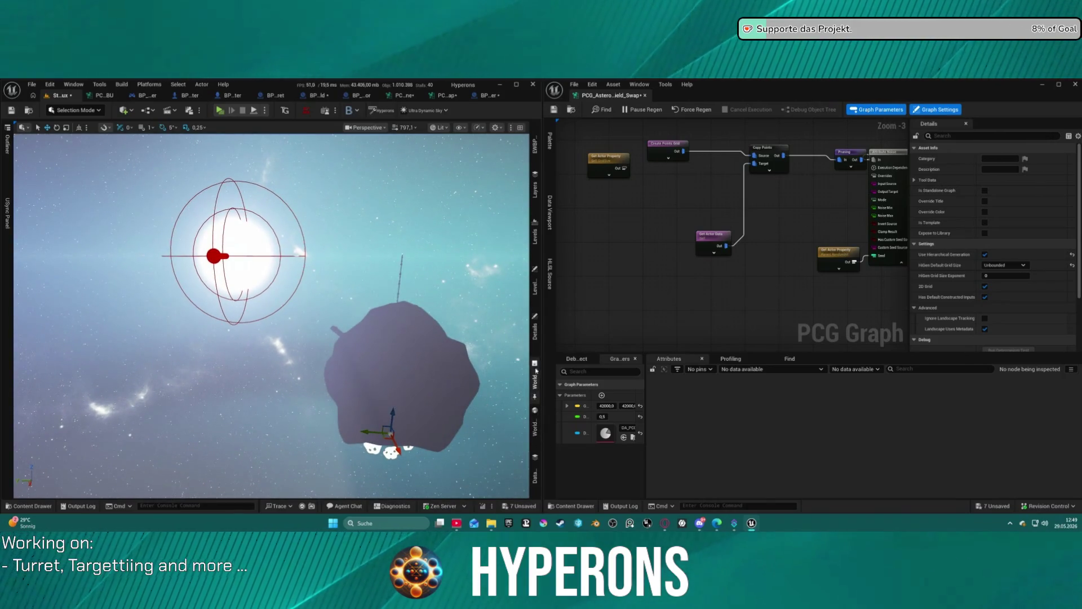
{"action": "left_click", "coordinate": [535, 330]}
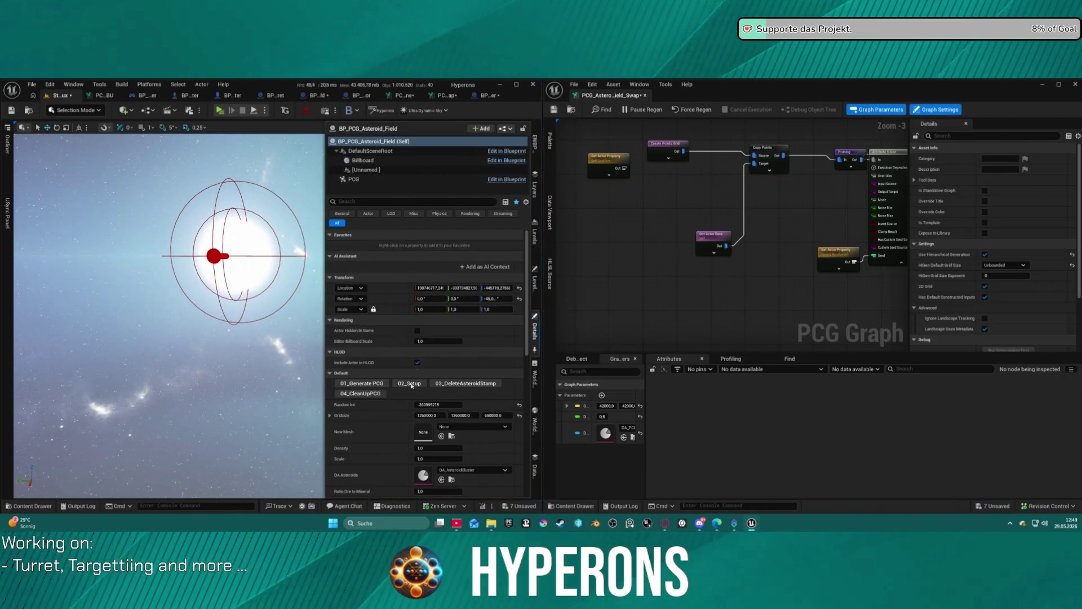
{"action": "left_click", "coordinate": [376, 385]}
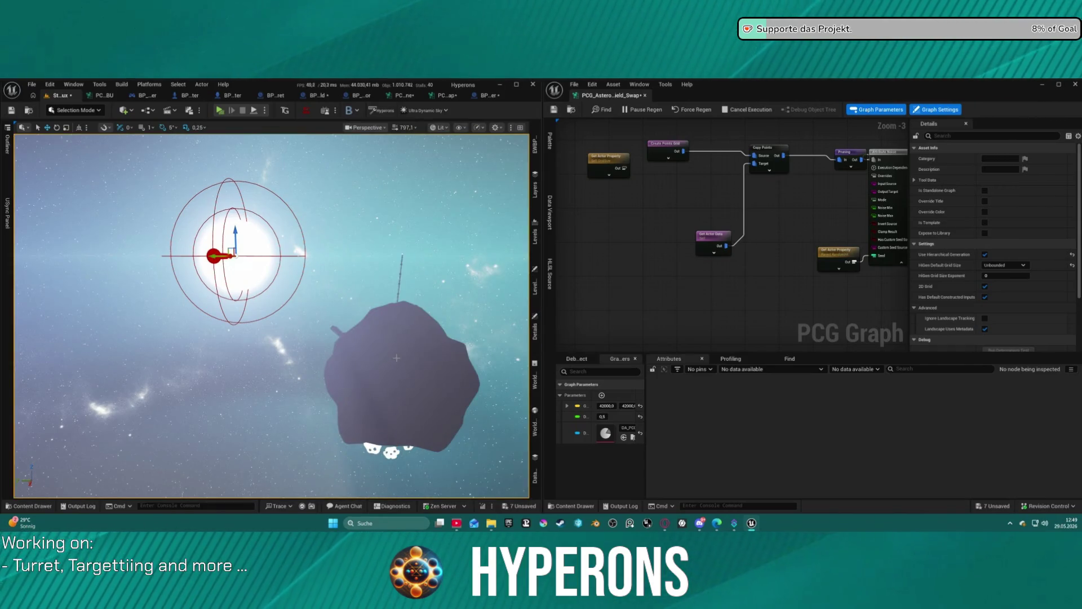
{"action": "left_click", "coordinate": [409, 360]}
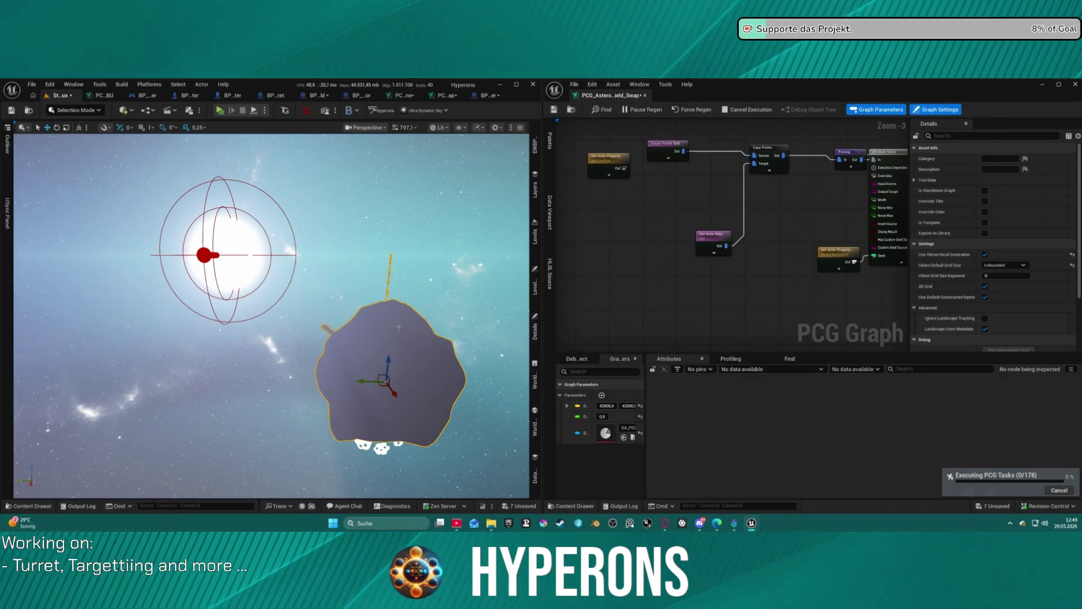
{"action": "mouse_move", "coordinate": [364, 270]}
{"action": "left_mouse_down"}
{"action": "mouse_move", "coordinate": [445, 272]}
{"action": "mouse_move", "coordinate": [352, 270]}
{"action": "left_mouse_up"}
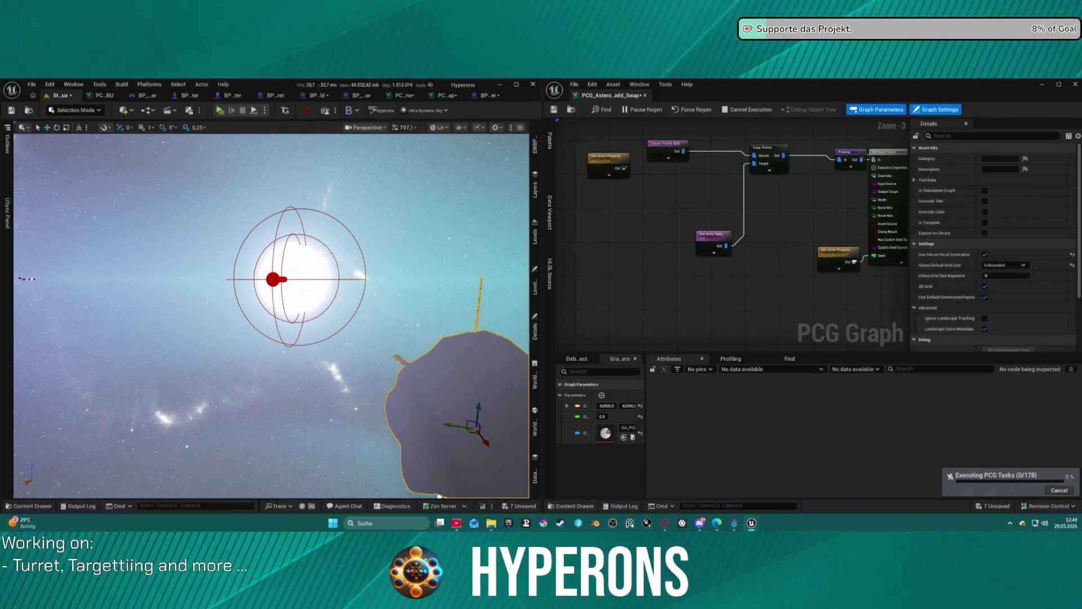
{"action": "mouse_move", "coordinate": [352, 270]}
{"action": "left_mouse_down"}
{"action": "mouse_move", "coordinate": [395, 270]}
{"action": "mouse_move", "coordinate": [321, 270]}
{"action": "mouse_move", "coordinate": [371, 252]}
{"action": "mouse_move", "coordinate": [329, 252]}
{"action": "left_mouse_up"}
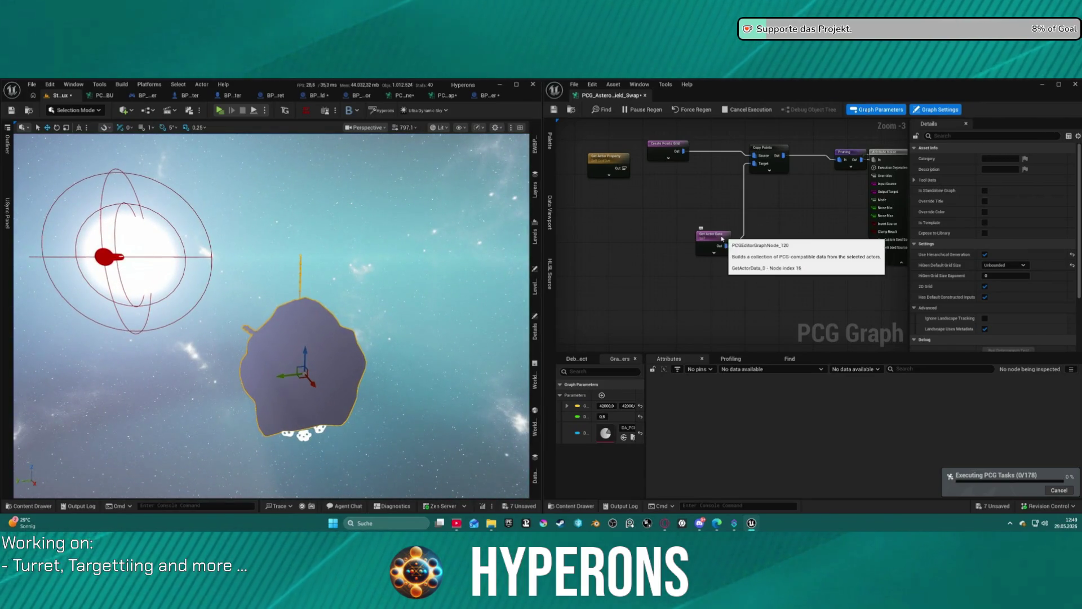
Step: Check the Create Points Grid settings and fly the camera back through the grey asteroid cubes
{"action": "left_click", "coordinate": [672, 151]}
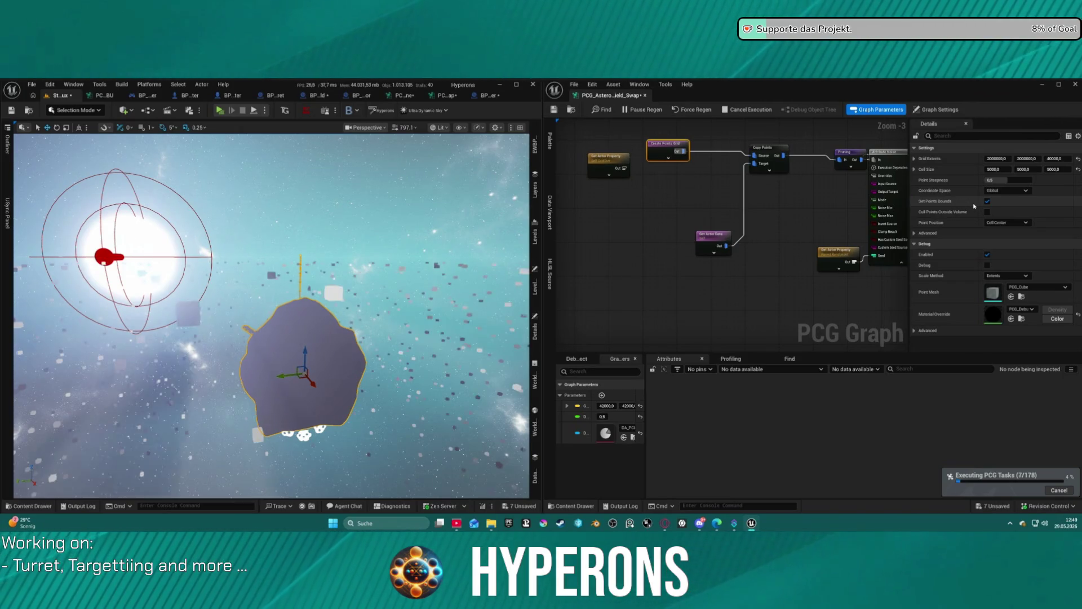
{"action": "mouse_move", "coordinate": [434, 319]}
{"action": "left_mouse_down"}
{"action": "mouse_move", "coordinate": [355, 313]}
{"action": "mouse_move", "coordinate": [225, 248]}
{"action": "left_mouse_up"}
{"action": "left_click_drag", "start_coordinate": [506, 313], "coordinate": [507, 314]}
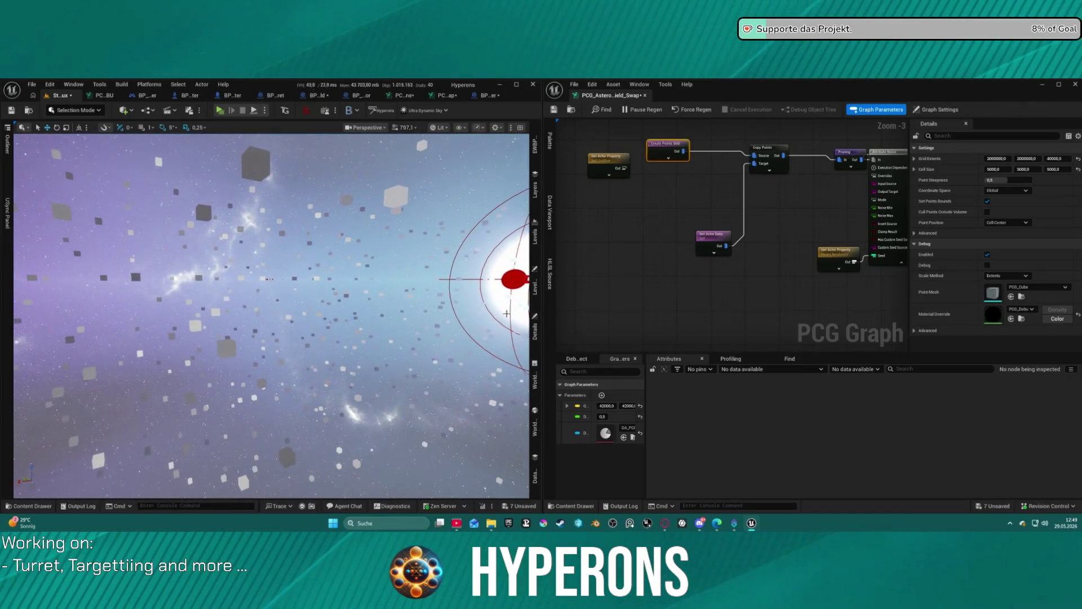
{"action": "mouse_move", "coordinate": [740, 281]}
{"action": "left_mouse_down"}
{"action": "mouse_move", "coordinate": [750, 271]}
{"action": "mouse_move", "coordinate": [733, 293]}
{"action": "mouse_move", "coordinate": [744, 276]}
{"action": "mouse_move", "coordinate": [676, 271]}
{"action": "mouse_move", "coordinate": [710, 248]}
{"action": "mouse_move", "coordinate": [733, 265]}
{"action": "mouse_move", "coordinate": [727, 282]}
{"action": "mouse_move", "coordinate": [851, 299]}
{"action": "left_mouse_up"}
{"action": "mouse_move", "coordinate": [693, 231]}
{"action": "left_mouse_down"}
{"action": "mouse_move", "coordinate": [718, 113]}
{"action": "mouse_move", "coordinate": [739, 259]}
{"action": "mouse_move", "coordinate": [717, 202]}
{"action": "left_mouse_up"}
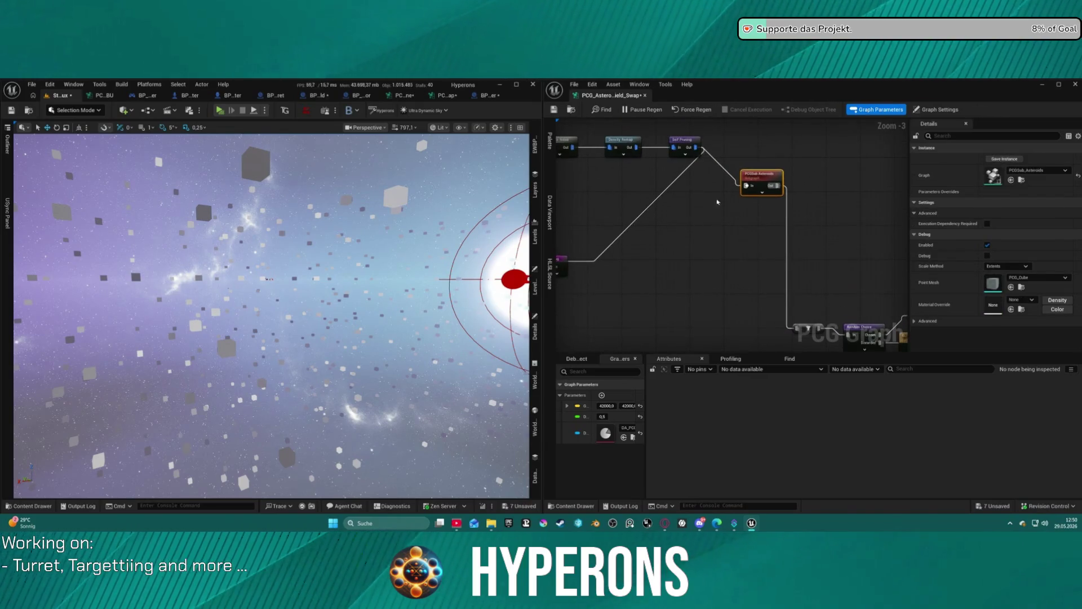
Step: Reposition the Get Actor Property node, then show PCG_AsteroidBelt_Cluster_Swap in the left window
{"action": "mouse_move", "coordinate": [729, 309]}
{"action": "left_mouse_down"}
{"action": "mouse_move", "coordinate": [645, 225]}
{"action": "mouse_move", "coordinate": [587, 215]}
{"action": "mouse_move", "coordinate": [694, 195]}
{"action": "left_mouse_up"}
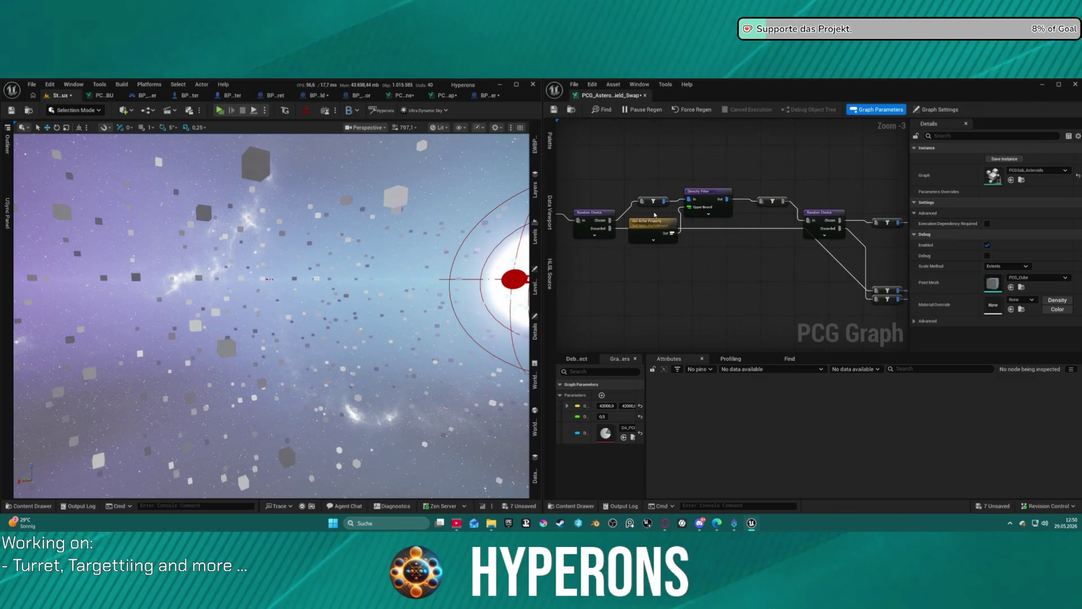
{"action": "left_click_drag", "start_coordinate": [639, 227], "coordinate": [613, 149]}
{"action": "scroll", "coordinate": [834, 247], "scroll_direction": "down", "scroll_amount": 3}
{"action": "left_click_drag", "start_coordinate": [834, 247], "coordinate": [653, 200]}
{"action": "scroll", "coordinate": [739, 264], "scroll_direction": "up", "scroll_amount": 5}
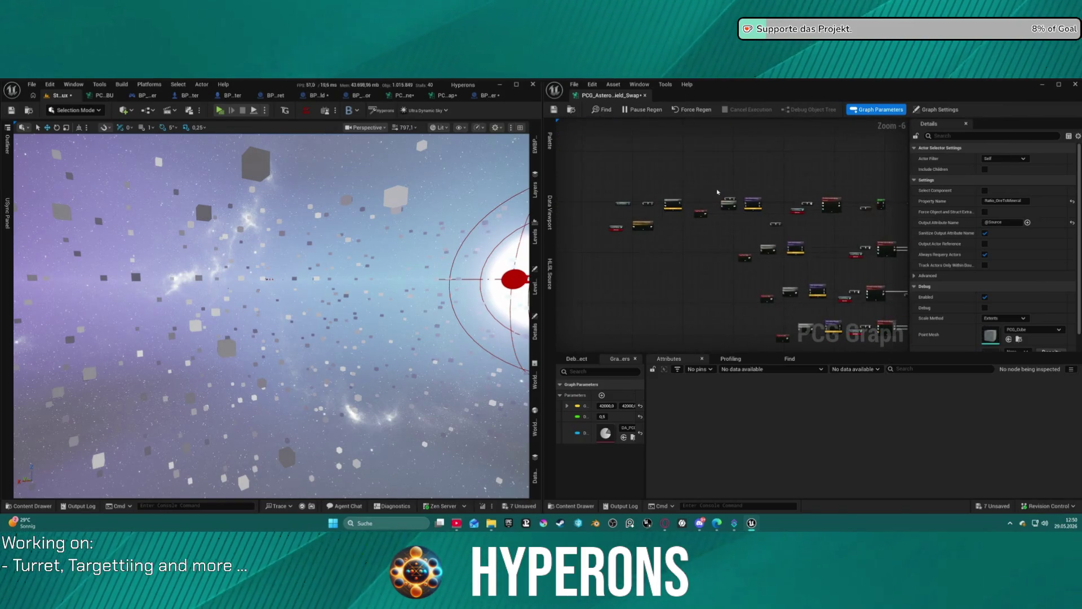
{"action": "scroll", "coordinate": [739, 265], "scroll_direction": "up", "scroll_amount": 1}
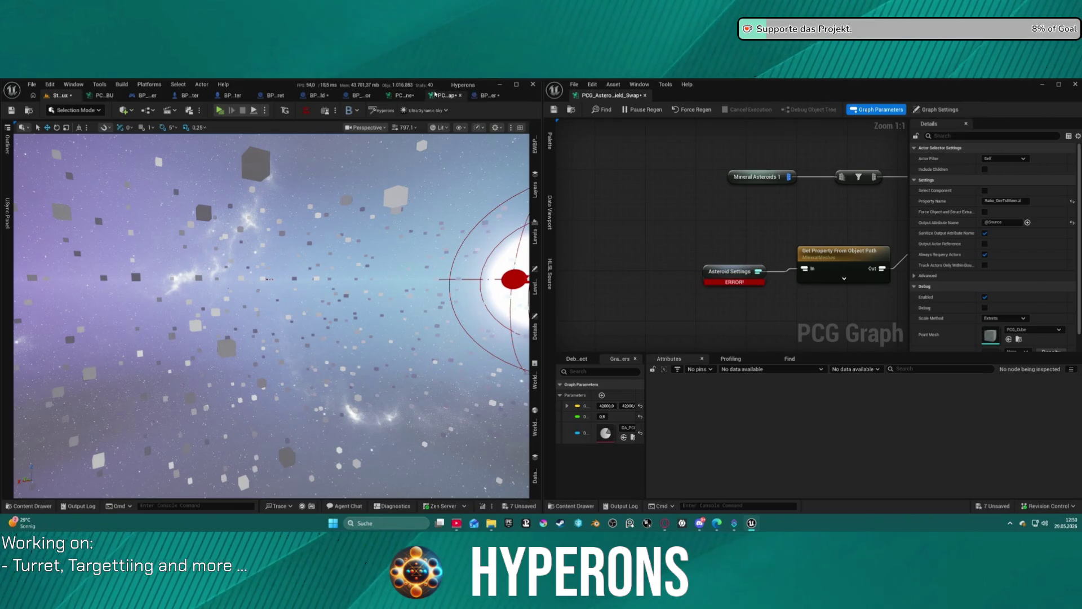
{"action": "left_click", "coordinate": [444, 97]}
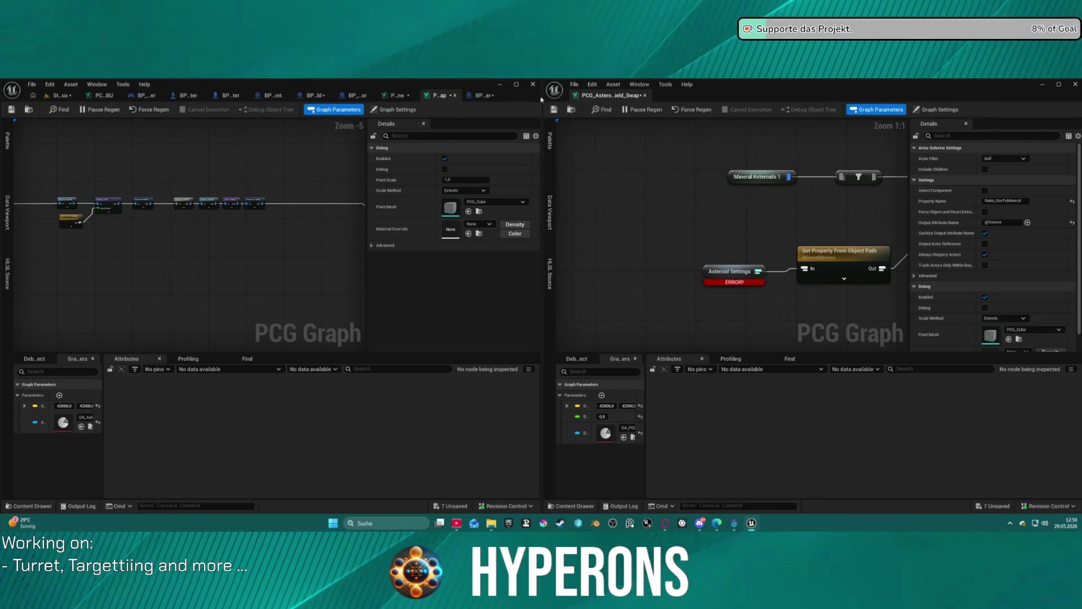
Step: Glance at the cluster blueprint and inspect the swap graph's erroring Asteroid Settings node
{"action": "left_click", "coordinate": [482, 96]}
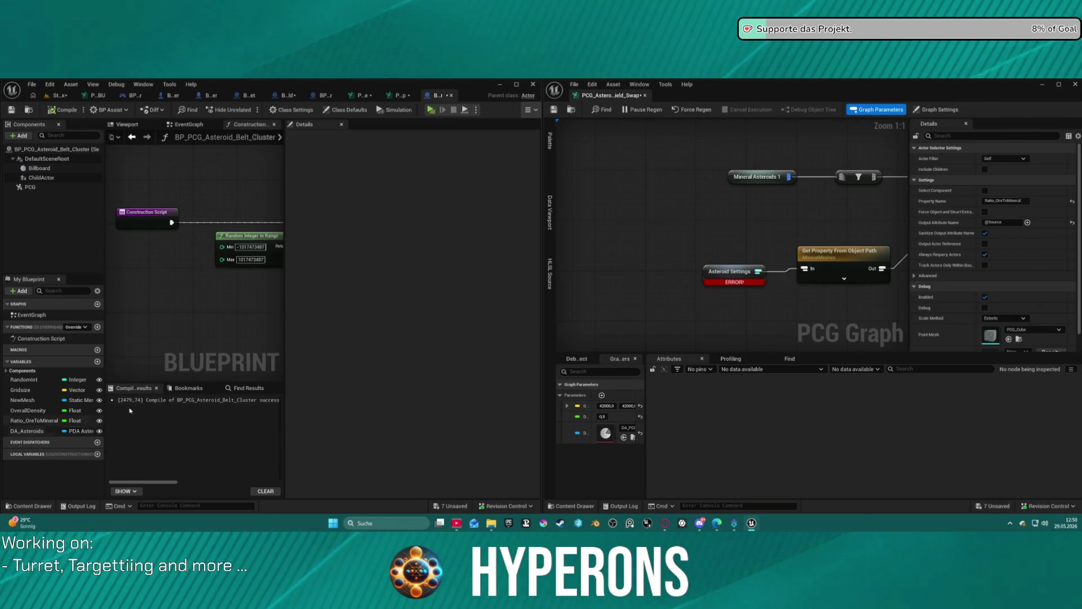
{"action": "scroll", "coordinate": [693, 222], "scroll_direction": "down", "scroll_amount": 12}
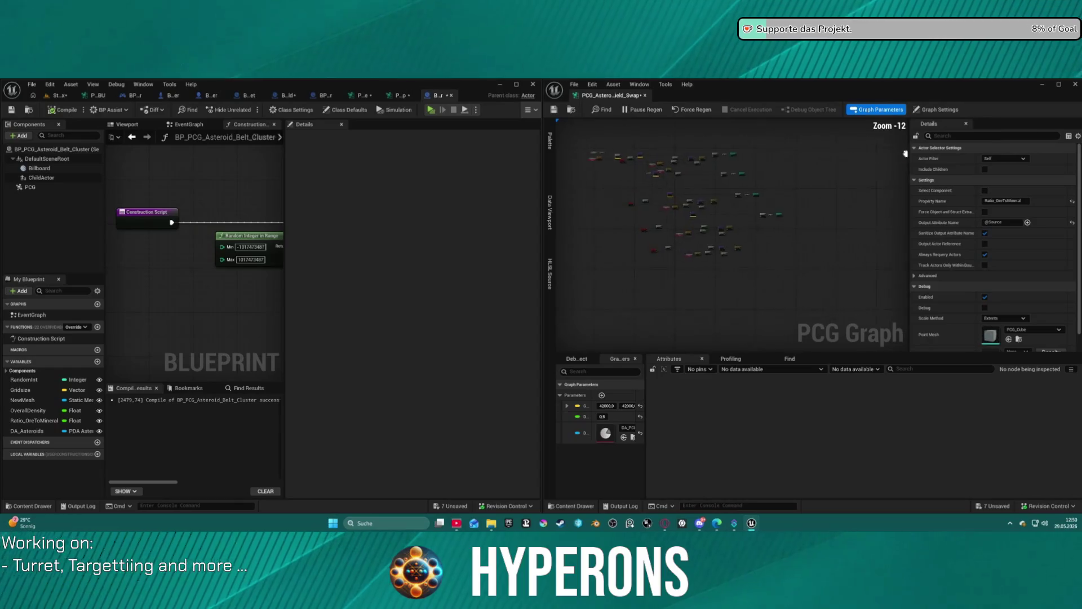
{"action": "scroll", "coordinate": [753, 237], "scroll_direction": "up", "scroll_amount": 3}
{"action": "scroll", "coordinate": [708, 303], "scroll_direction": "up", "scroll_amount": 5}
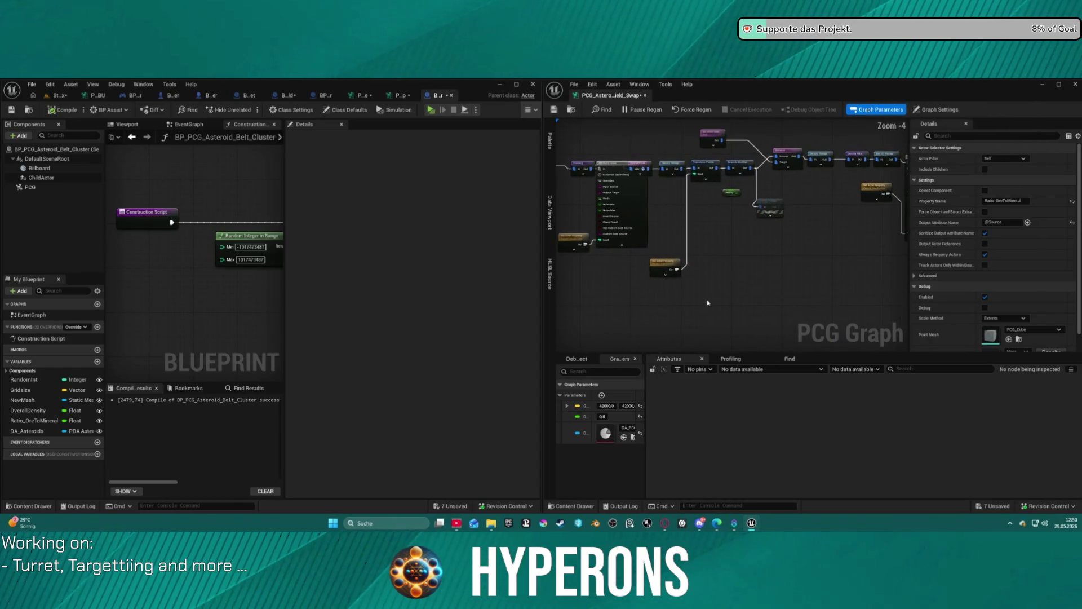
{"action": "scroll", "coordinate": [708, 303], "scroll_direction": "up", "scroll_amount": 3}
{"action": "scroll", "coordinate": [615, 289], "scroll_direction": "down", "scroll_amount": 4}
{"action": "left_click_drag", "start_coordinate": [615, 289], "coordinate": [694, 246]}
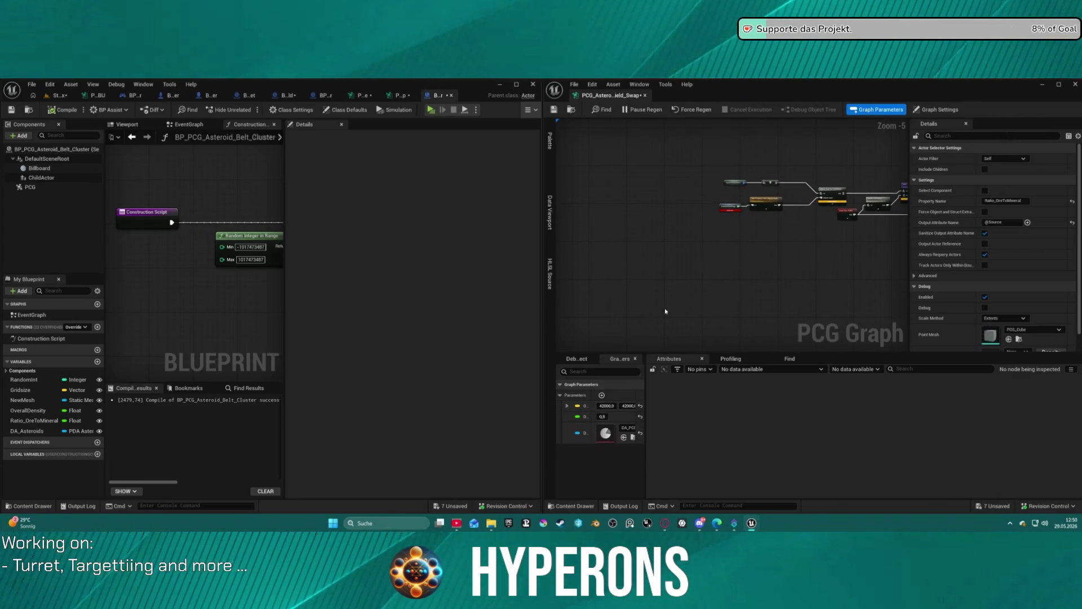
{"action": "scroll", "coordinate": [727, 206], "scroll_direction": "up", "scroll_amount": 5}
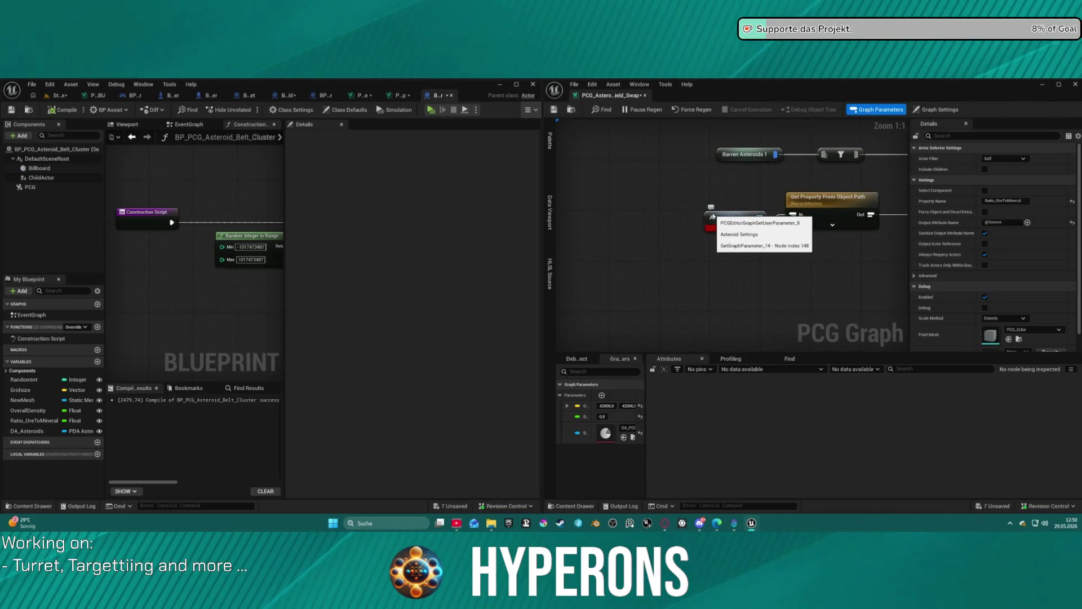
{"action": "left_click", "coordinate": [714, 220]}
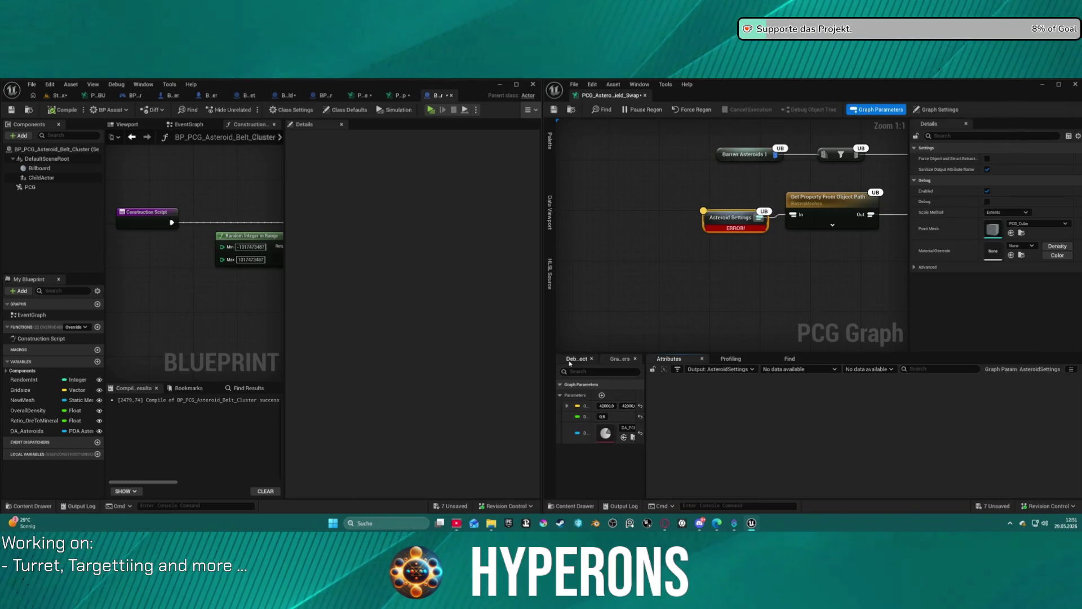
{"action": "right_click", "coordinate": [618, 273]}
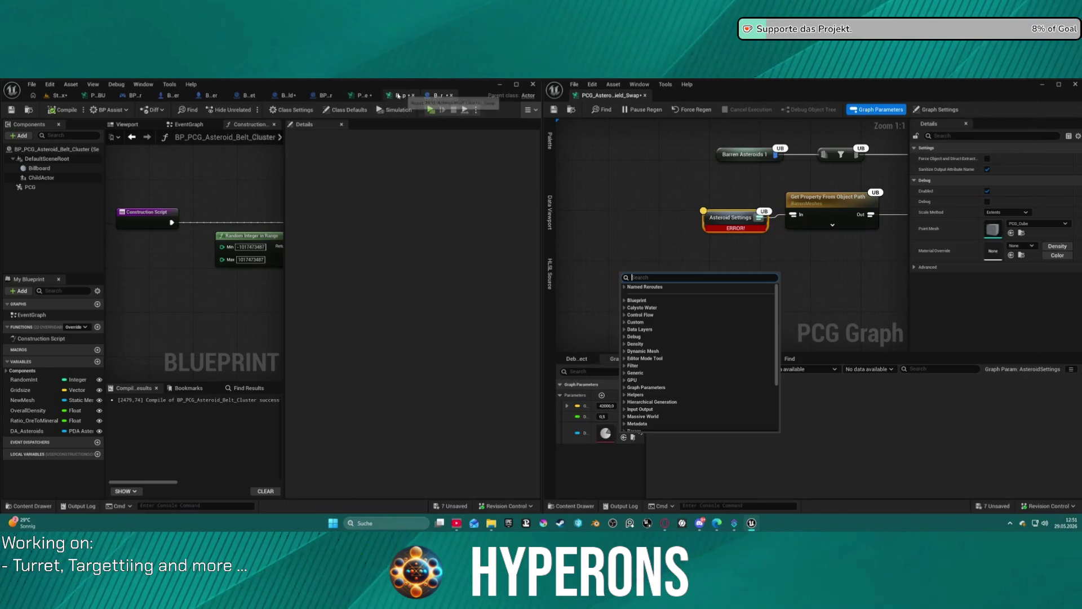
Step: Find the cluster swap graph's working Asteroid Settings node, which uses DA_AsteroidCluster
{"action": "left_click", "coordinate": [398, 95]}
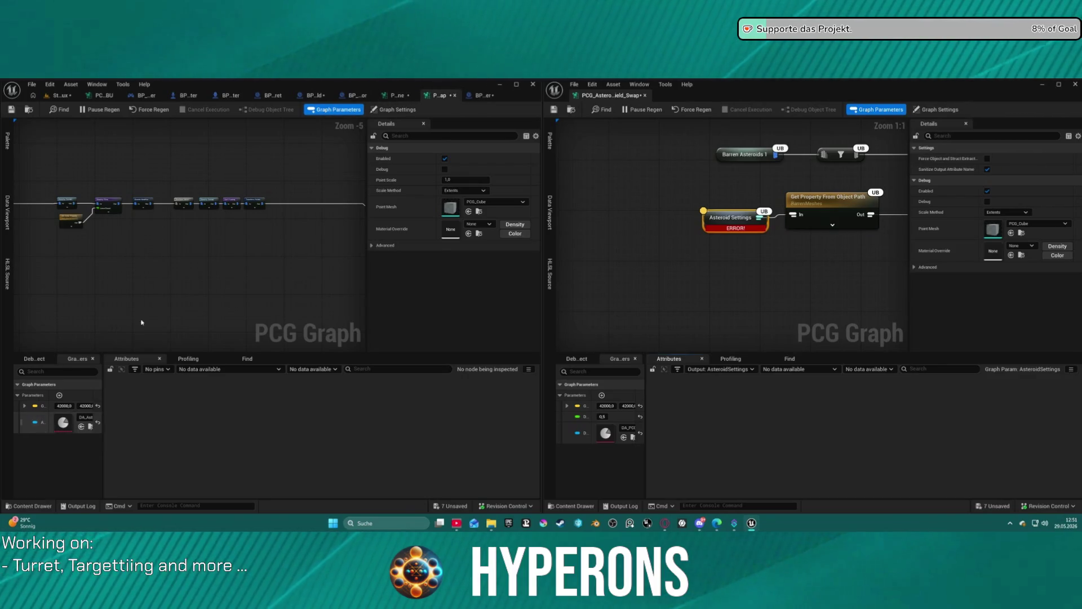
{"action": "scroll", "coordinate": [214, 181], "scroll_direction": "down", "scroll_amount": 6}
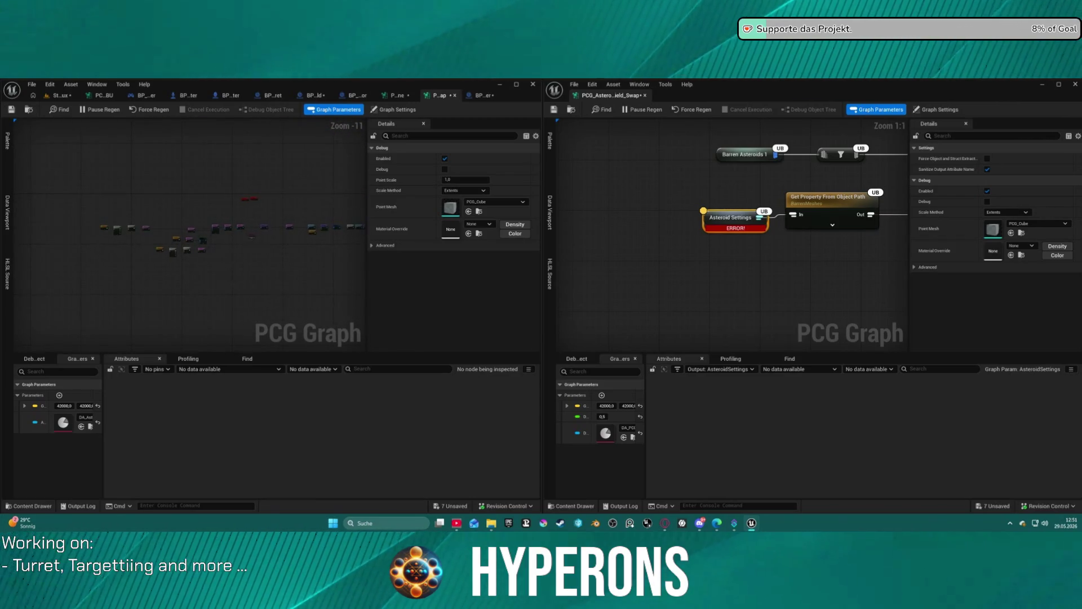
{"action": "scroll", "coordinate": [237, 214], "scroll_direction": "up", "scroll_amount": 8}
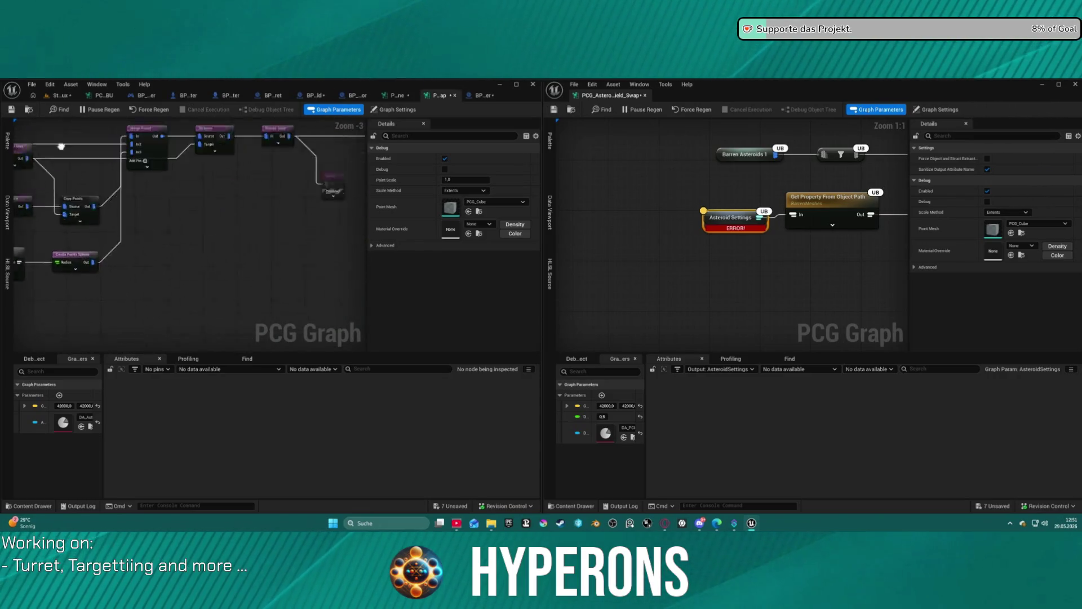
{"action": "scroll", "coordinate": [186, 236], "scroll_direction": "down", "scroll_amount": 5}
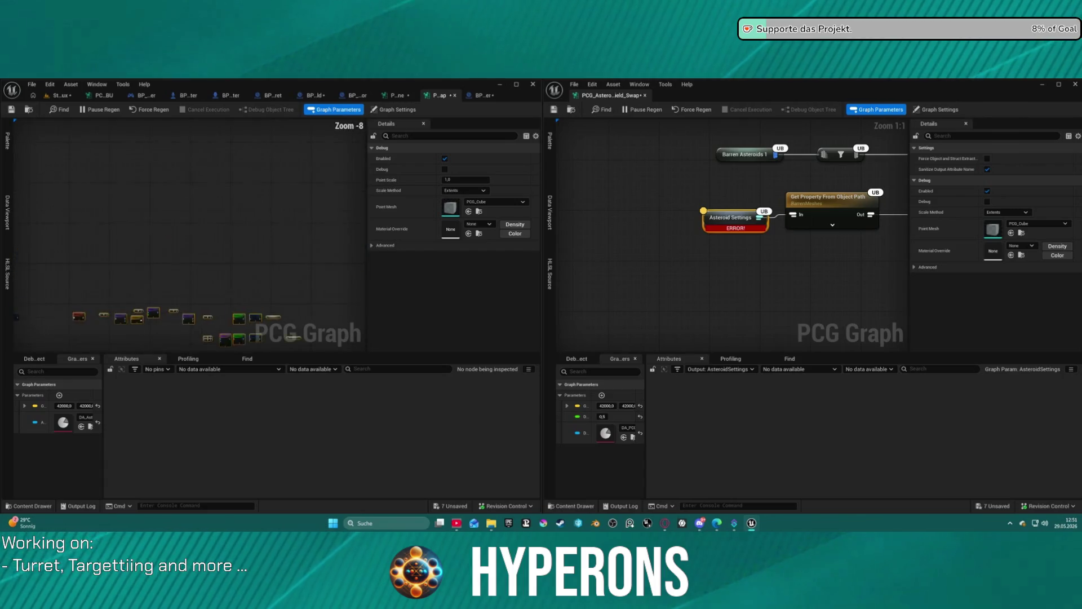
{"action": "scroll", "coordinate": [257, 227], "scroll_direction": "up", "scroll_amount": 7}
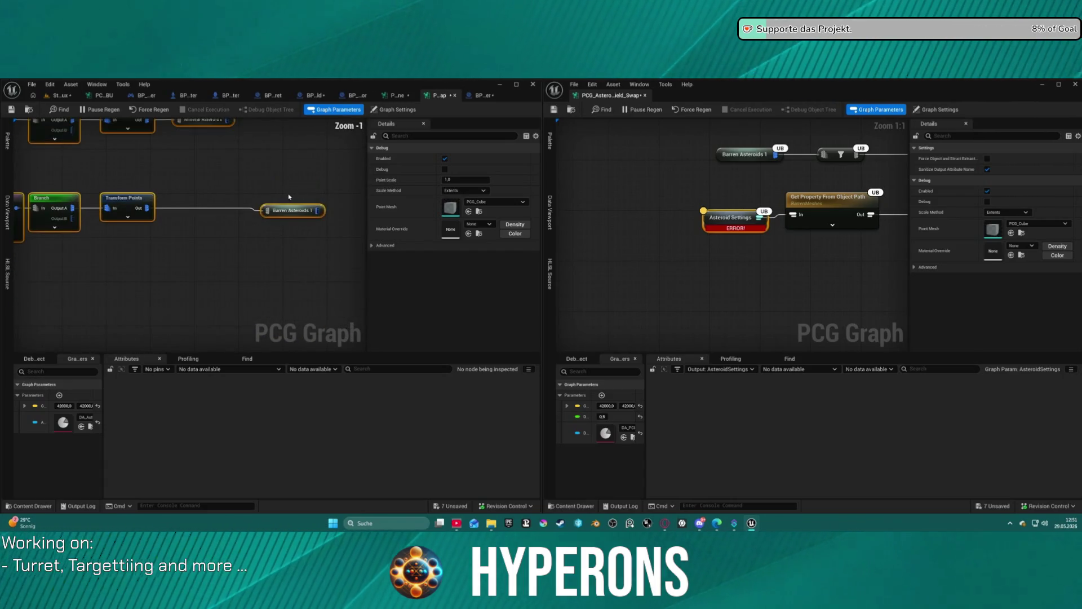
{"action": "scroll", "coordinate": [242, 234], "scroll_direction": "down", "scroll_amount": 5}
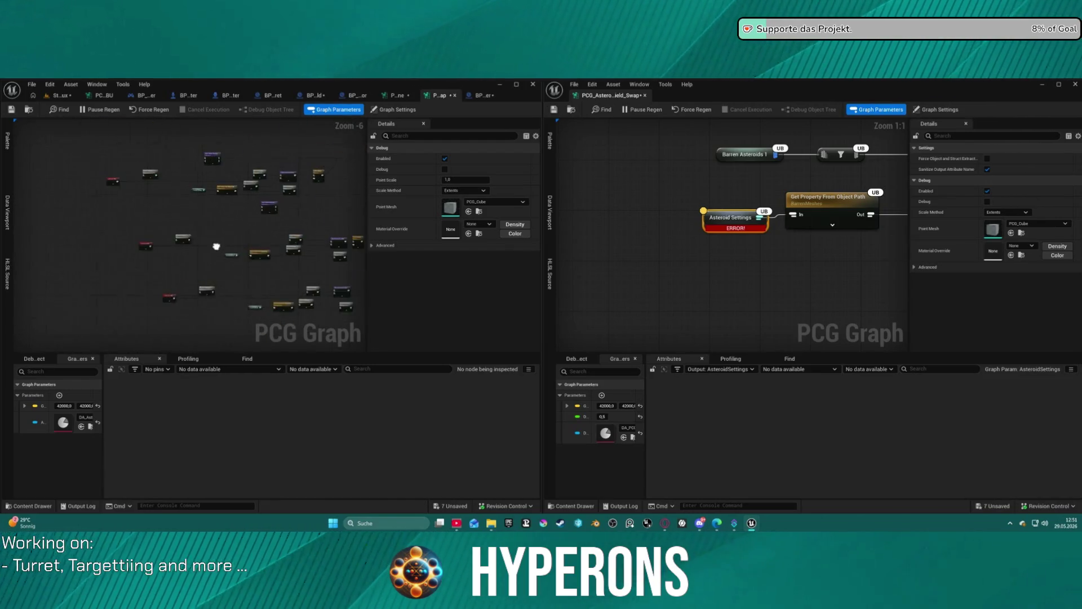
{"action": "scroll", "coordinate": [167, 247], "scroll_direction": "up", "scroll_amount": 5}
{"action": "scroll", "coordinate": [207, 273], "scroll_direction": "down", "scroll_amount": 3}
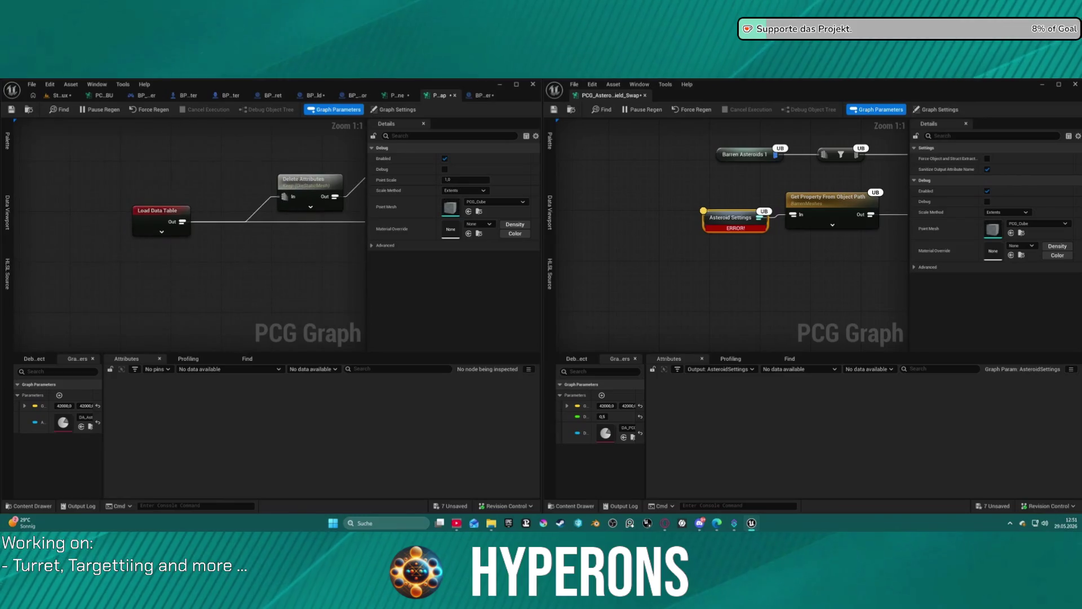
{"action": "scroll", "coordinate": [276, 161], "scroll_direction": "down", "scroll_amount": 8}
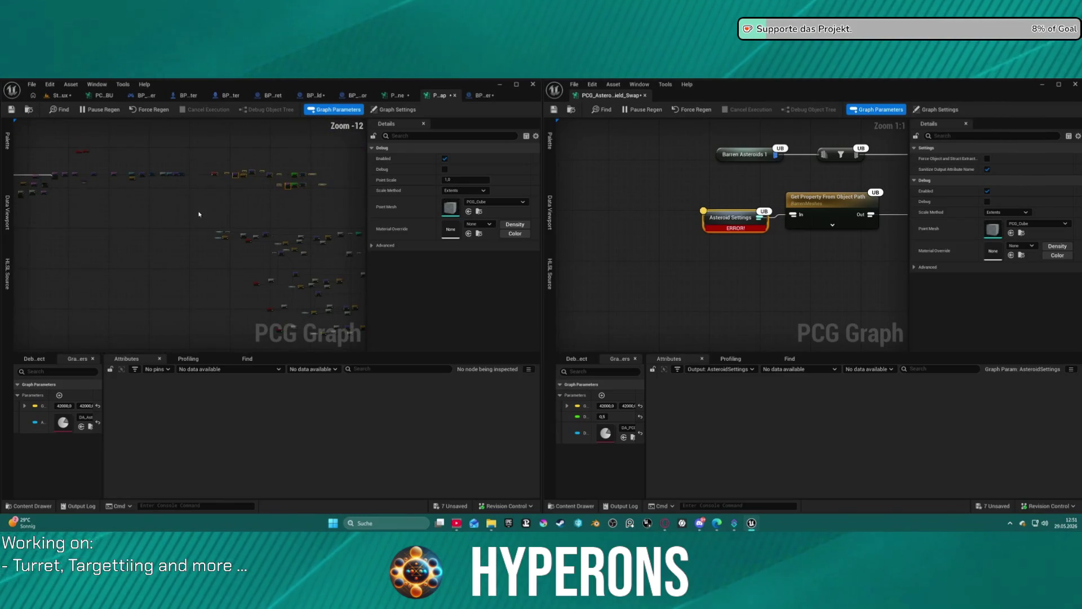
{"action": "scroll", "coordinate": [199, 214], "scroll_direction": "up", "scroll_amount": 6}
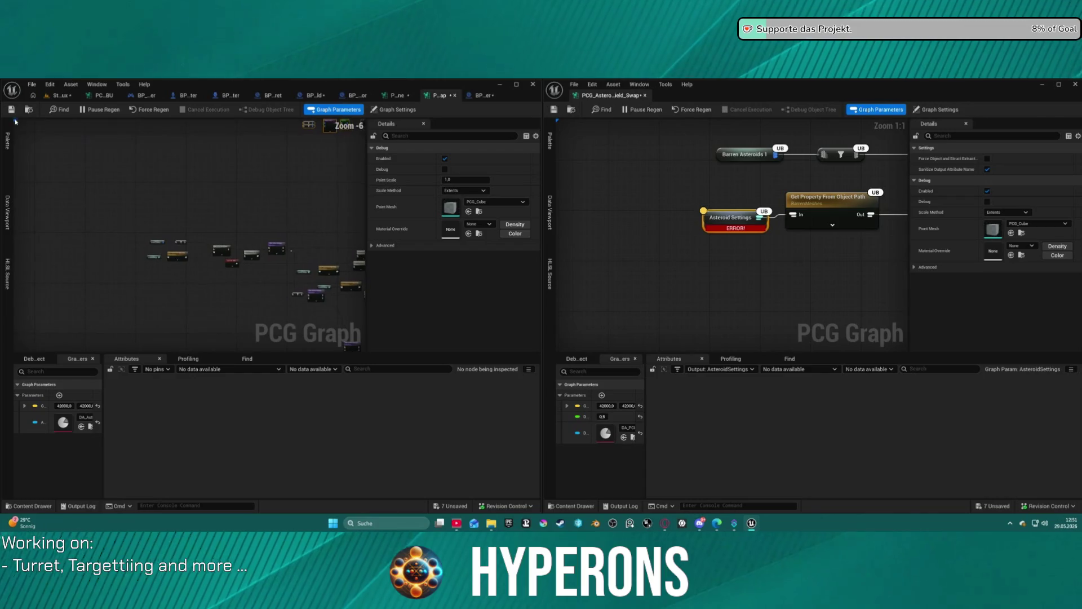
{"action": "scroll", "coordinate": [187, 239], "scroll_direction": "up", "scroll_amount": 7}
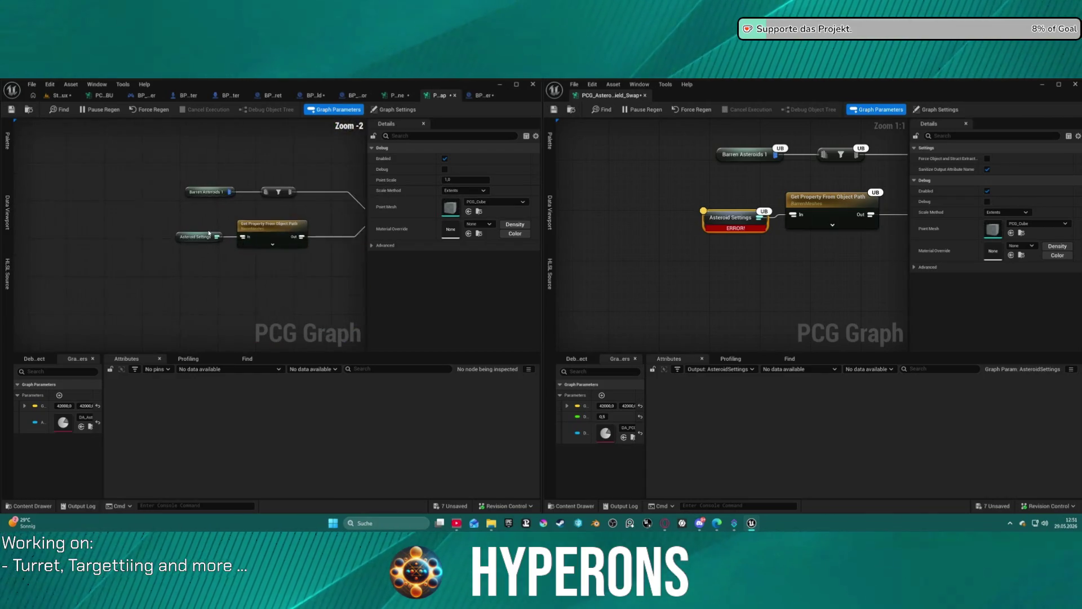
{"action": "left_click", "coordinate": [182, 240]}
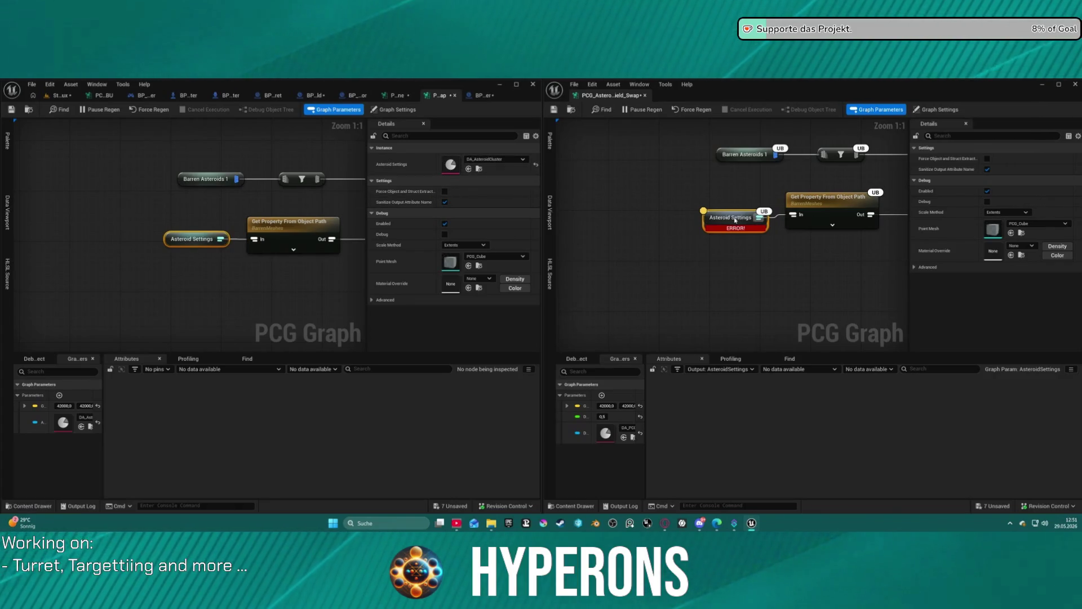
Step: Duplicate the erroring Asteroid Settings node and wire the copy into Get Property From Object Path
{"action": "left_click", "coordinate": [718, 189]}
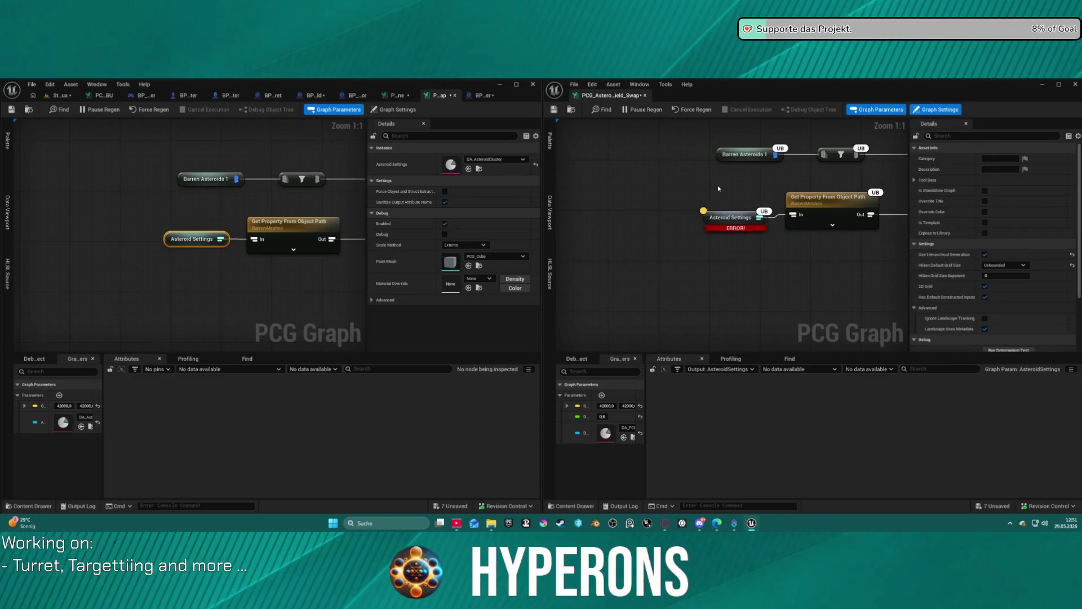
{"action": "left_click", "coordinate": [723, 215]}
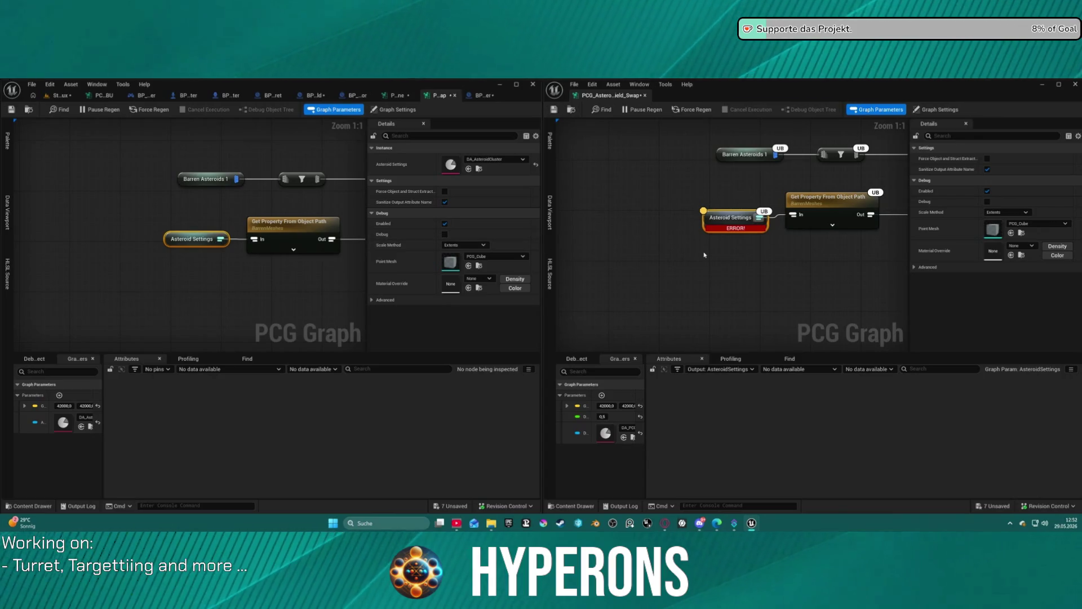
{"action": "key", "text": "ctrl+d"}
{"action": "left_click_drag", "start_coordinate": [754, 255], "coordinate": [791, 215]}
{"action": "left_click", "coordinate": [723, 224]}
{"action": "right_click", "coordinate": [723, 224]}
{"action": "left_click", "coordinate": [658, 188]}
{"action": "scroll", "coordinate": [701, 216], "scroll_direction": "down", "scroll_amount": 9}
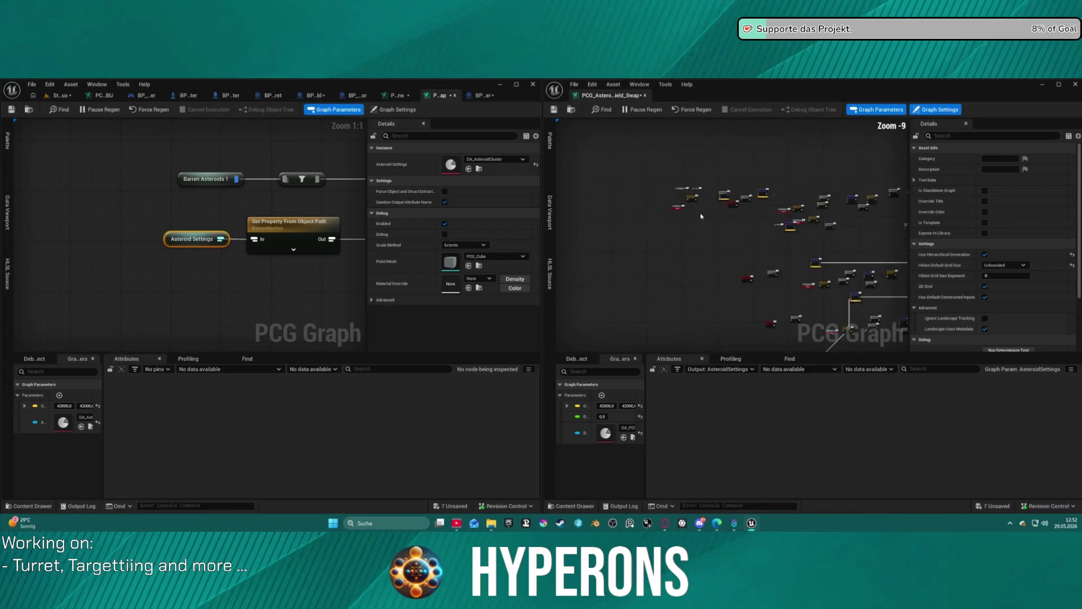
{"action": "scroll", "coordinate": [727, 237], "scroll_direction": "down", "scroll_amount": 1}
{"action": "scroll", "coordinate": [766, 266], "scroll_direction": "up", "scroll_amount": 11}
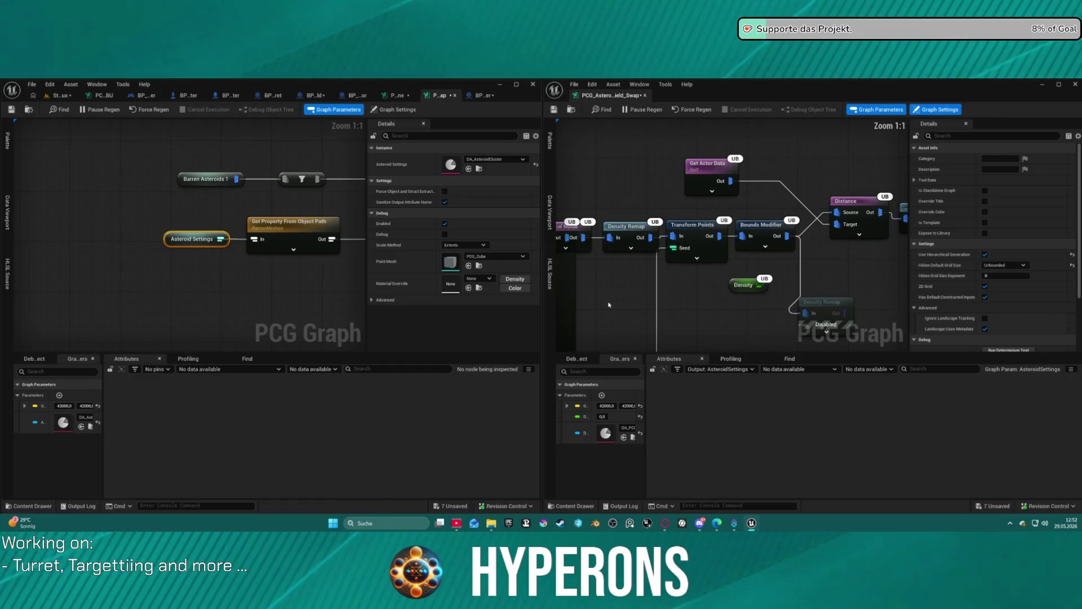
{"action": "scroll", "coordinate": [608, 305], "scroll_direction": "down", "scroll_amount": 3}
{"action": "left_click_drag", "start_coordinate": [732, 237], "coordinate": [590, 224]}
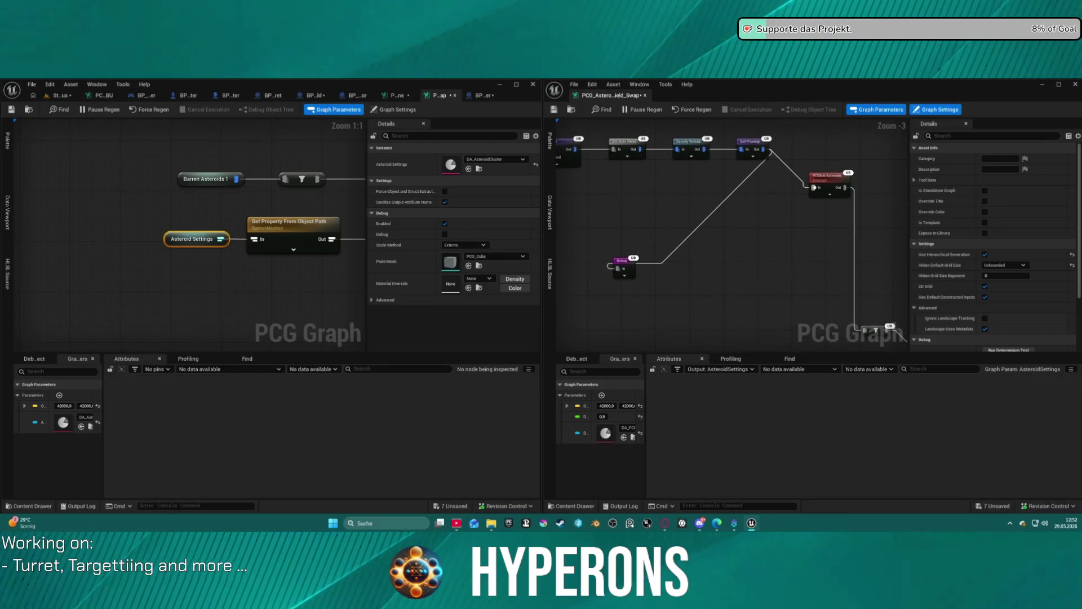
{"action": "scroll", "coordinate": [796, 188], "scroll_direction": "down", "scroll_amount": 3}
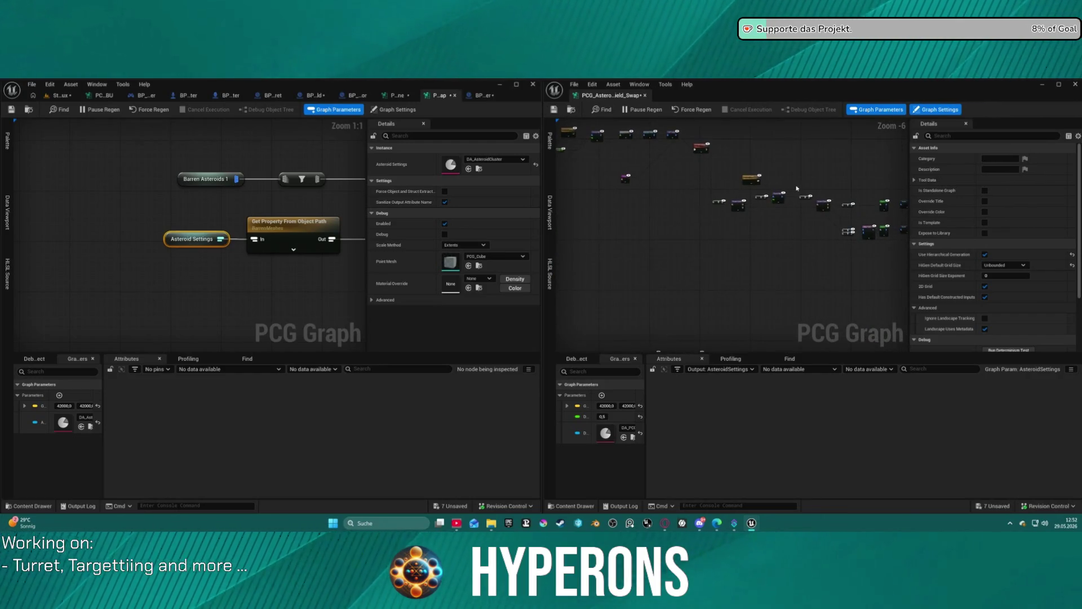
Step: In the other PCG graph, bring the Asteroid Settings, Get Property and Load Data Table nodes into view
{"action": "left_click", "coordinate": [440, 95]}
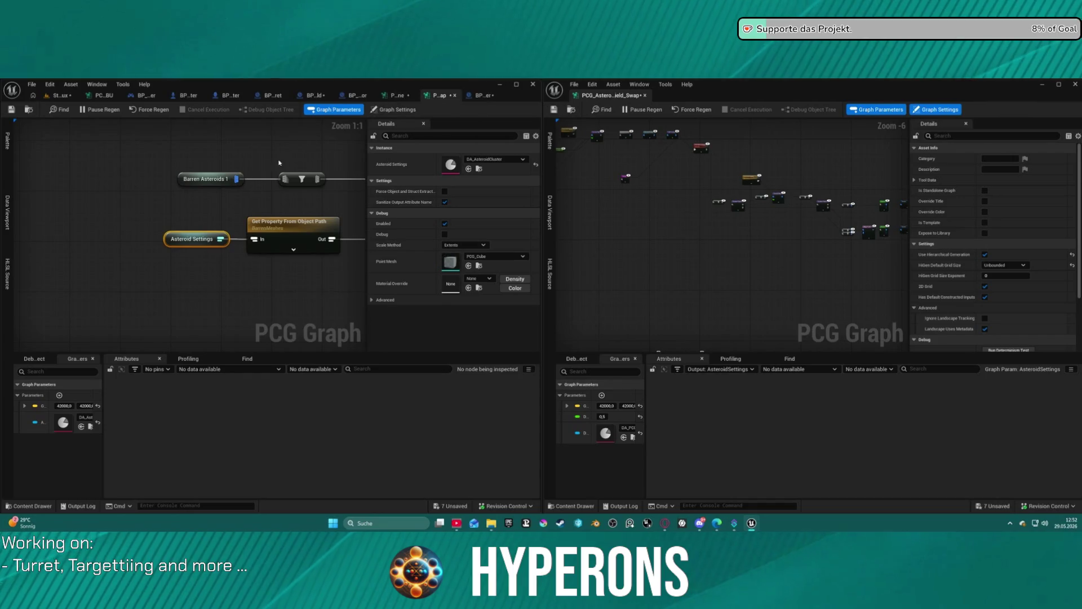
{"action": "left_click_drag", "start_coordinate": [265, 274], "coordinate": [221, 298]}
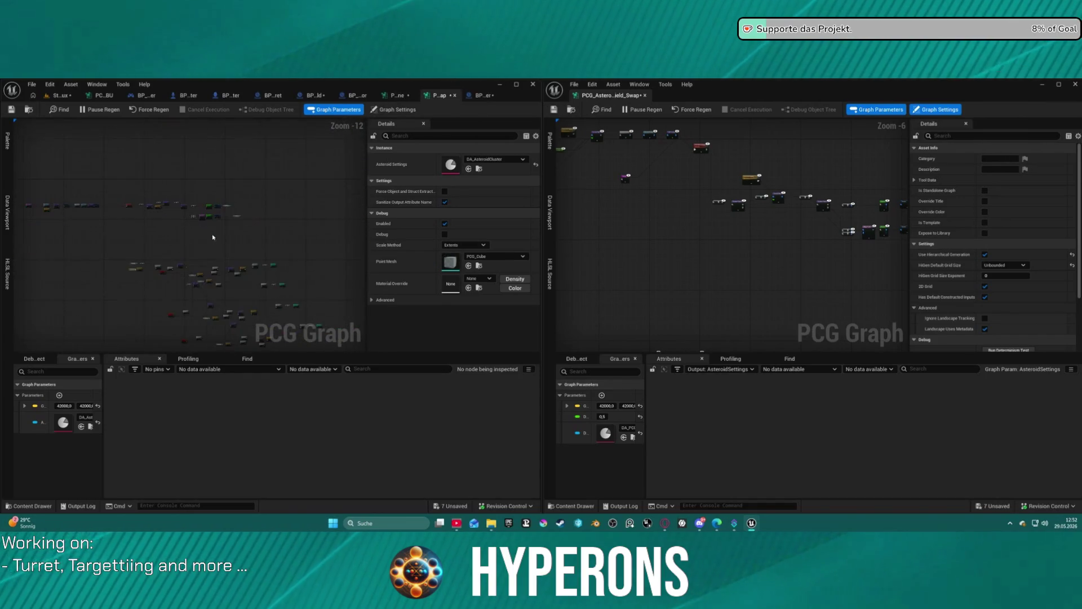
{"action": "scroll", "coordinate": [213, 237], "scroll_direction": "up", "scroll_amount": 7}
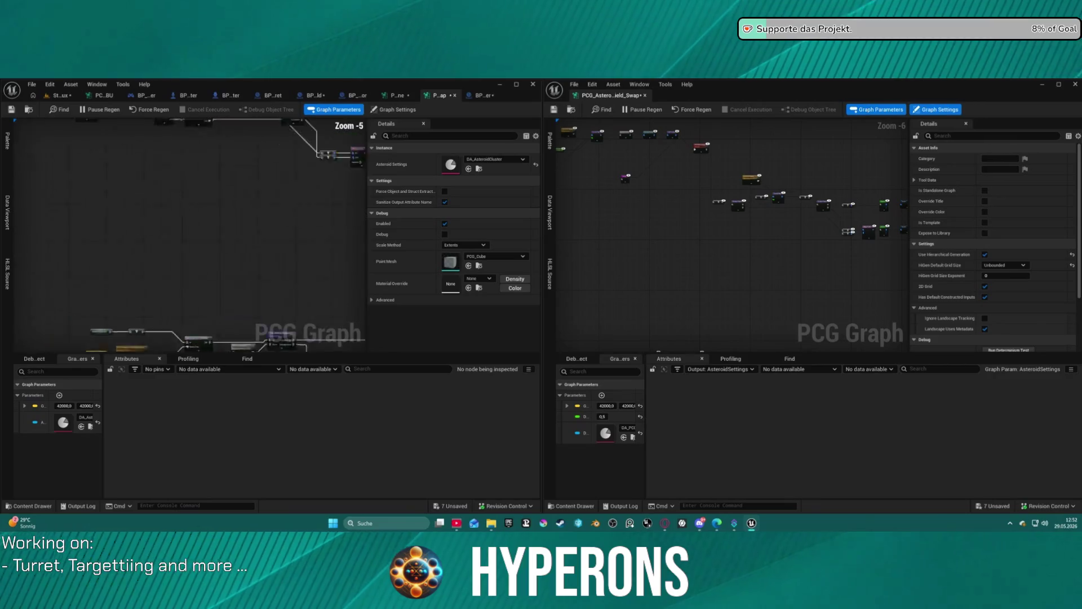
{"action": "left_click_drag", "start_coordinate": [329, 187], "coordinate": [340, 287]}
{"action": "scroll", "coordinate": [187, 263], "scroll_direction": "down", "scroll_amount": 3}
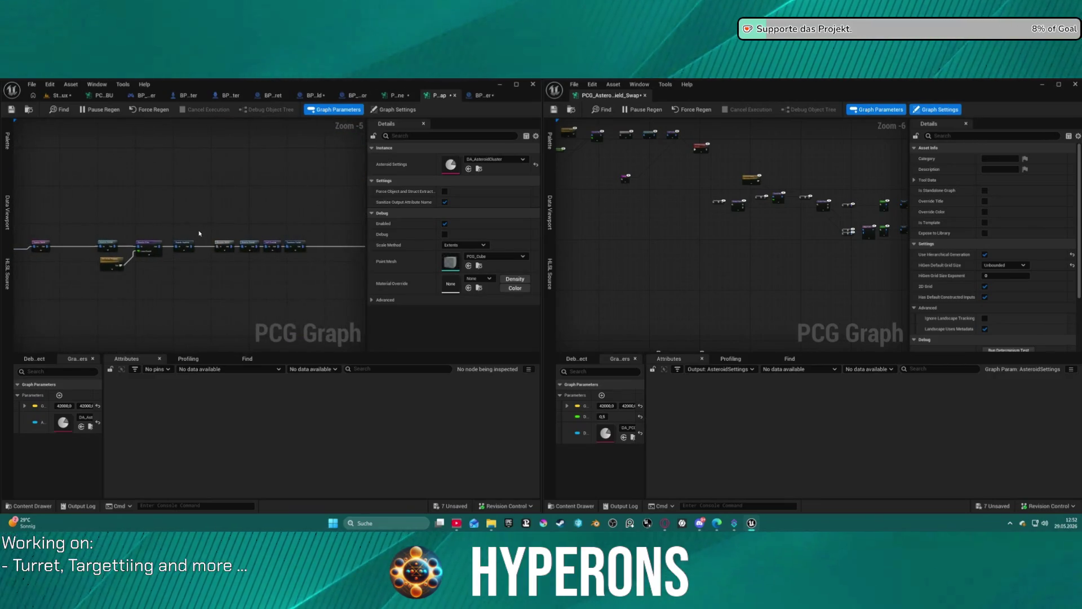
{"action": "left_click_drag", "start_coordinate": [187, 263], "coordinate": [192, 216]}
{"action": "scroll", "coordinate": [142, 257], "scroll_direction": "up", "scroll_amount": 6}
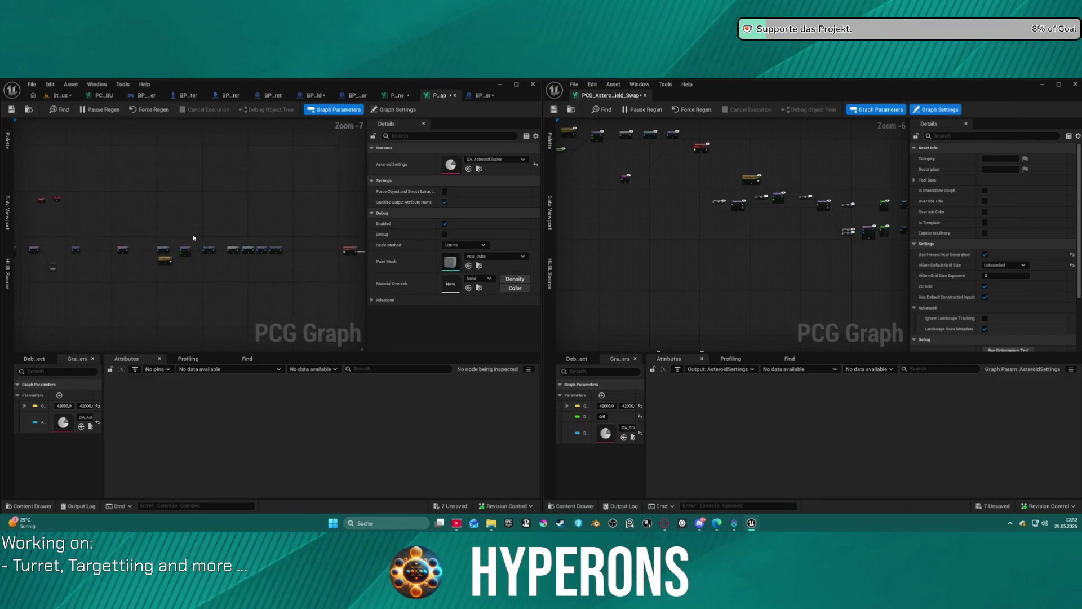
{"action": "scroll", "coordinate": [115, 307], "scroll_direction": "down", "scroll_amount": 2}
{"action": "left_click_drag", "start_coordinate": [116, 307], "coordinate": [121, 191]}
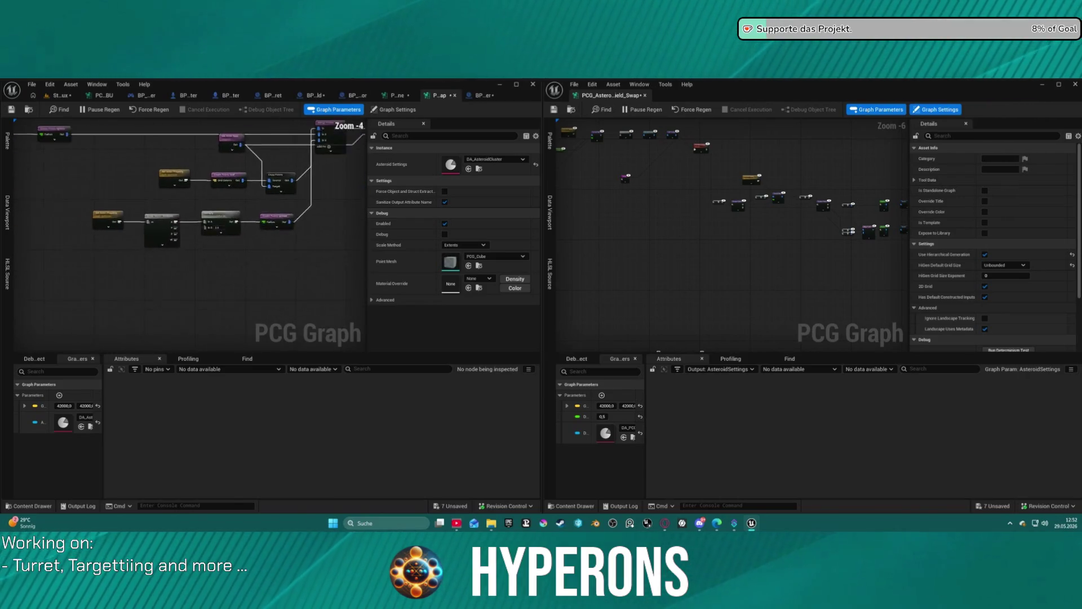
{"action": "scroll", "coordinate": [150, 232], "scroll_direction": "down", "scroll_amount": 3}
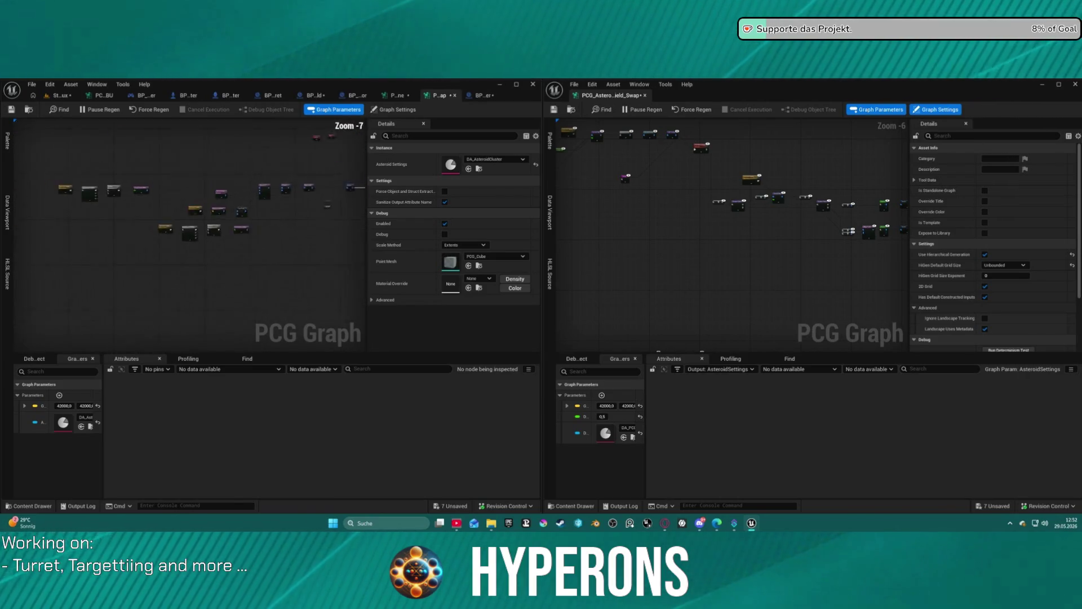
{"action": "scroll", "coordinate": [151, 231], "scroll_direction": "up", "scroll_amount": 2}
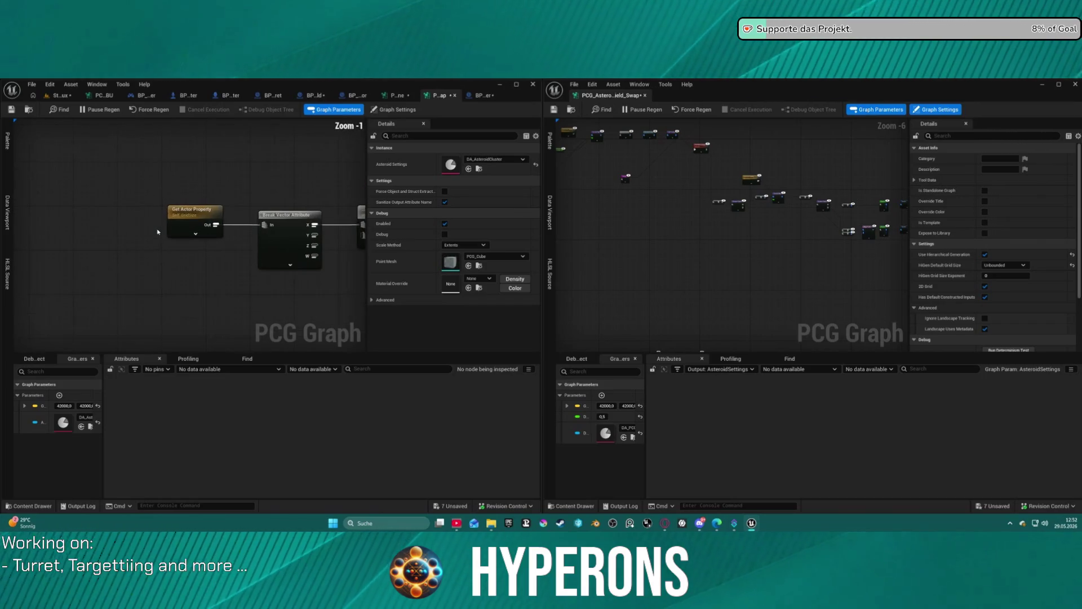
{"action": "scroll", "coordinate": [150, 231], "scroll_direction": "down", "scroll_amount": 7}
{"action": "left_click_drag", "start_coordinate": [51, 324], "coordinate": [51, 121]}
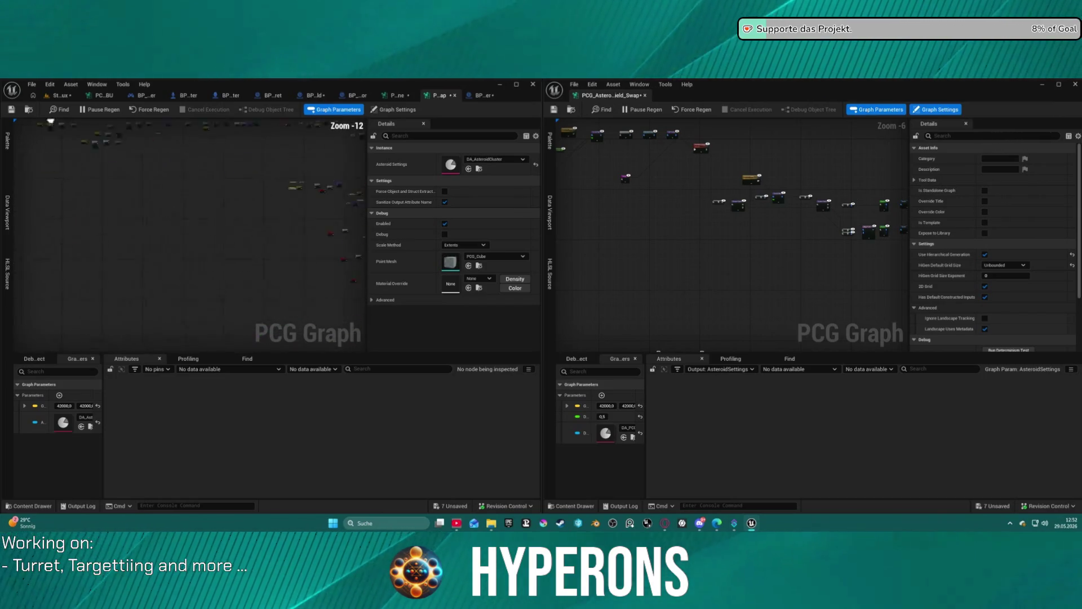
{"action": "left_click_drag", "start_coordinate": [169, 198], "coordinate": [118, 231]}
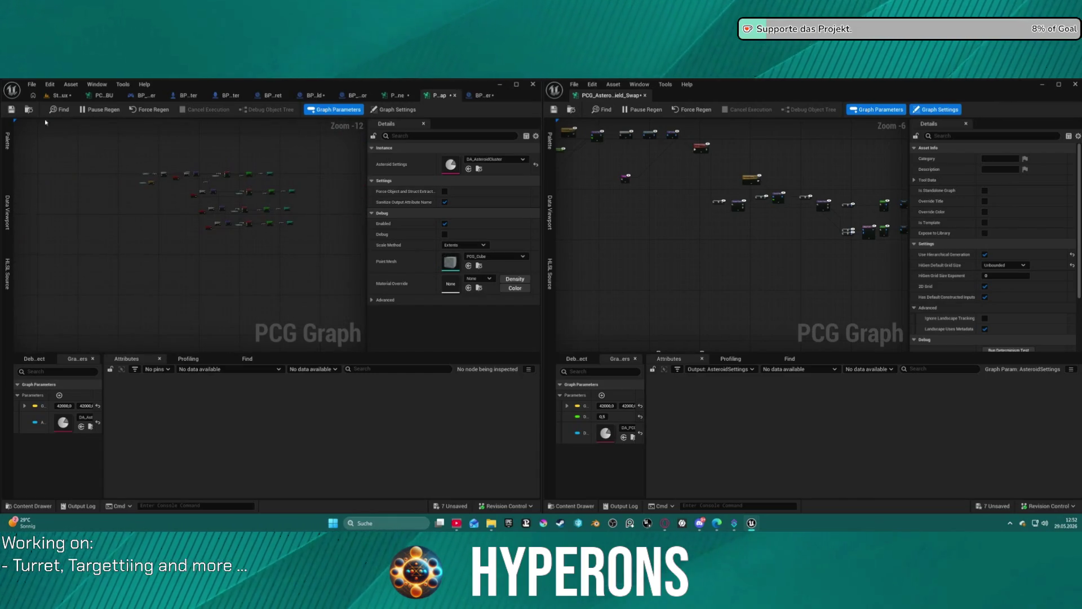
{"action": "scroll", "coordinate": [251, 194], "scroll_direction": "up", "scroll_amount": 8}
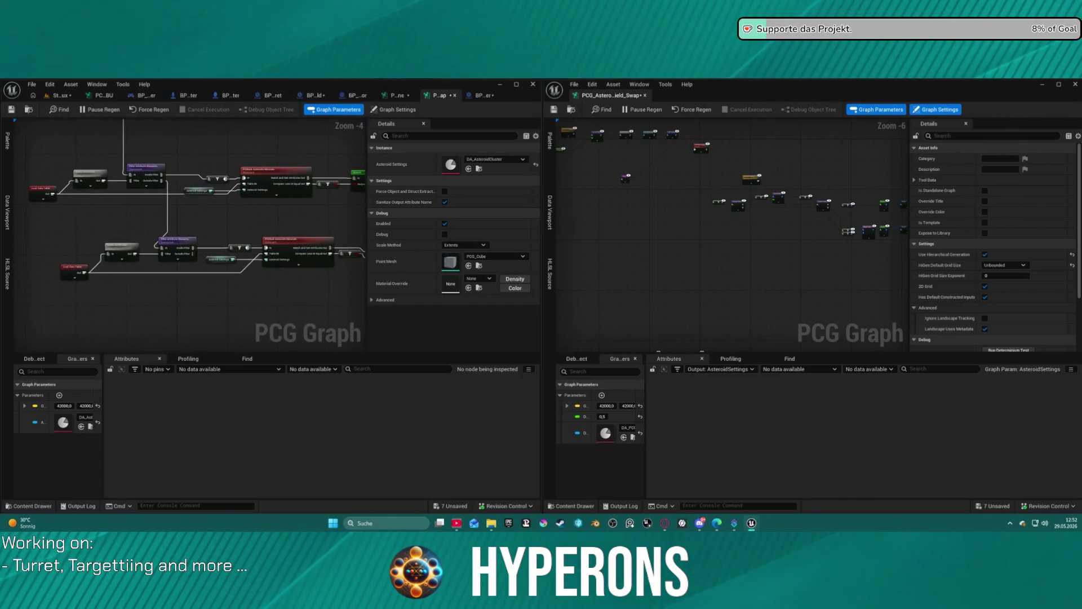
{"action": "mouse_move", "coordinate": [252, 264]}
{"action": "left_mouse_down"}
{"action": "mouse_move", "coordinate": [222, 150]}
{"action": "mouse_move", "coordinate": [156, 225]}
{"action": "left_mouse_up"}
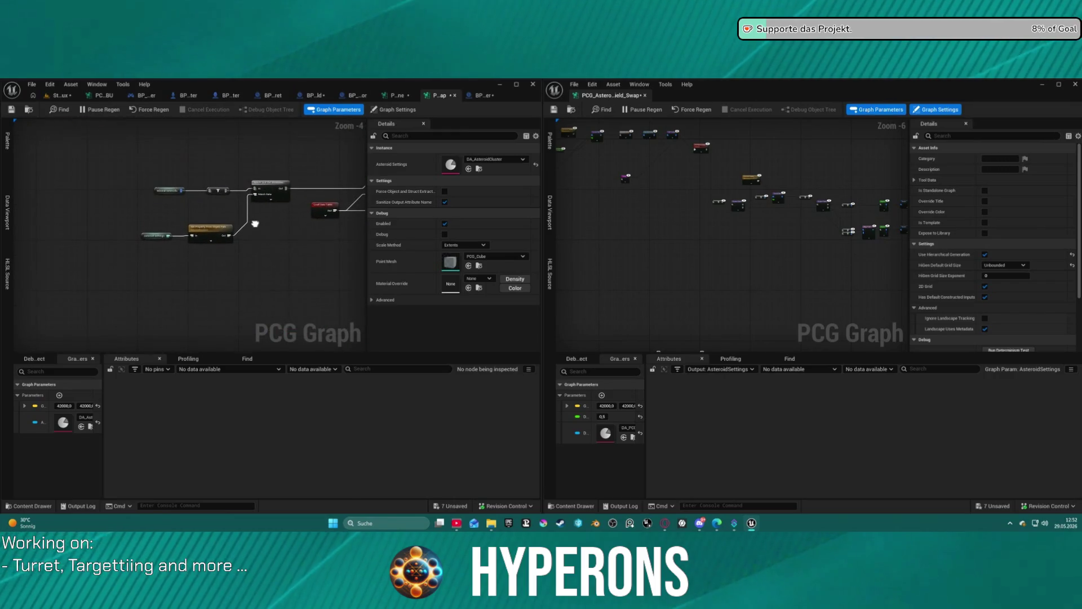
Step: Inspect the Asteroid Settings output path and browse the third parameter's asset list without changes
{"action": "left_click", "coordinate": [156, 235]}
{"action": "key", "text": "a"}
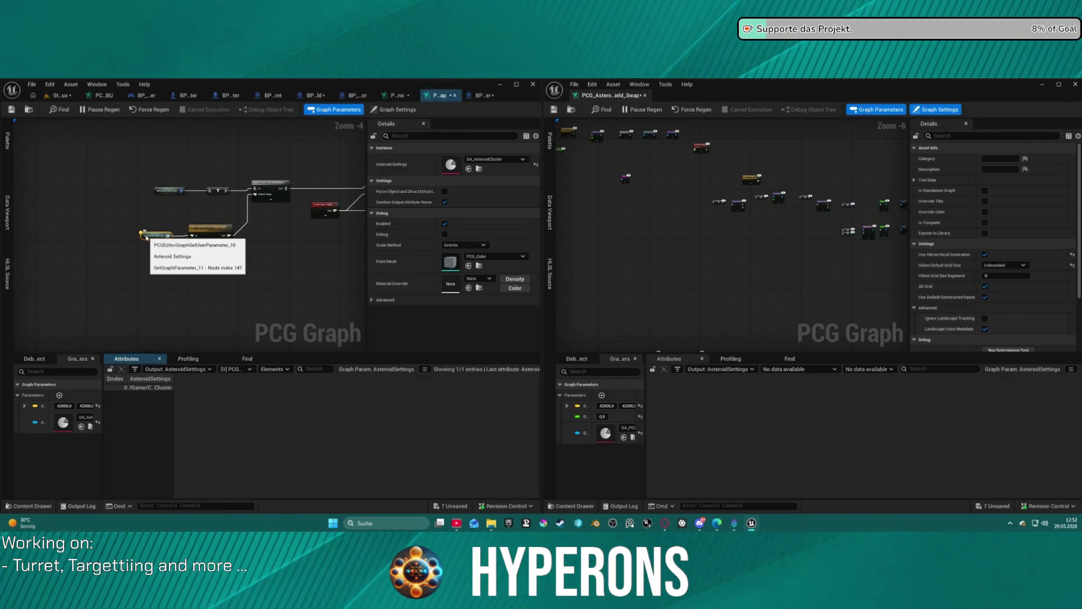
{"action": "mouse_move", "coordinate": [173, 378]}
{"action": "left_mouse_down"}
{"action": "mouse_move", "coordinate": [383, 378]}
{"action": "mouse_move", "coordinate": [280, 382]}
{"action": "left_mouse_up"}
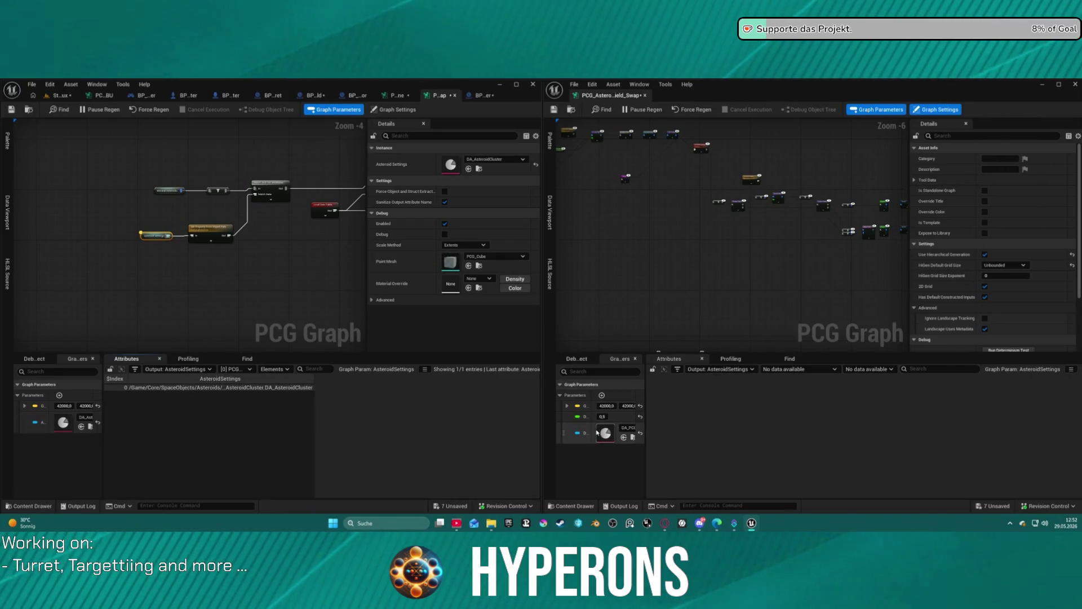
{"action": "left_click", "coordinate": [626, 428]}
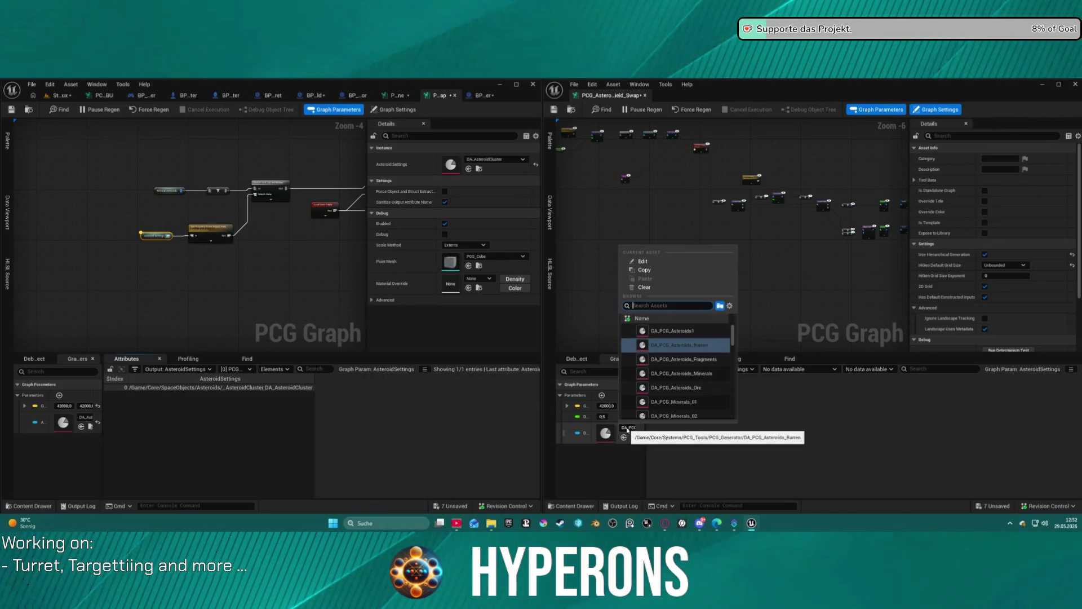
{"action": "scroll", "coordinate": [677, 389], "scroll_direction": "down", "scroll_amount": 3}
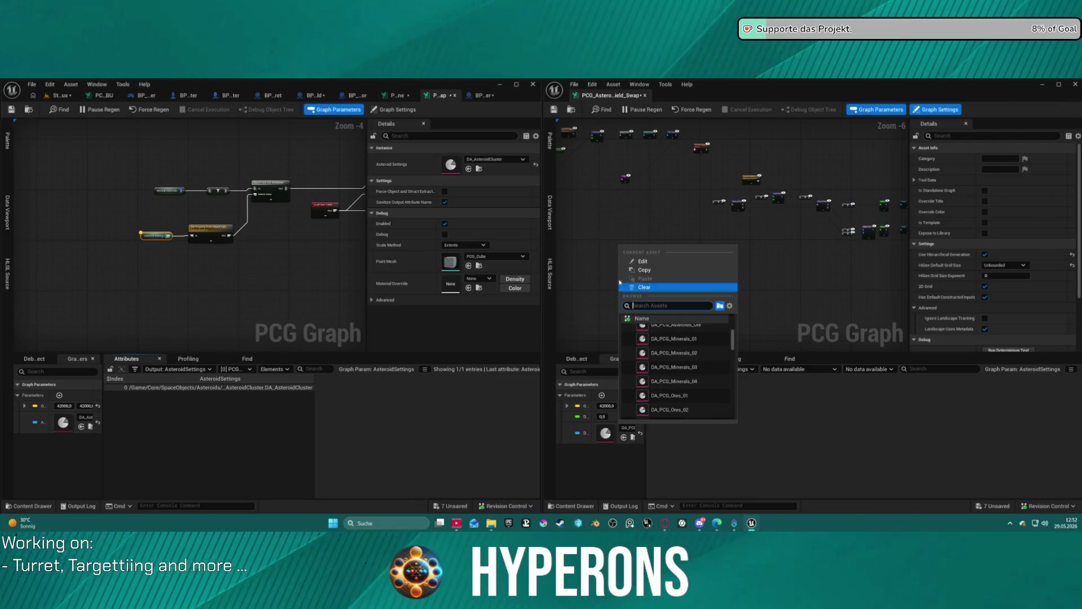
{"action": "left_click", "coordinate": [604, 294]}
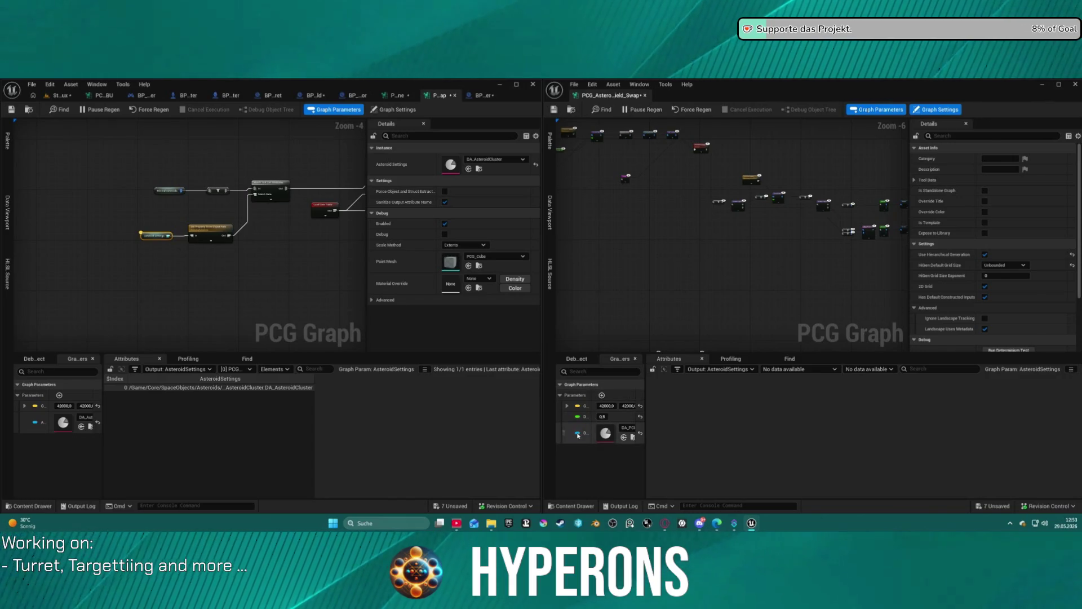
Step: Retype the third graph parameter as an asteroid data object reference
{"action": "left_click", "coordinate": [577, 433]}
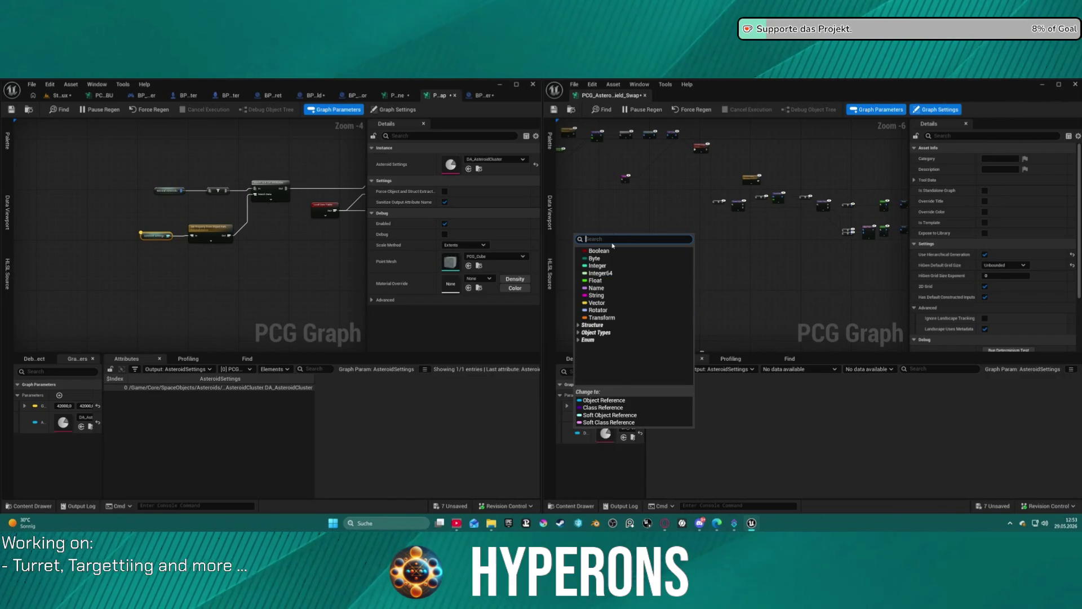
{"action": "type", "text": "asteroid"}
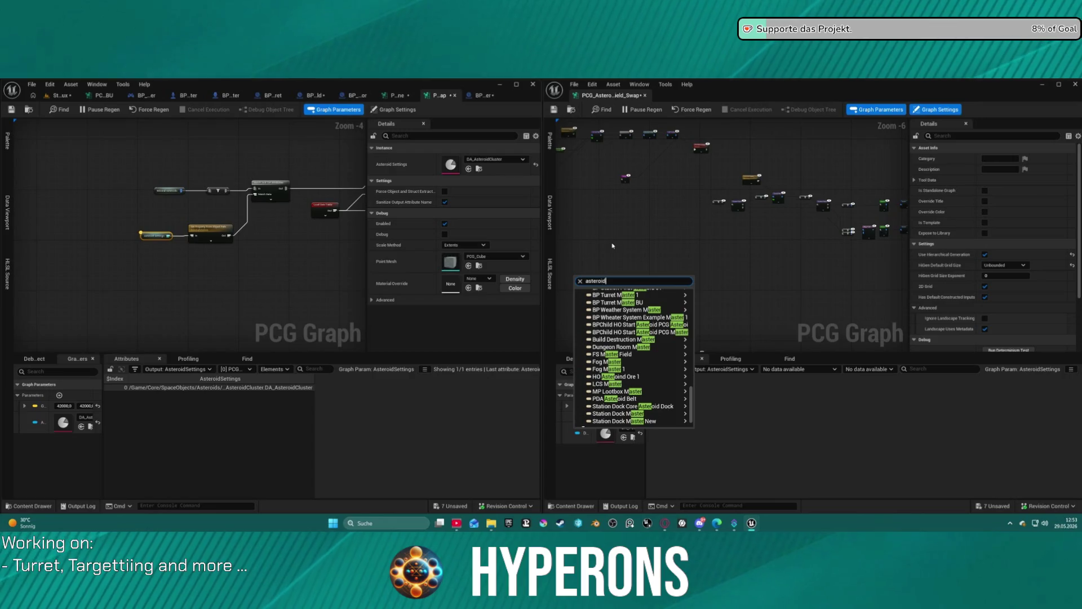
{"action": "type", "text": "c"}
{"action": "key", "text": "BackSpace"}
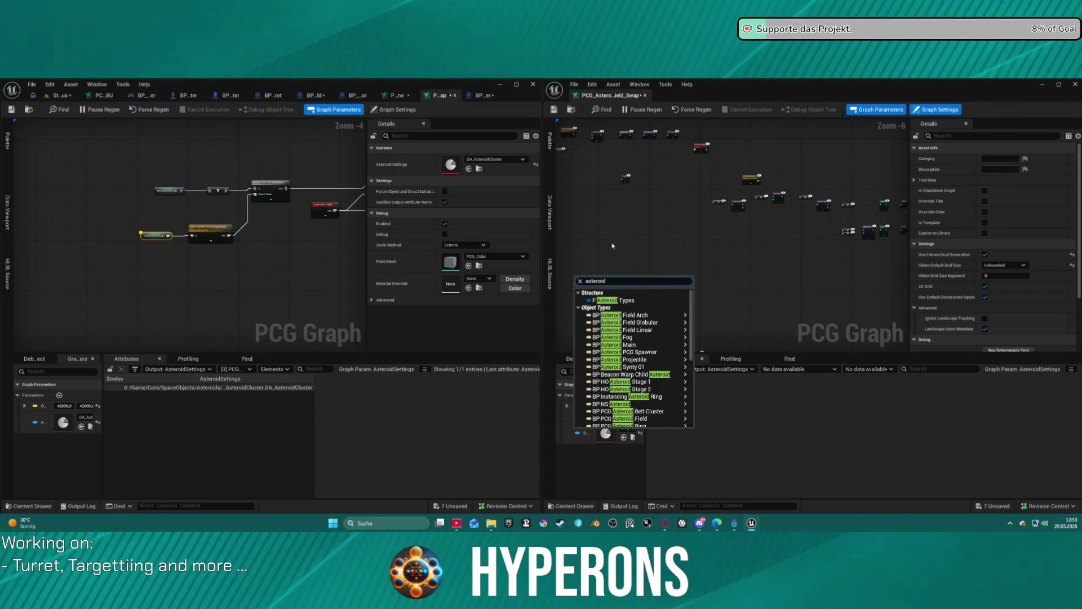
{"action": "scroll", "coordinate": [654, 338], "scroll_direction": "down", "scroll_amount": 5}
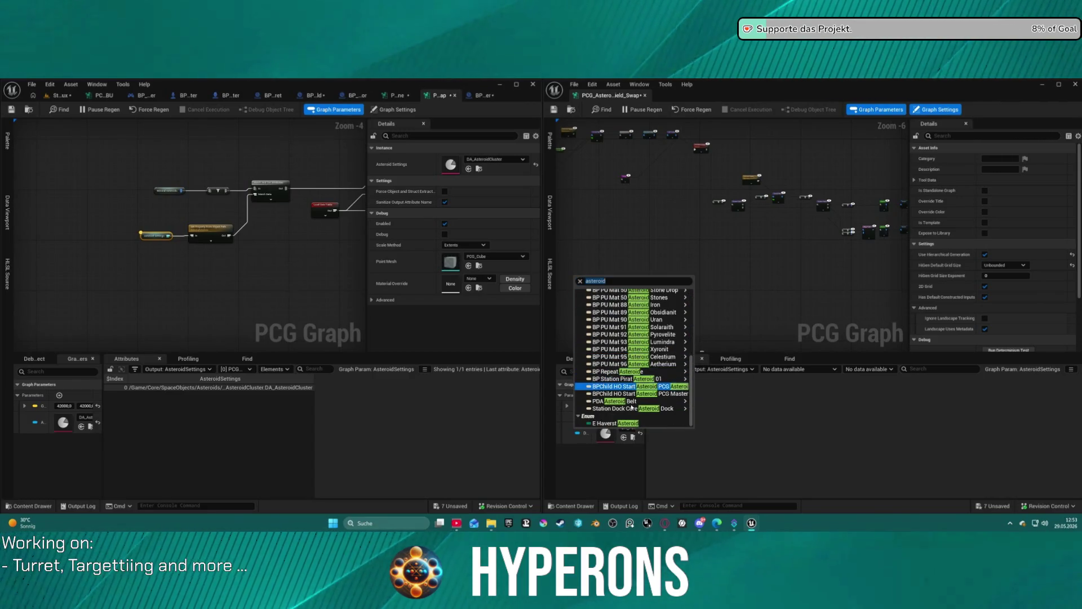
{"action": "left_click", "coordinate": [704, 404]}
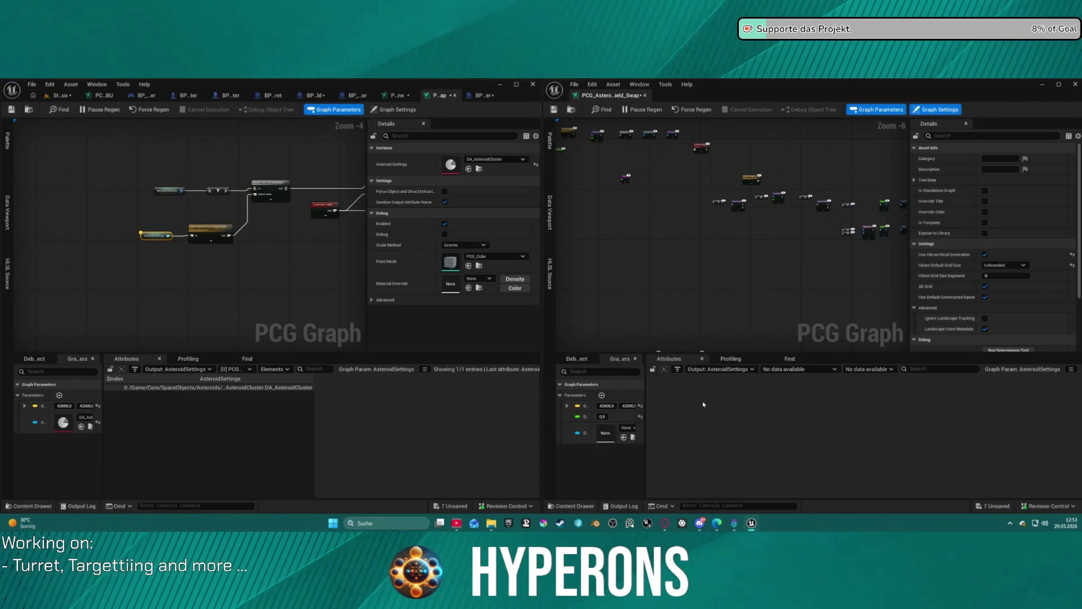
Step: Assign the asteroid data asset to that parameter and save the graph
{"action": "left_click", "coordinate": [622, 432]}
{"action": "left_click", "coordinate": [682, 327]}
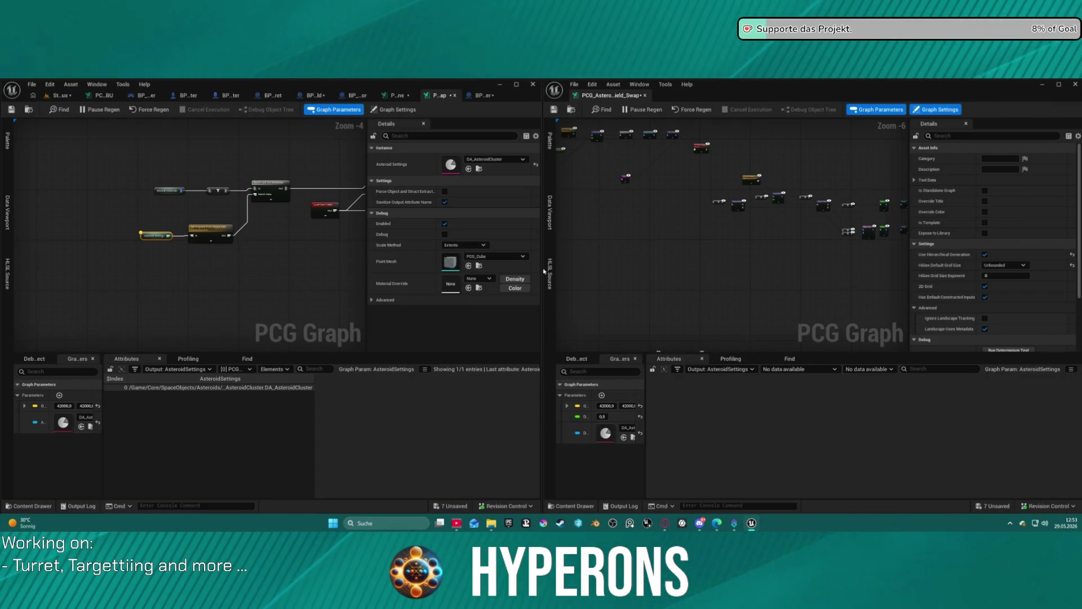
{"action": "left_click", "coordinate": [11, 110]}
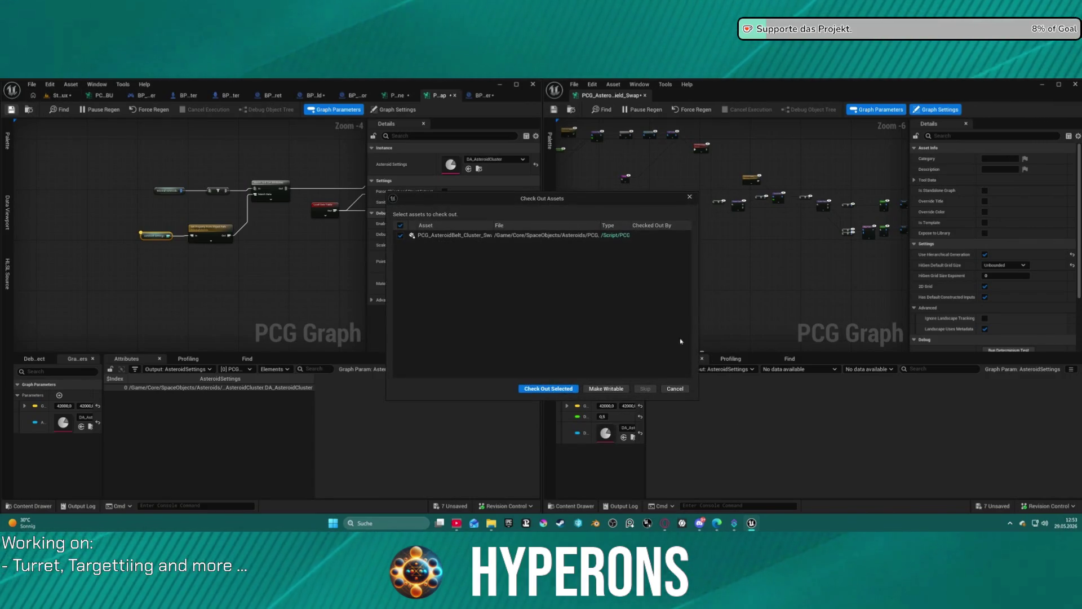
Step: Check out the graph asset so it saves, and display the level with the asteroid field
{"action": "left_click", "coordinate": [549, 389]}
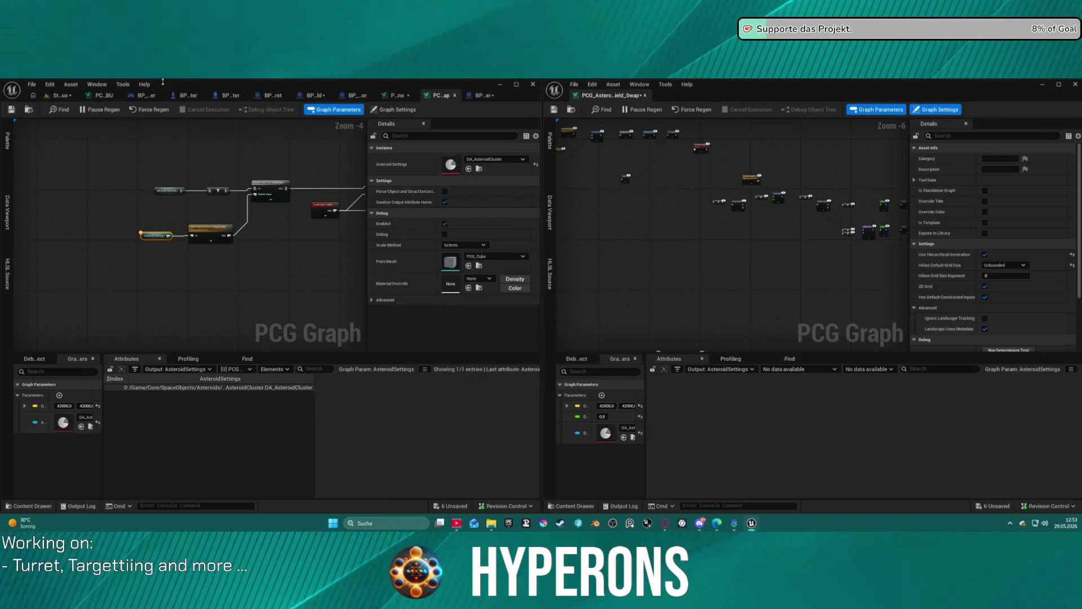
{"action": "left_click", "coordinate": [53, 96]}
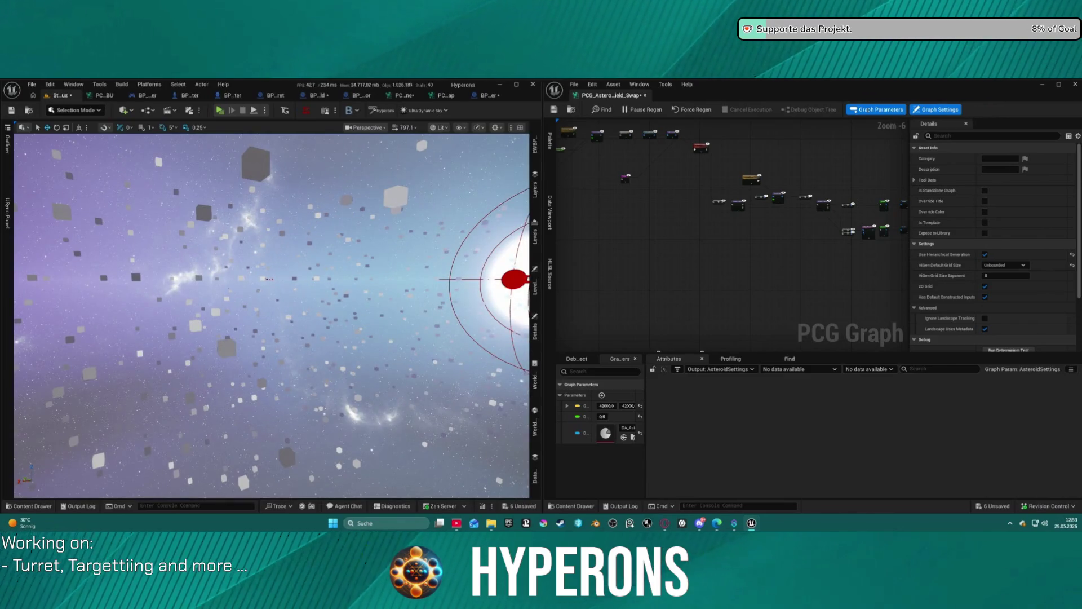
{"action": "left_click_drag", "start_coordinate": [825, 222], "coordinate": [699, 220]}
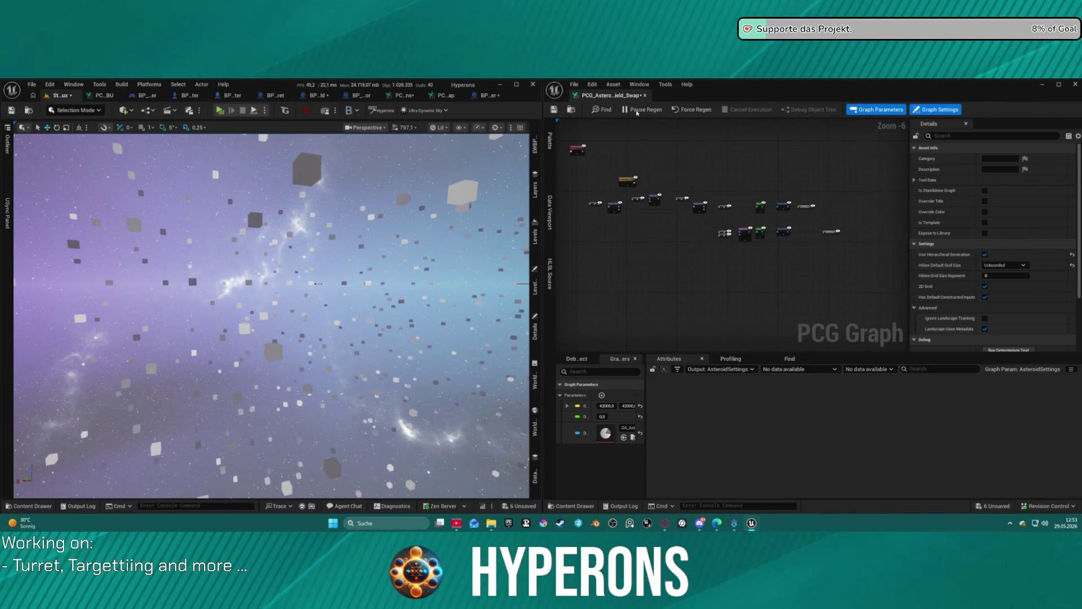
{"action": "scroll", "coordinate": [640, 234], "scroll_direction": "down", "scroll_amount": 5}
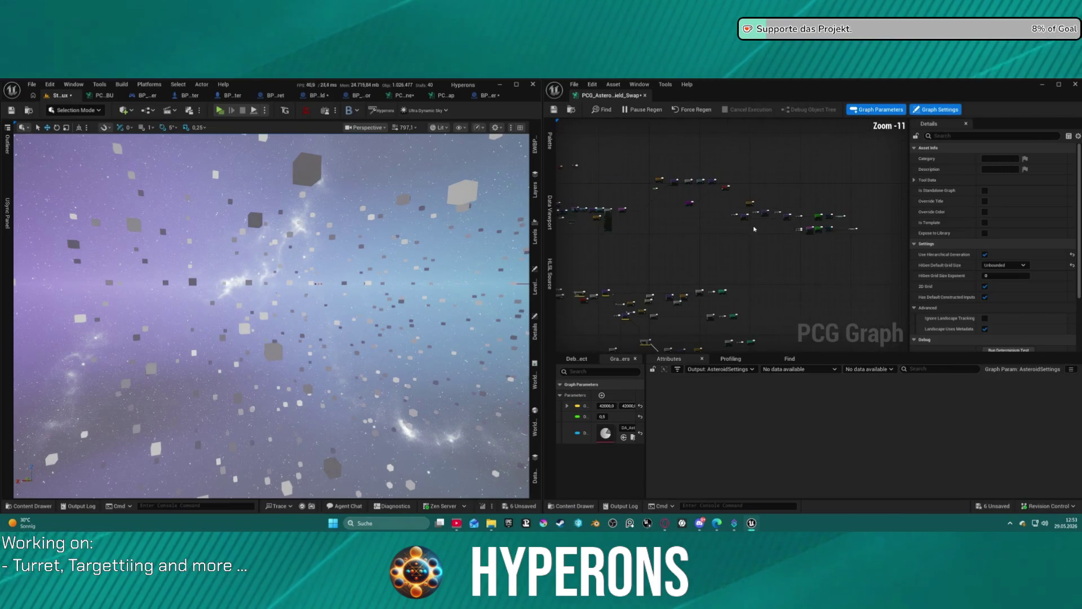
{"action": "scroll", "coordinate": [682, 221], "scroll_direction": "up", "scroll_amount": 10}
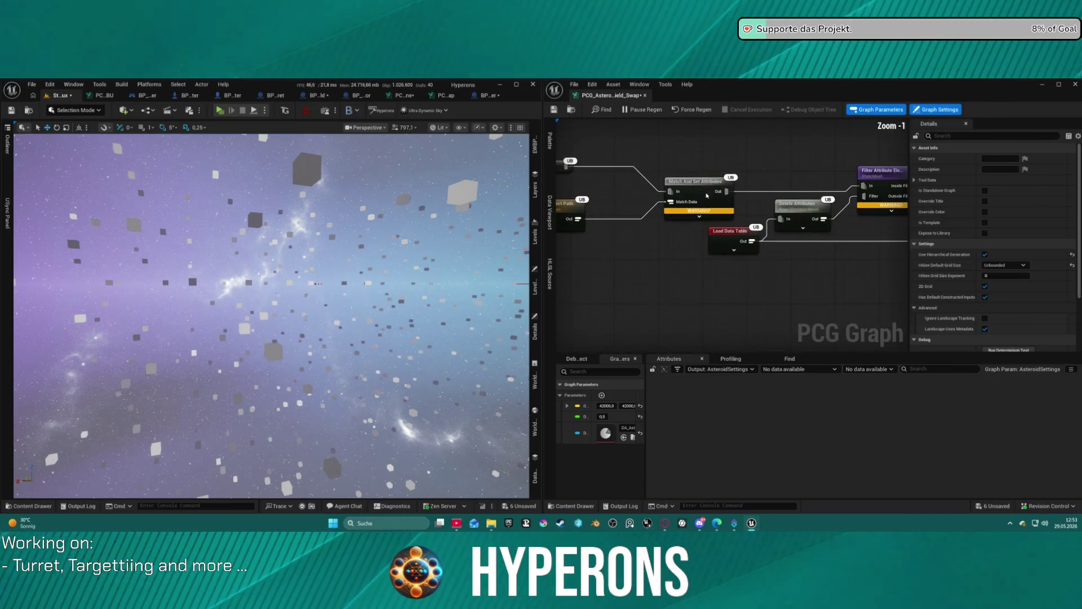
Step: Replace the Asteroid Settings node with the DA Asteroids parameter node feeding Get Property From Object Path
{"action": "left_click", "coordinate": [711, 205]}
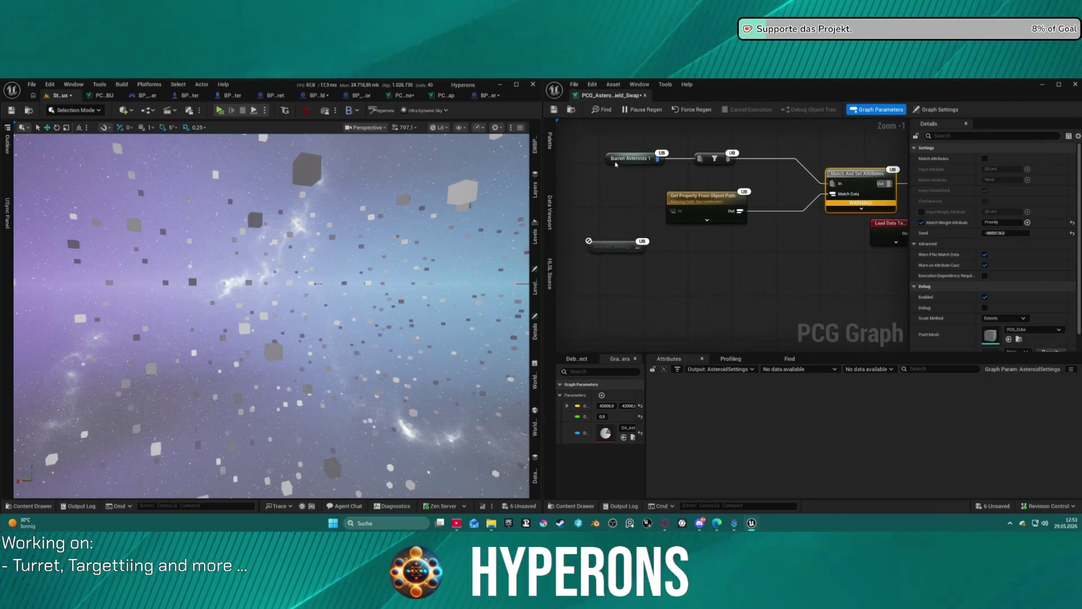
{"action": "left_click", "coordinate": [622, 247]}
{"action": "mouse_move", "coordinate": [630, 252]}
{"action": "left_mouse_down"}
{"action": "mouse_move", "coordinate": [662, 232]}
{"action": "mouse_move", "coordinate": [619, 213]}
{"action": "mouse_move", "coordinate": [654, 223]}
{"action": "mouse_move", "coordinate": [620, 234]}
{"action": "left_mouse_up"}
{"action": "key", "text": "Escape"}
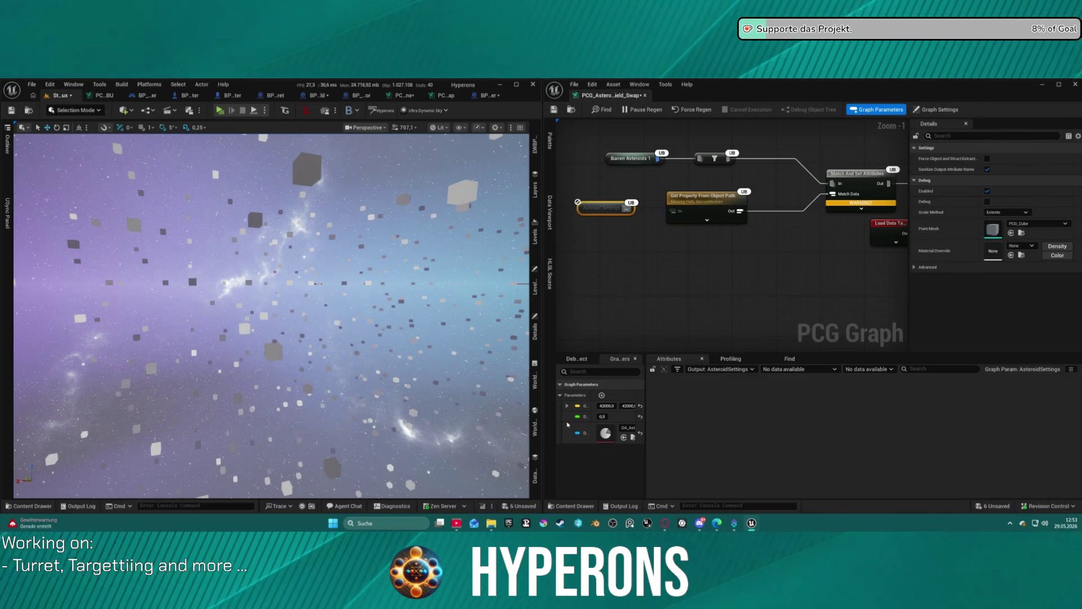
{"action": "mouse_move", "coordinate": [567, 424]}
{"action": "left_mouse_down"}
{"action": "mouse_move", "coordinate": [634, 220]}
{"action": "mouse_move", "coordinate": [705, 217]}
{"action": "mouse_move", "coordinate": [672, 212]}
{"action": "left_mouse_up"}
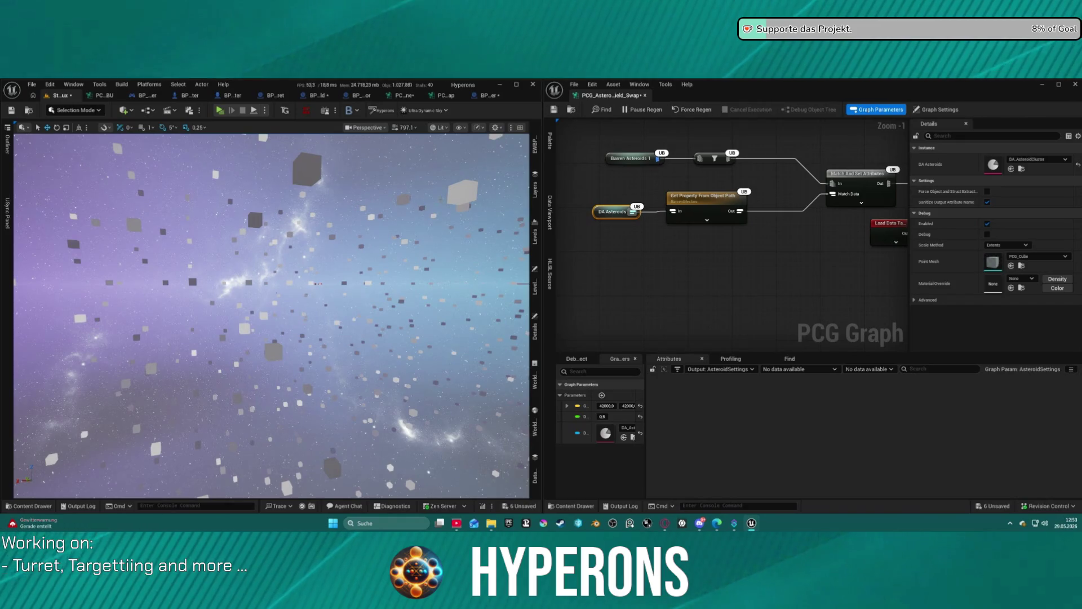
{"action": "left_click_drag", "start_coordinate": [884, 247], "coordinate": [687, 241]}
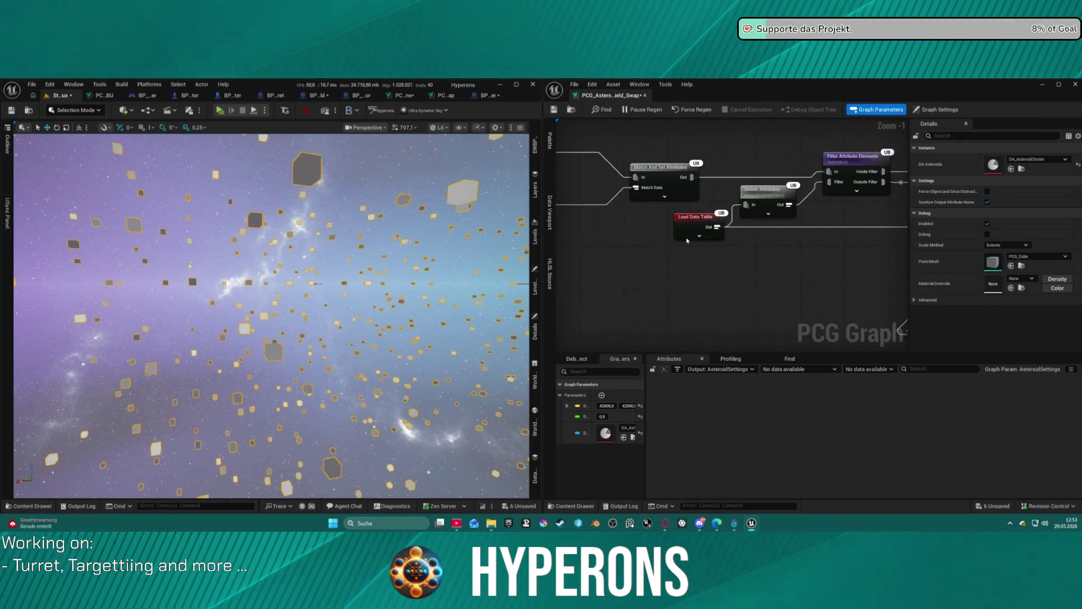
Step: Survey the attribute-handling and Get Property From Object Path nodes across the graph
{"action": "scroll", "coordinate": [687, 241], "scroll_direction": "down", "scroll_amount": 4}
{"action": "scroll", "coordinate": [648, 197], "scroll_direction": "up", "scroll_amount": 4}
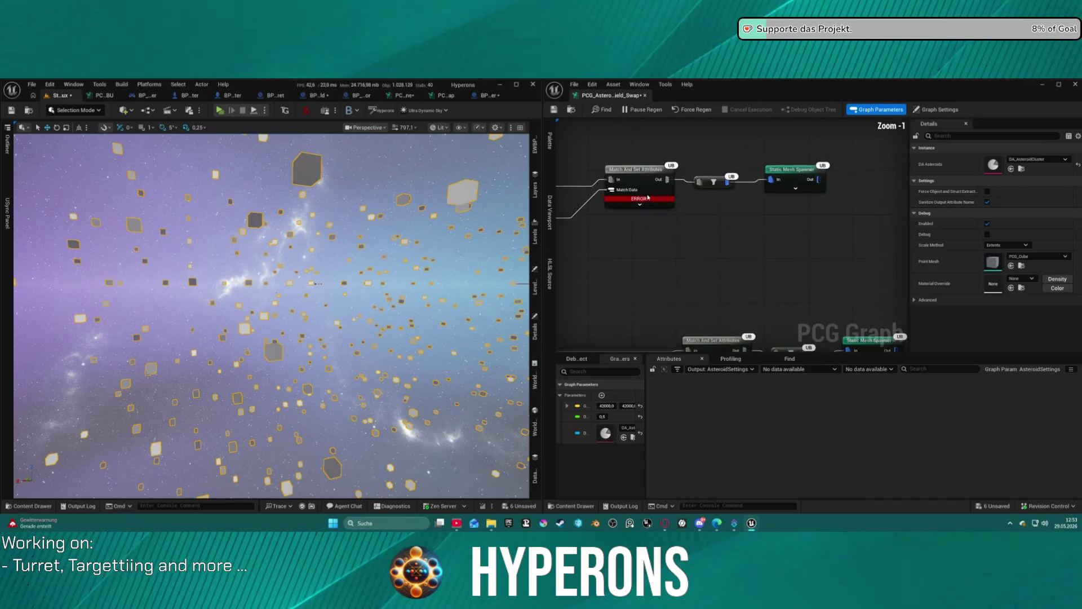
{"action": "left_click_drag", "start_coordinate": [648, 197], "coordinate": [864, 177]}
{"action": "left_click_drag", "start_coordinate": [696, 239], "coordinate": [901, 196]}
{"action": "scroll", "coordinate": [766, 194], "scroll_direction": "down", "scroll_amount": 3}
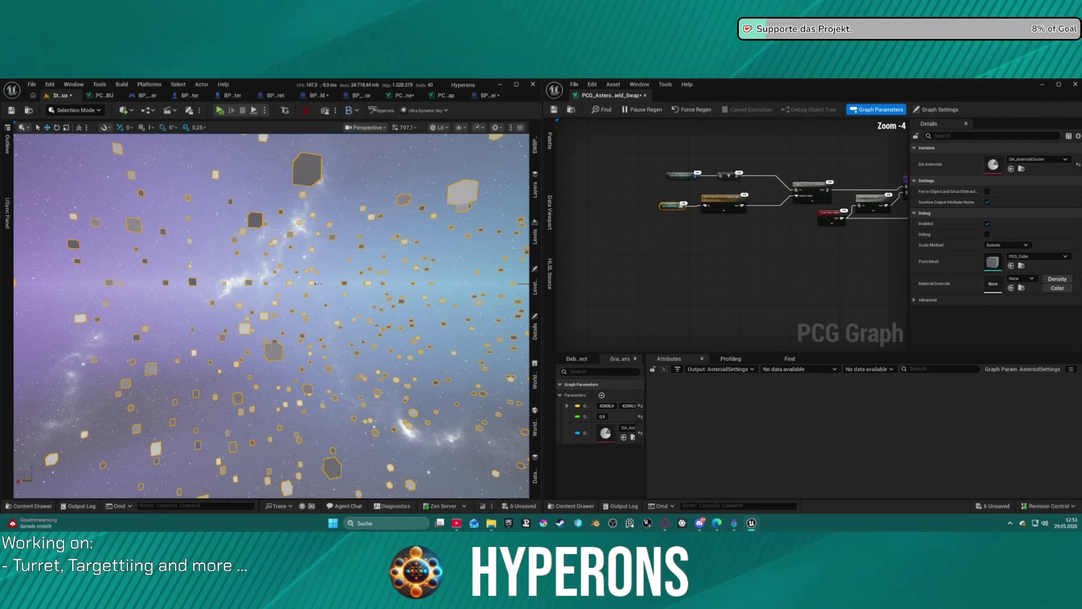
{"action": "left_click_drag", "start_coordinate": [701, 246], "coordinate": [639, 156]}
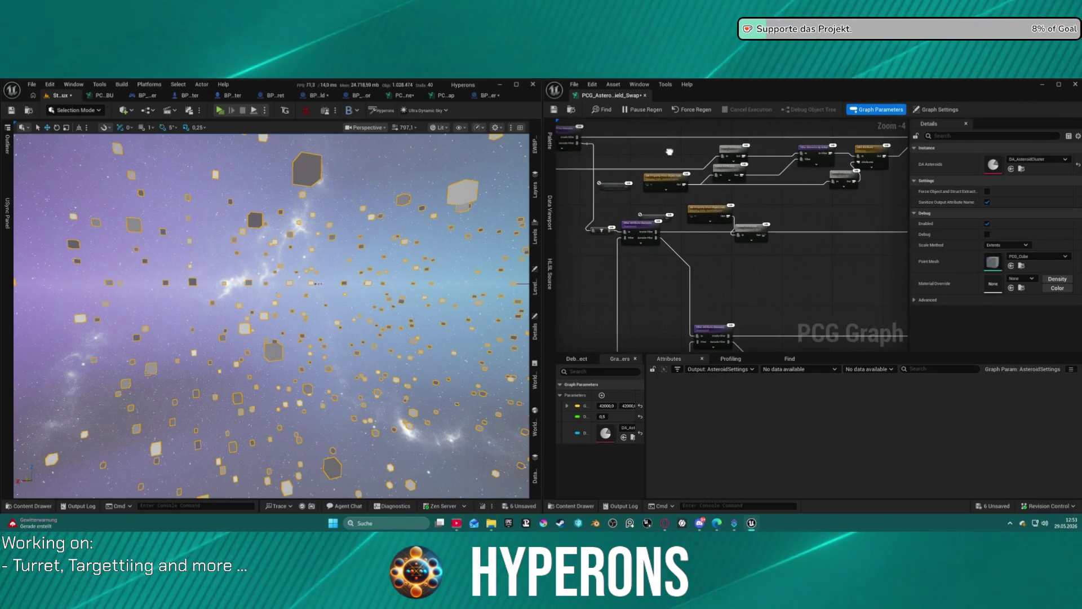
{"action": "right_click", "coordinate": [635, 156]}
{"action": "scroll", "coordinate": [639, 163], "scroll_direction": "up", "scroll_amount": 4}
Step: Wire DA Asteroids to the lower Get Property node, then undo that connection
{"action": "left_click_drag", "start_coordinate": [626, 145], "coordinate": [641, 174]}
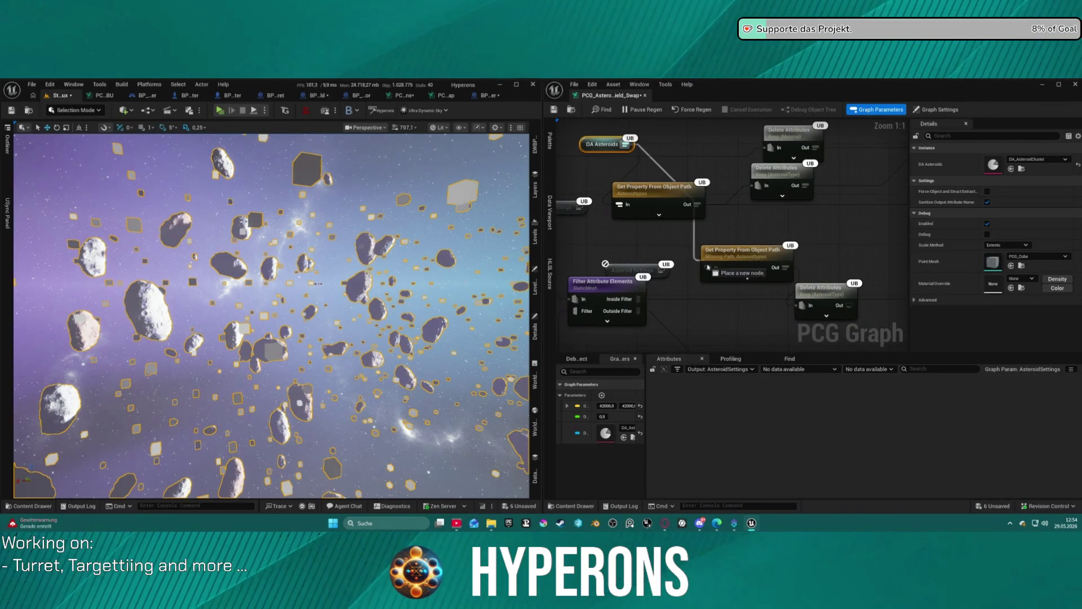
{"action": "left_click_drag", "start_coordinate": [707, 266], "coordinate": [709, 267]}
{"action": "key", "text": "ctrl+z"}
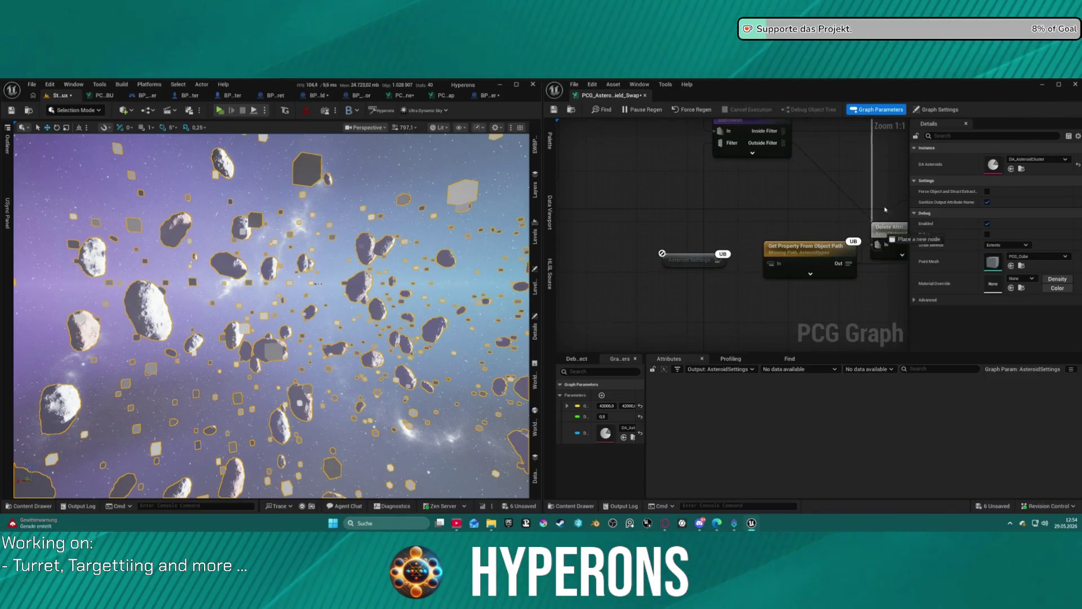
{"action": "scroll", "coordinate": [587, 150], "scroll_direction": "down", "scroll_amount": 4}
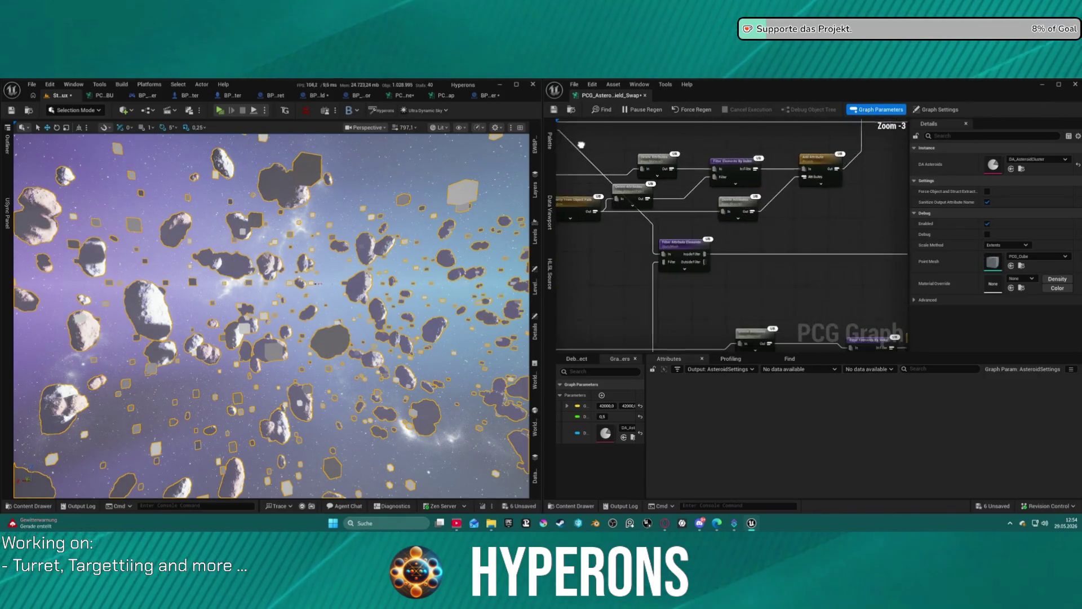
{"action": "scroll", "coordinate": [588, 150], "scroll_direction": "down", "scroll_amount": 3}
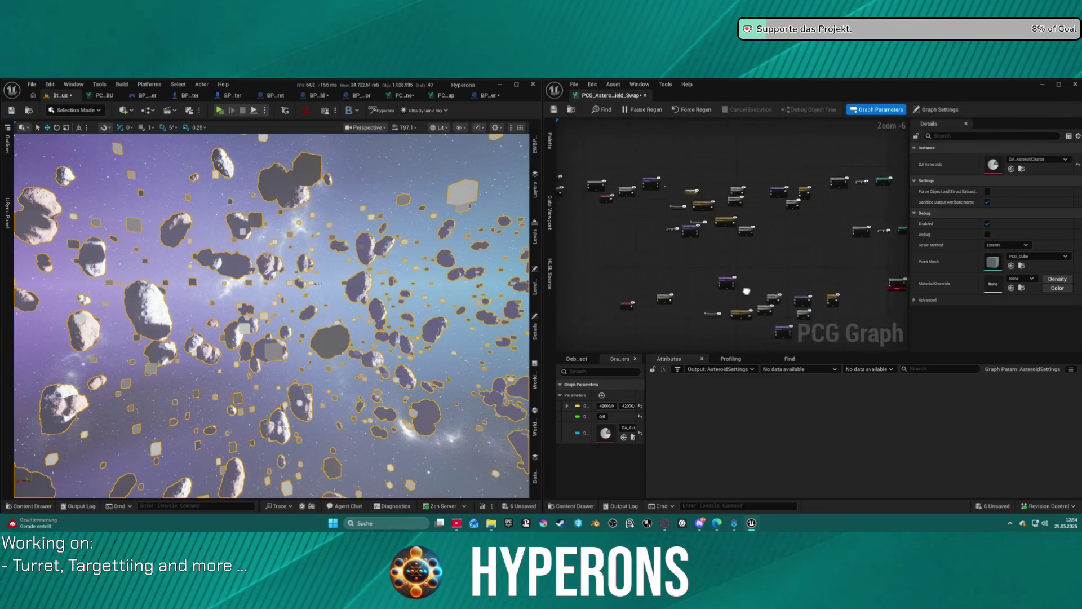
{"action": "scroll", "coordinate": [631, 280], "scroll_direction": "up", "scroll_amount": 5}
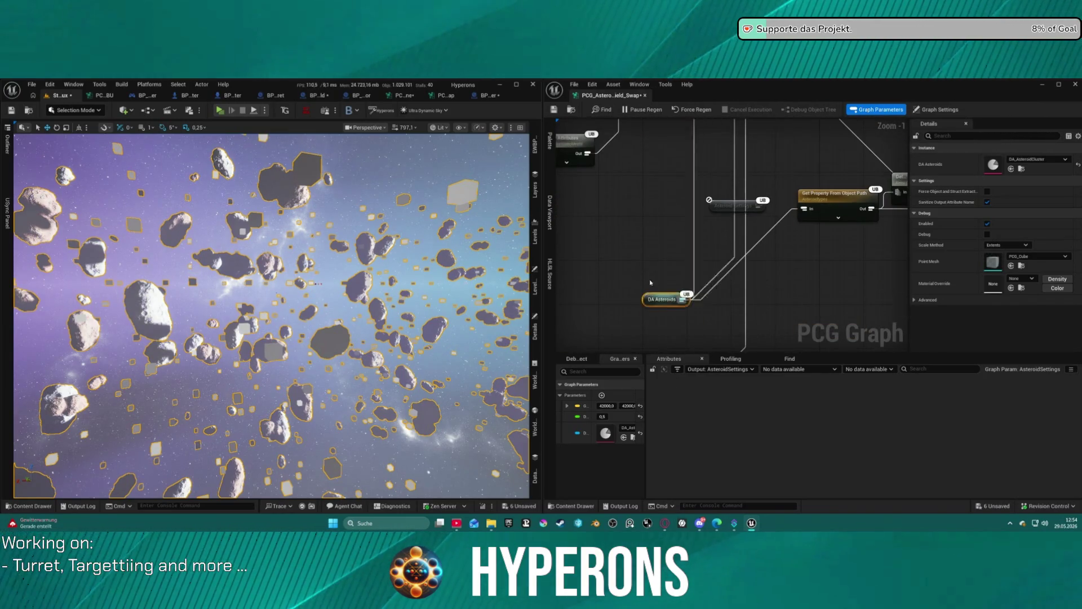
{"action": "scroll", "coordinate": [631, 280], "scroll_direction": "down", "scroll_amount": 3}
Step: Start a new DA Asteroids connection and reposition a small node in the graph
{"action": "left_click_drag", "start_coordinate": [602, 175], "coordinate": [760, 257]}
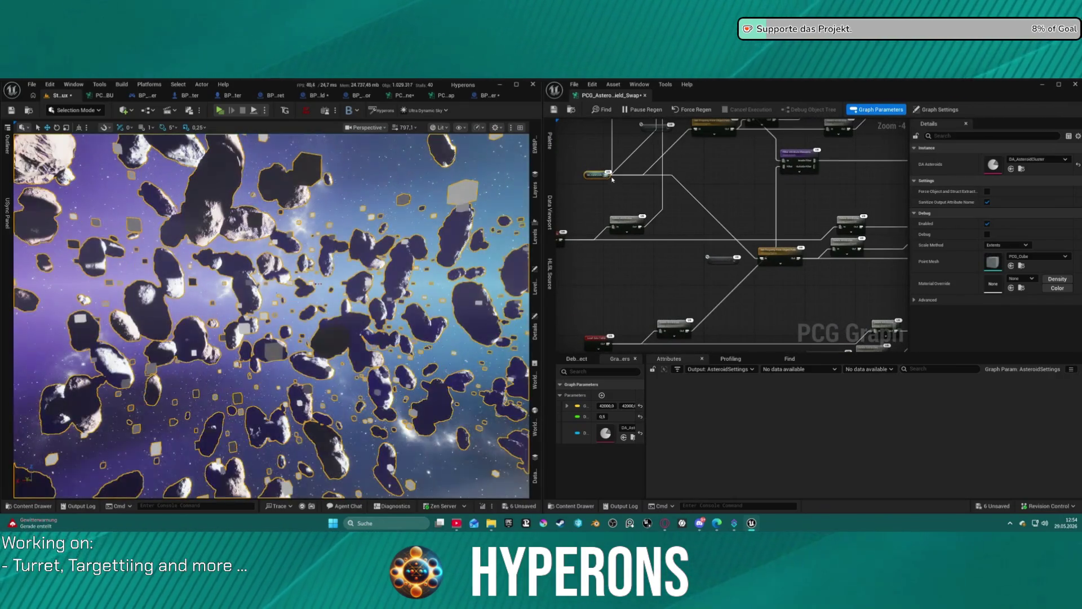
{"action": "mouse_move", "coordinate": [876, 343]}
{"action": "left_mouse_down"}
{"action": "mouse_move", "coordinate": [762, 197]}
{"action": "mouse_move", "coordinate": [699, 163]}
{"action": "mouse_move", "coordinate": [679, 135]}
{"action": "left_mouse_up"}
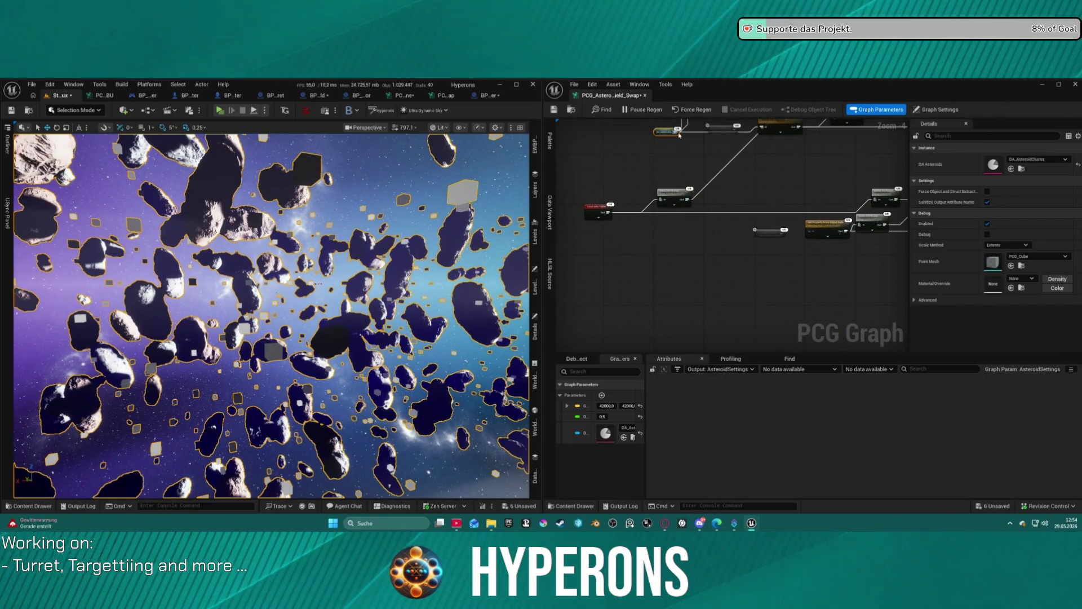
{"action": "scroll", "coordinate": [819, 233], "scroll_direction": "down", "scroll_amount": 4}
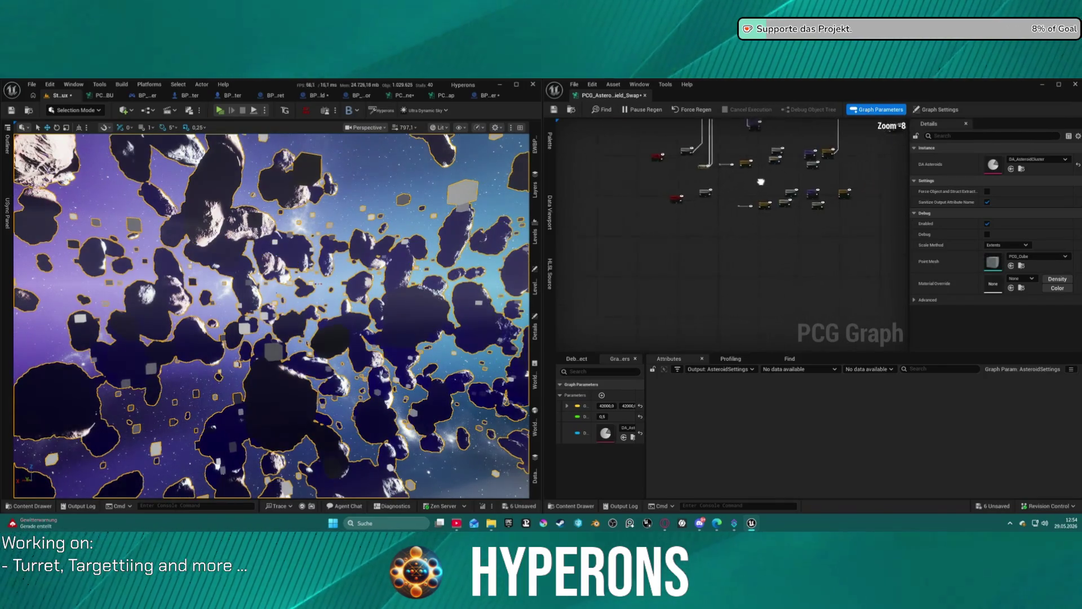
{"action": "scroll", "coordinate": [892, 323], "scroll_direction": "down", "scroll_amount": 3}
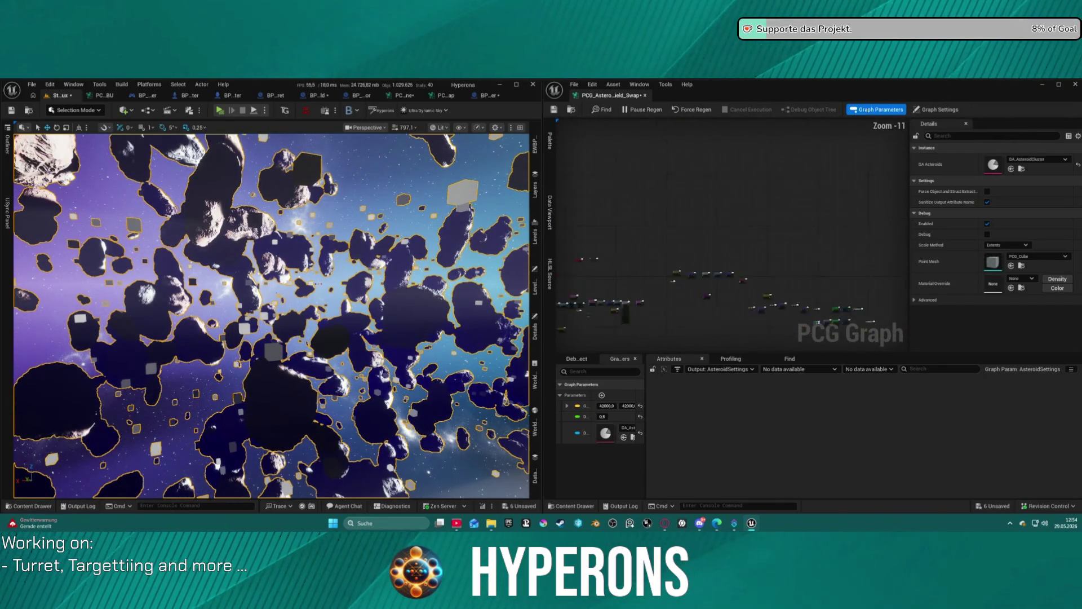
{"action": "scroll", "coordinate": [731, 236], "scroll_direction": "up", "scroll_amount": 8}
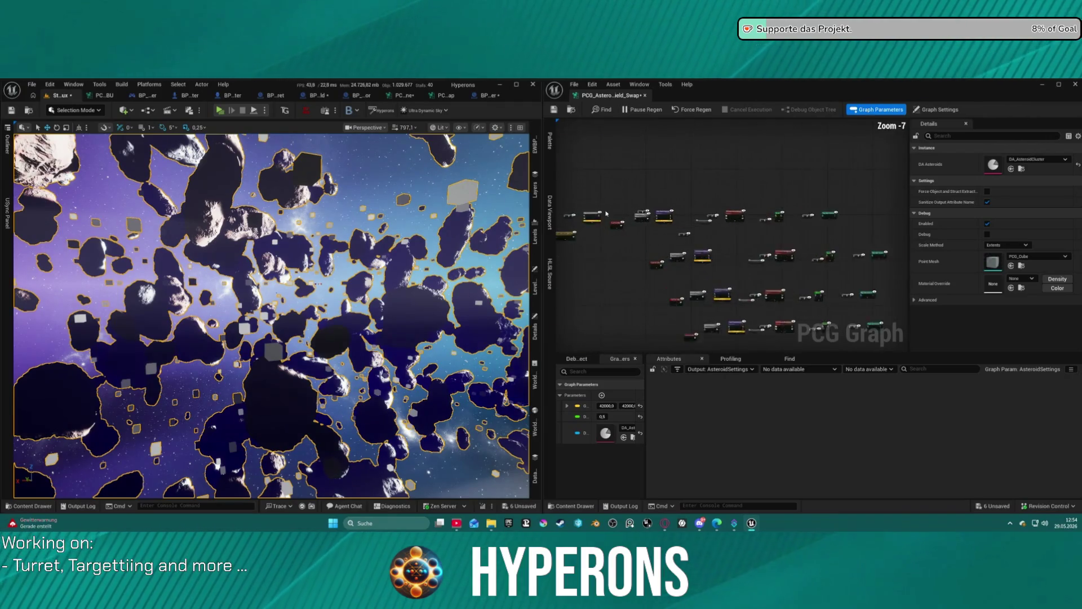
{"action": "left_click_drag", "start_coordinate": [731, 236], "coordinate": [743, 232]}
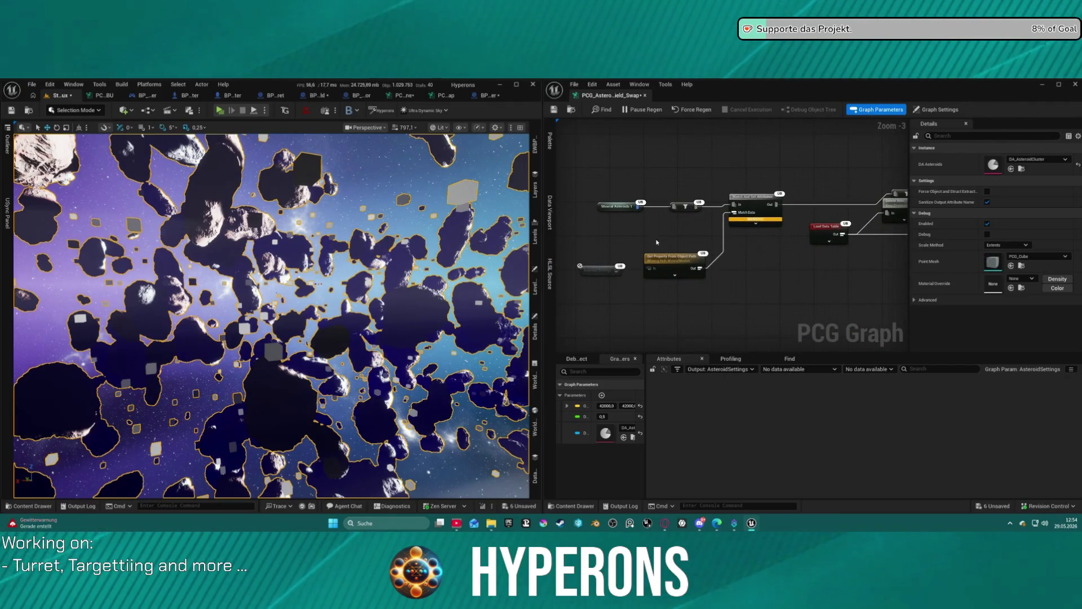
{"action": "scroll", "coordinate": [656, 242], "scroll_direction": "down", "scroll_amount": 5}
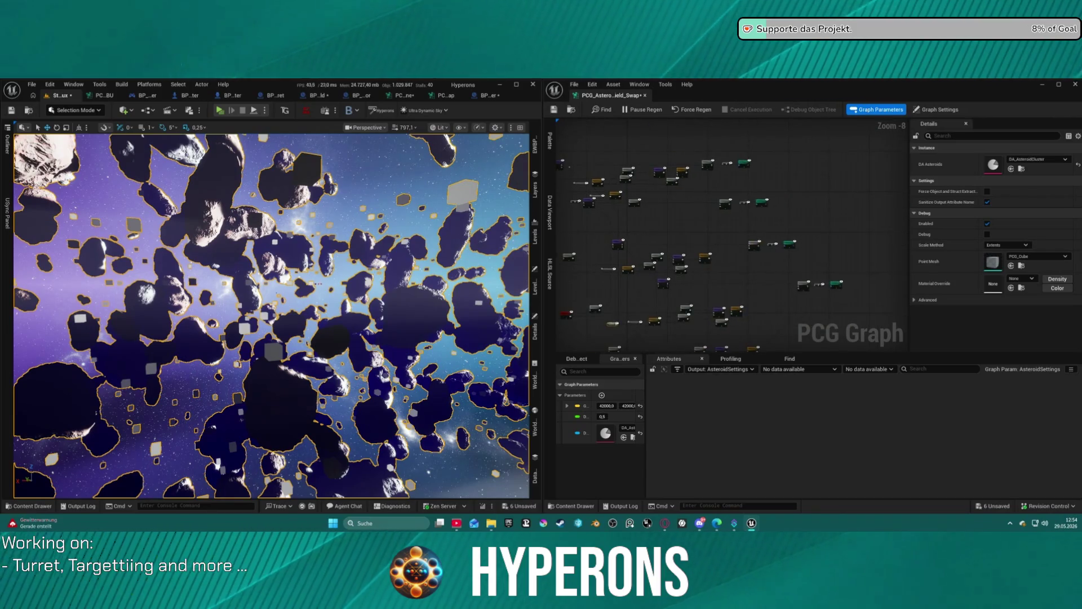
{"action": "scroll", "coordinate": [742, 315], "scroll_direction": "up", "scroll_amount": 3}
{"action": "scroll", "coordinate": [743, 316], "scroll_direction": "down", "scroll_amount": 7}
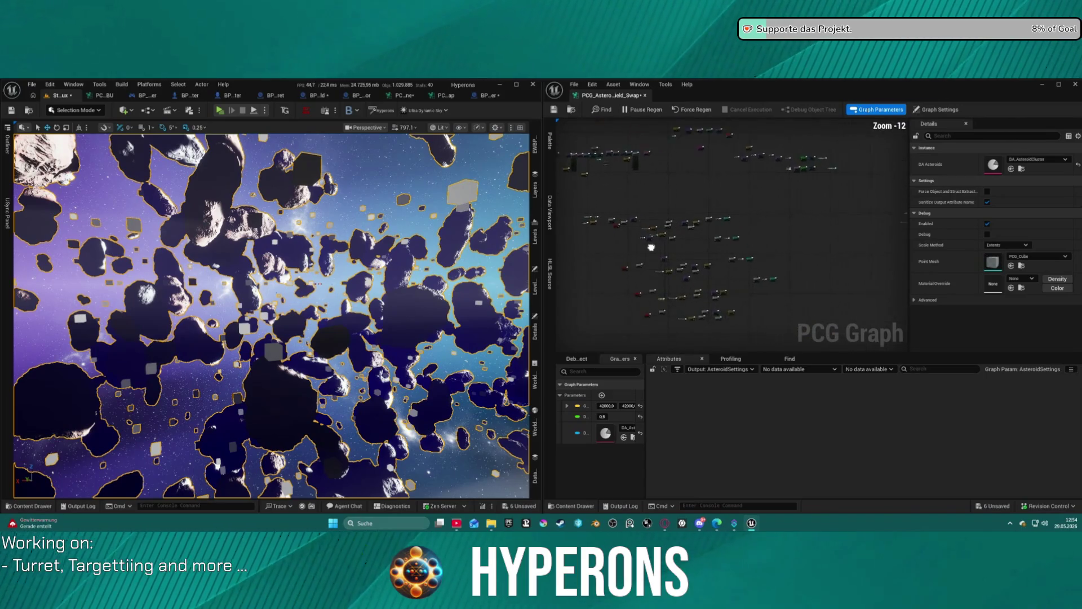
Step: Delete every node in the asteroid graph and bring up the other PCG graph
{"action": "mouse_move", "coordinate": [556, 199]}
{"action": "left_mouse_down"}
{"action": "mouse_move", "coordinate": [789, 326]}
{"action": "mouse_move", "coordinate": [858, 334]}
{"action": "left_mouse_up"}
{"action": "key", "text": "Delete"}
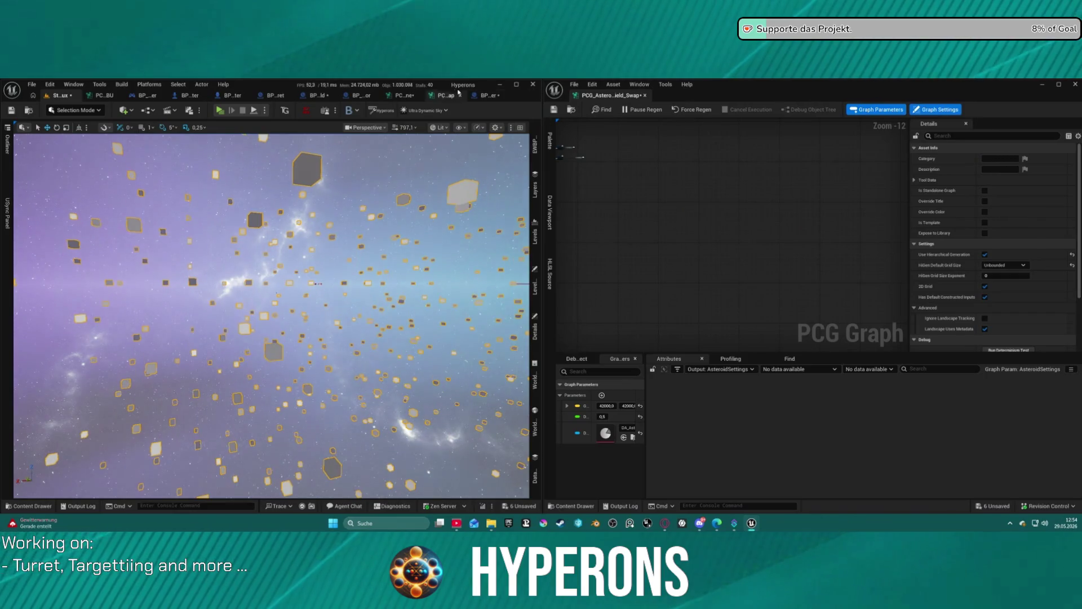
{"action": "left_click", "coordinate": [457, 94]}
Step: Select the other PCG graph's nodes and paste them into the asteroid graph
{"action": "scroll", "coordinate": [238, 206], "scroll_direction": "down", "scroll_amount": 3}
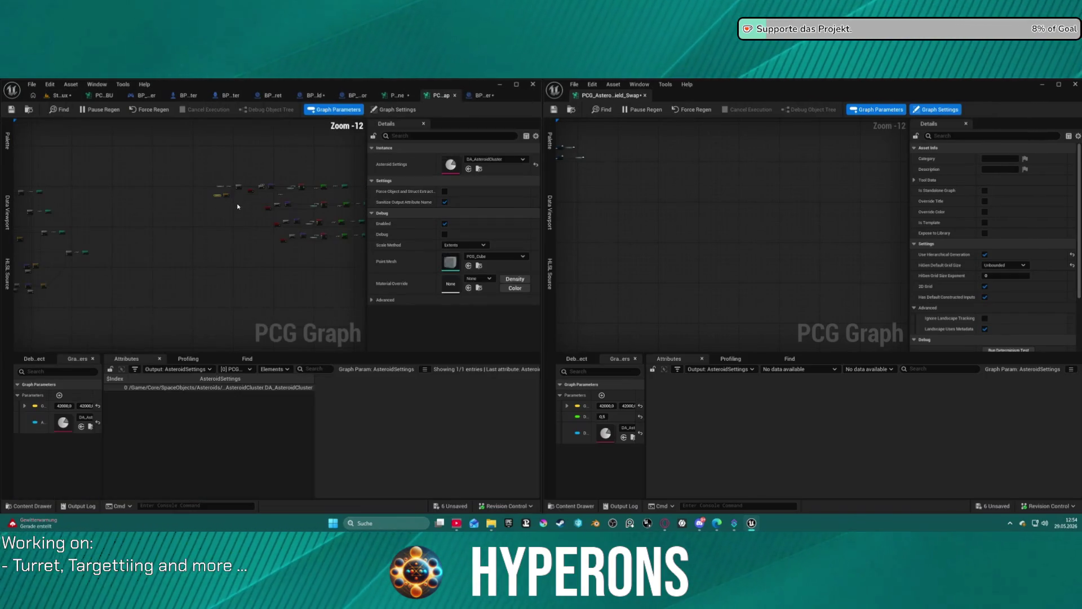
{"action": "mouse_move", "coordinate": [65, 137]}
{"action": "left_mouse_down"}
{"action": "mouse_move", "coordinate": [169, 210]}
{"action": "mouse_move", "coordinate": [439, 275]}
{"action": "mouse_move", "coordinate": [260, 282]}
{"action": "left_mouse_up"}
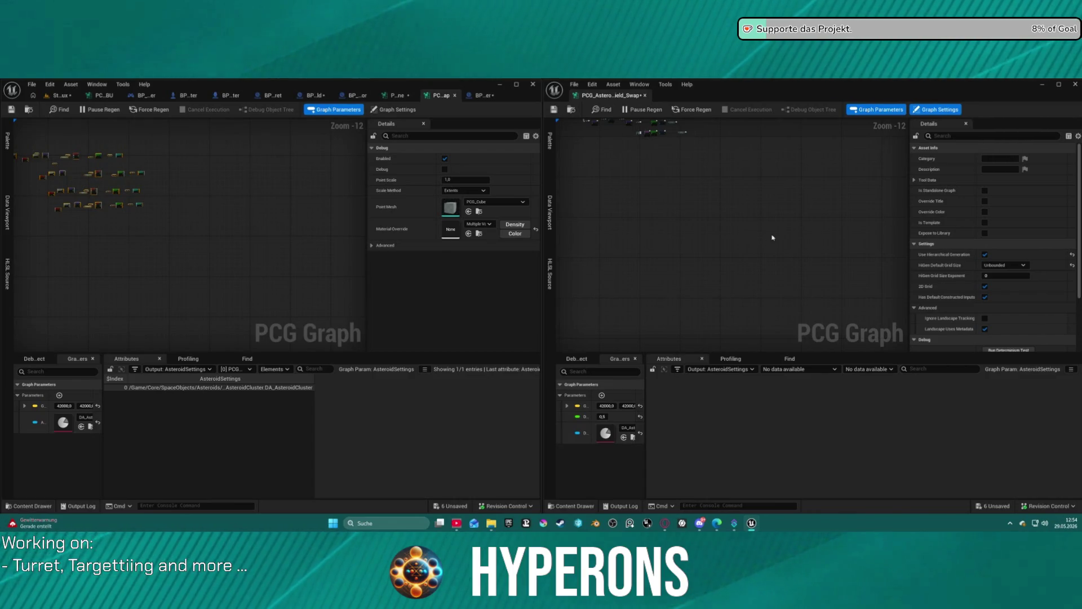
{"action": "key", "text": "ctrl+v"}
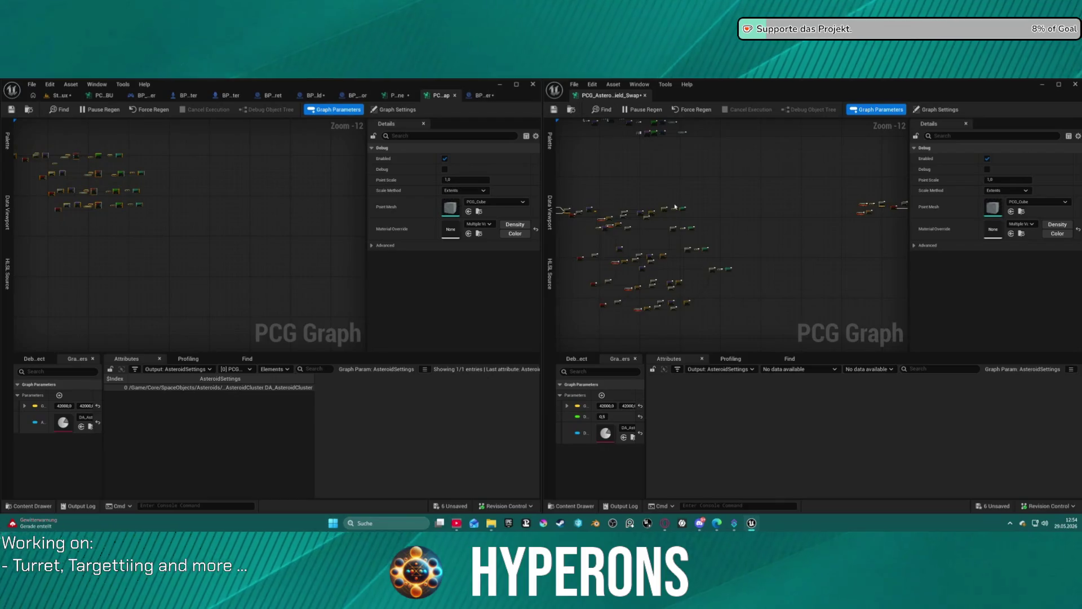
Step: Rename the DA_Asteroids graph parameter to AsteroidSettings
{"action": "scroll", "coordinate": [674, 207], "scroll_direction": "up", "scroll_amount": 11}
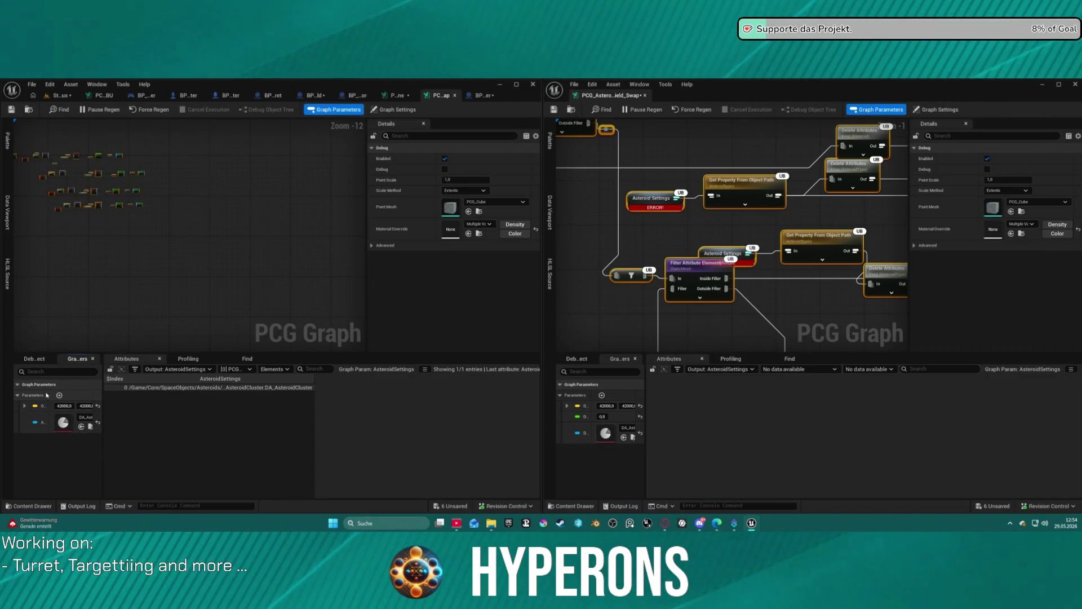
{"action": "left_click_drag", "start_coordinate": [47, 395], "coordinate": [89, 395]}
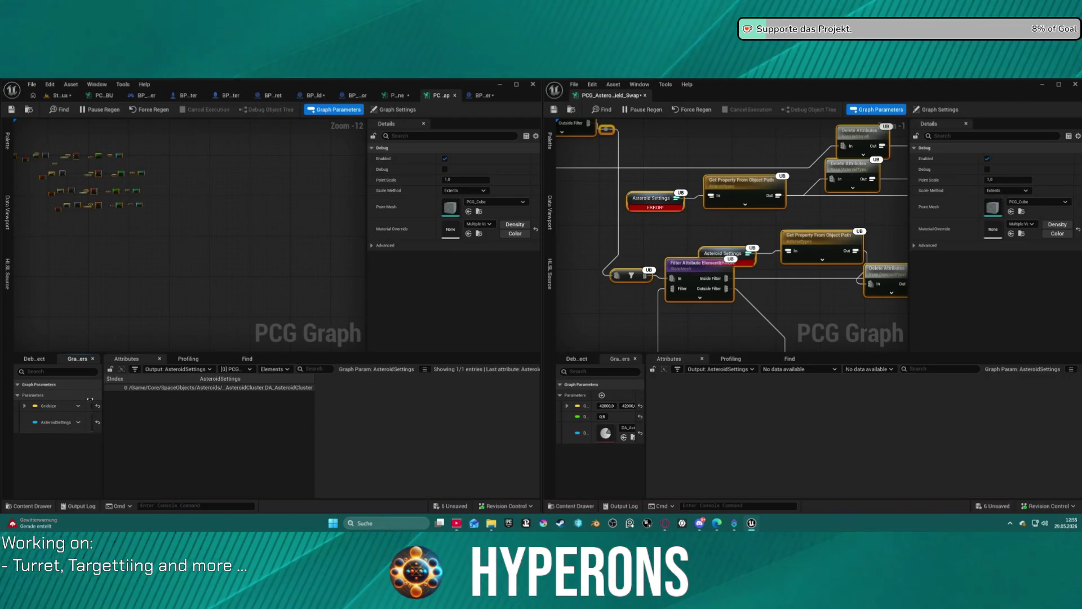
{"action": "right_click", "coordinate": [584, 435]}
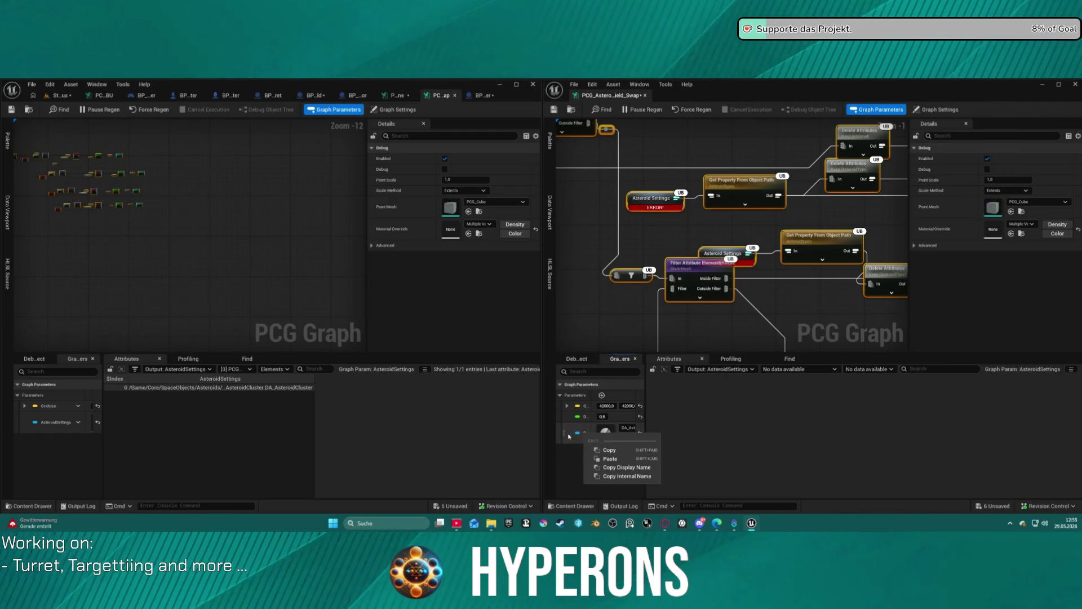
{"action": "left_click", "coordinate": [591, 396]}
{"action": "left_click_drag", "start_coordinate": [591, 396], "coordinate": [631, 396]}
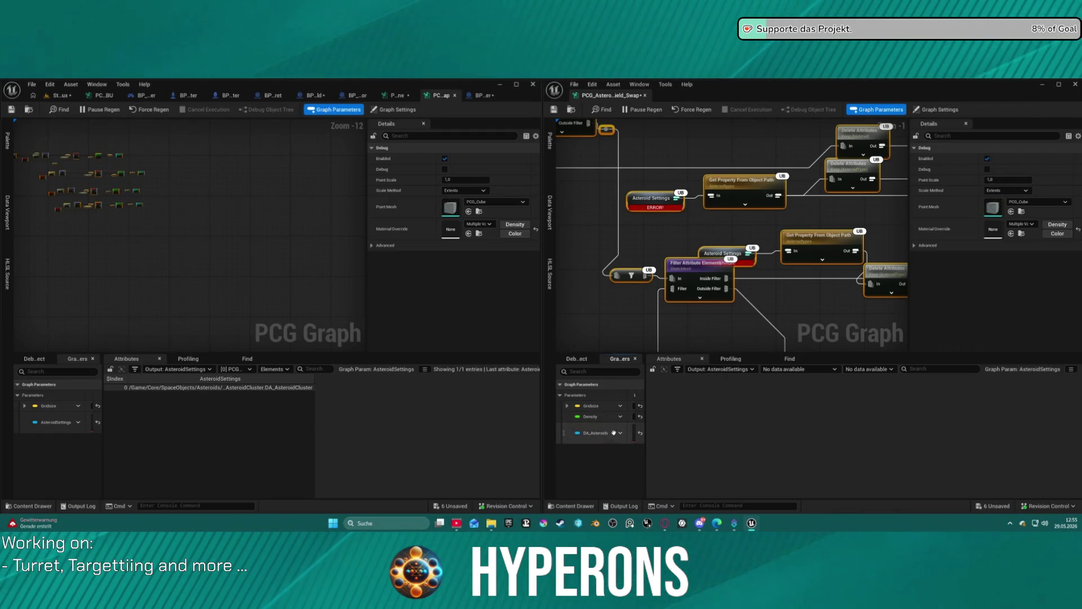
{"action": "left_click", "coordinate": [621, 433]}
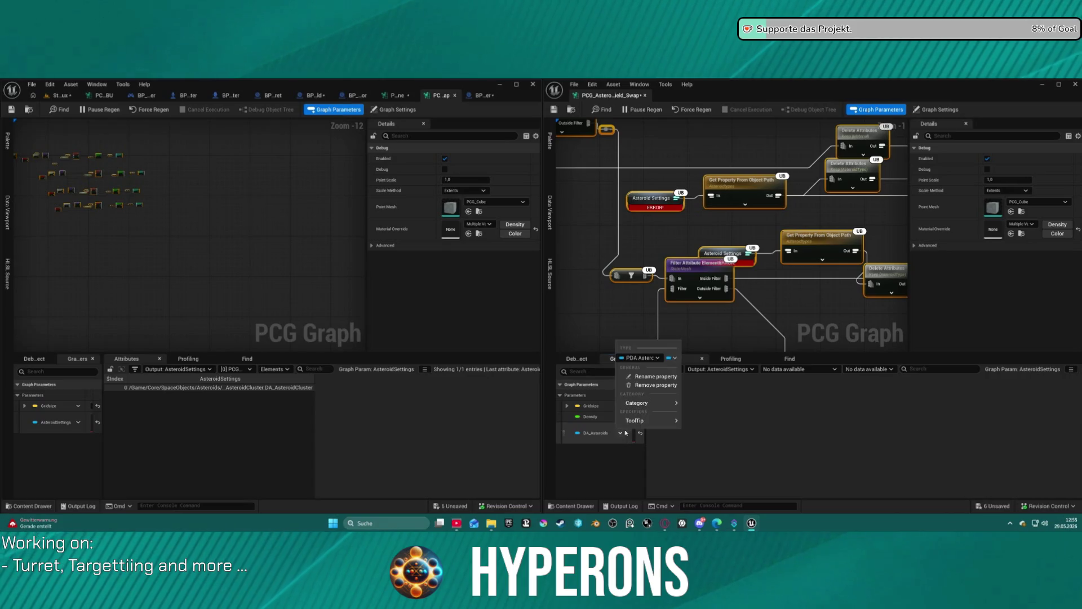
{"action": "left_click", "coordinate": [643, 377]}
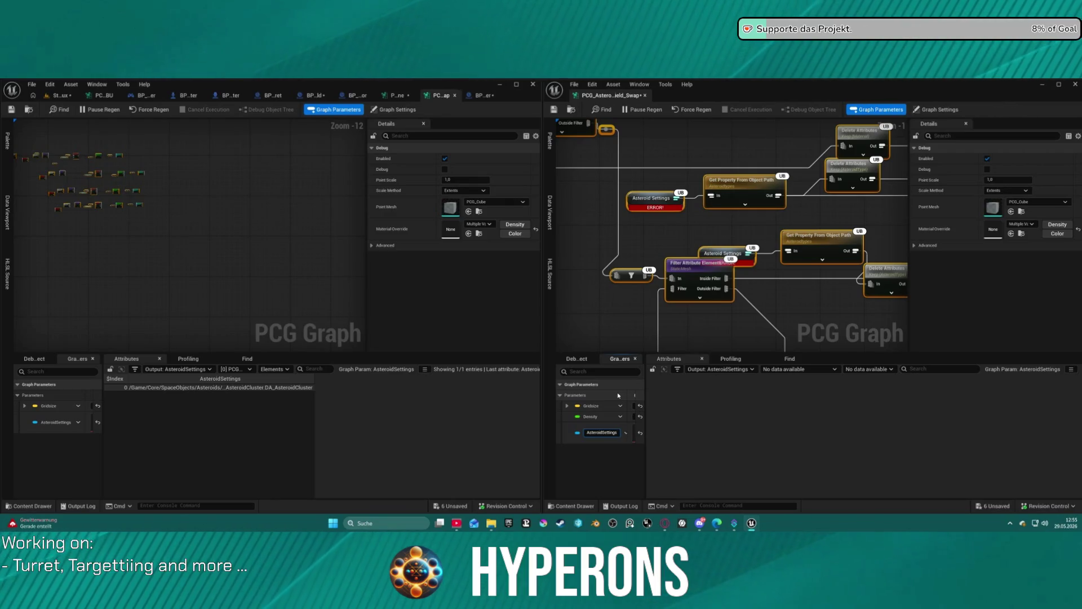
{"action": "key", "text": "Return"}
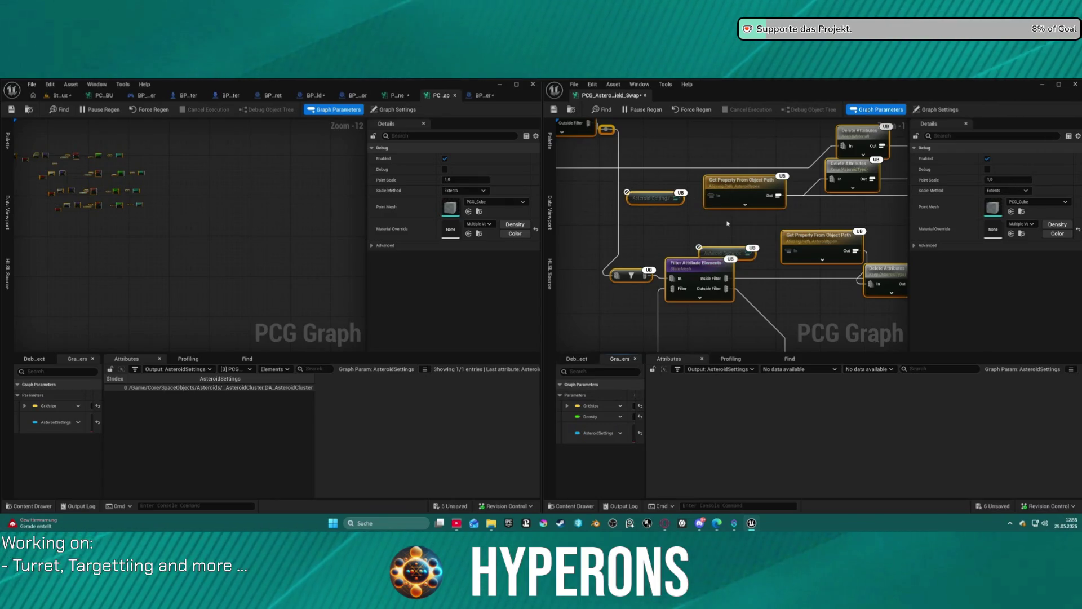
Step: Delete all nodes from the asteroid graph
{"action": "scroll", "coordinate": [776, 168], "scroll_direction": "down", "scroll_amount": 10}
{"action": "mouse_move", "coordinate": [776, 168]}
{"action": "left_mouse_down"}
{"action": "mouse_move", "coordinate": [578, 150]}
{"action": "mouse_move", "coordinate": [898, 278]}
{"action": "mouse_move", "coordinate": [884, 305]}
{"action": "mouse_move", "coordinate": [868, 298]}
{"action": "left_mouse_up"}
{"action": "key", "text": "Delete"}
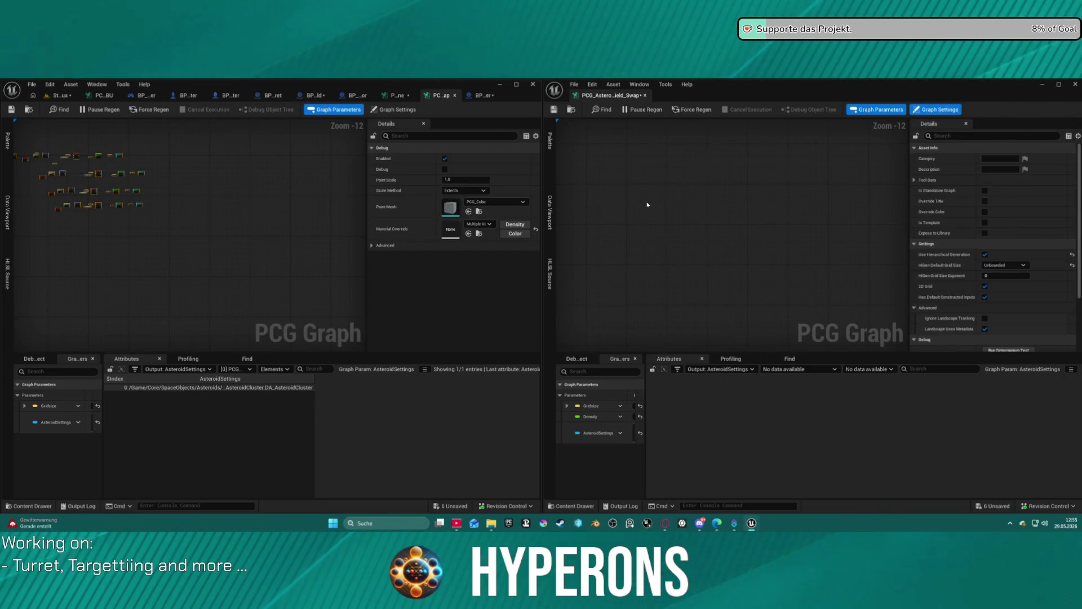
Step: Paste the copied node network back in and frame the Barren Asteroids nodes
{"action": "key", "text": "ctrl+v"}
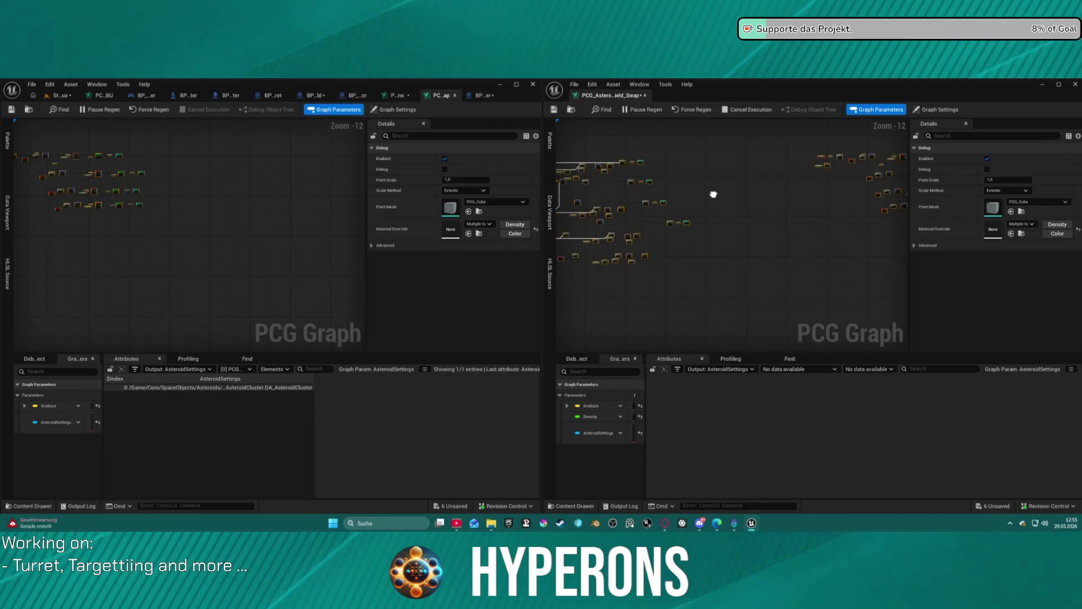
{"action": "left_click_drag", "start_coordinate": [720, 193], "coordinate": [866, 192]}
{"action": "key", "text": "f"}
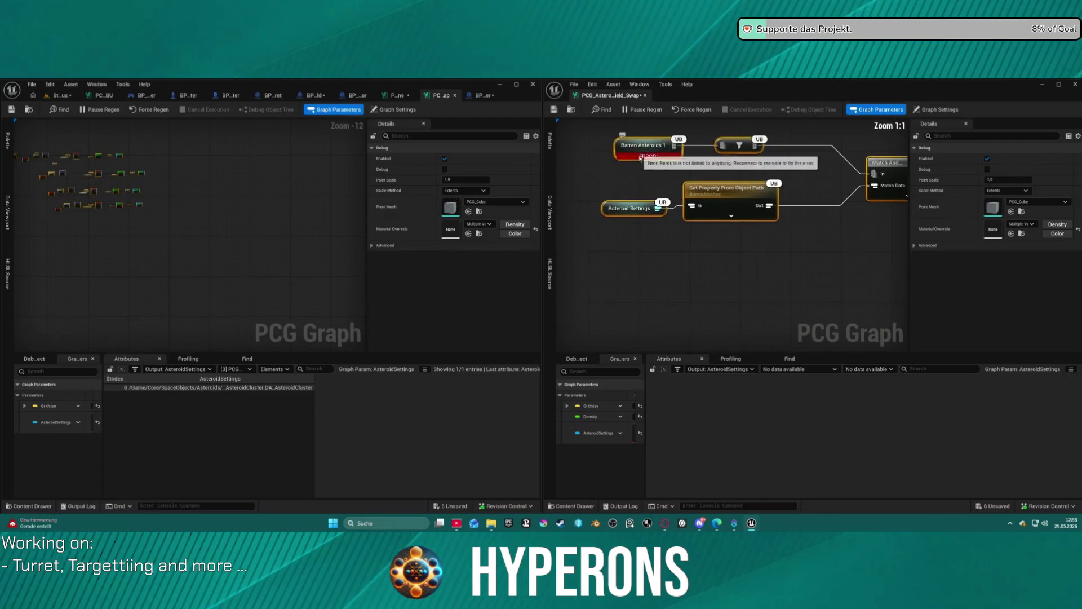
{"action": "scroll", "coordinate": [668, 184], "scroll_direction": "down", "scroll_amount": 6}
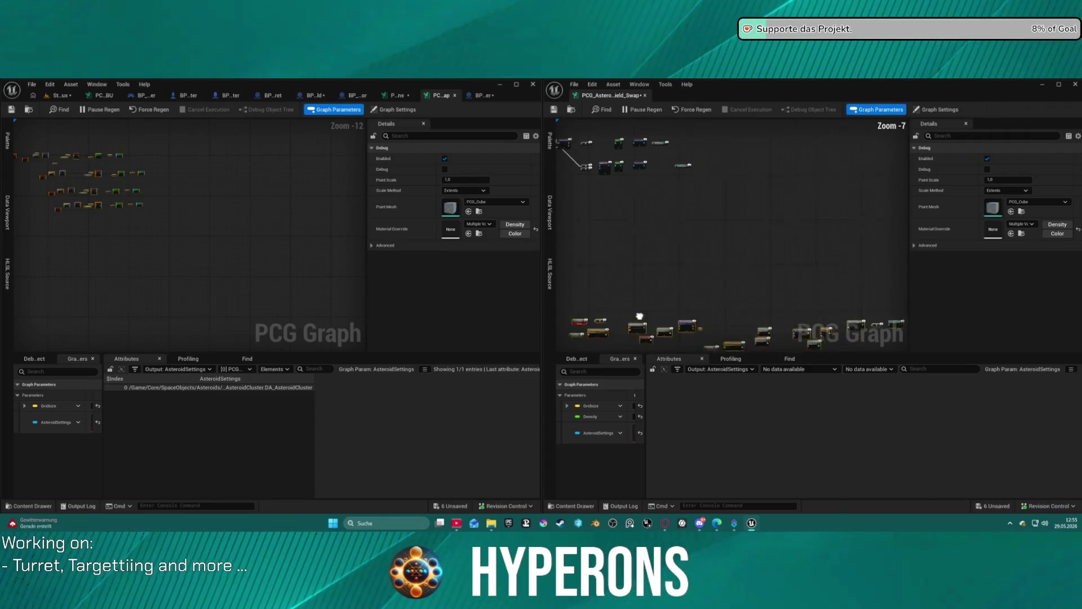
{"action": "scroll", "coordinate": [684, 238], "scroll_direction": "up", "scroll_amount": 4}
{"action": "scroll", "coordinate": [684, 237], "scroll_direction": "down", "scroll_amount": 3}
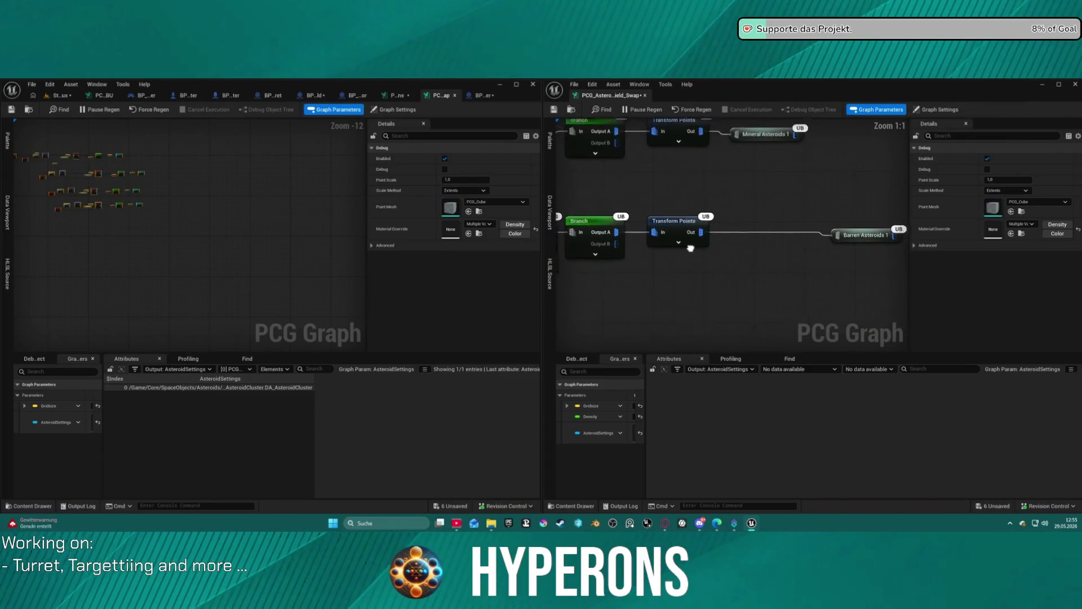
{"action": "key", "text": "f"}
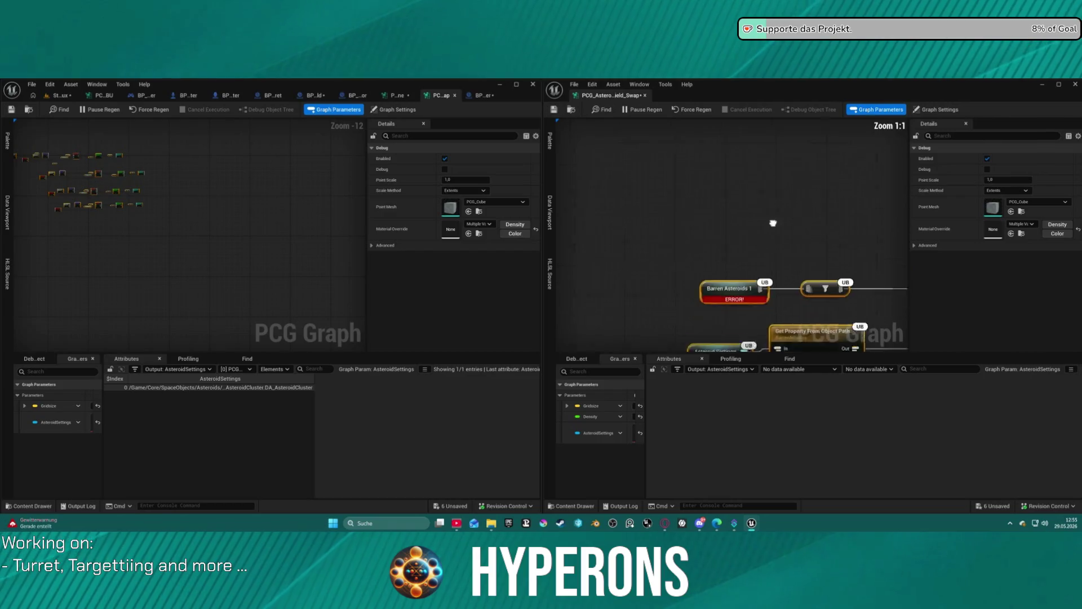
Step: Replace the erroring Barren Asteroids node with a Barren Asteroids 1 named reroute
{"action": "left_click", "coordinate": [734, 217]}
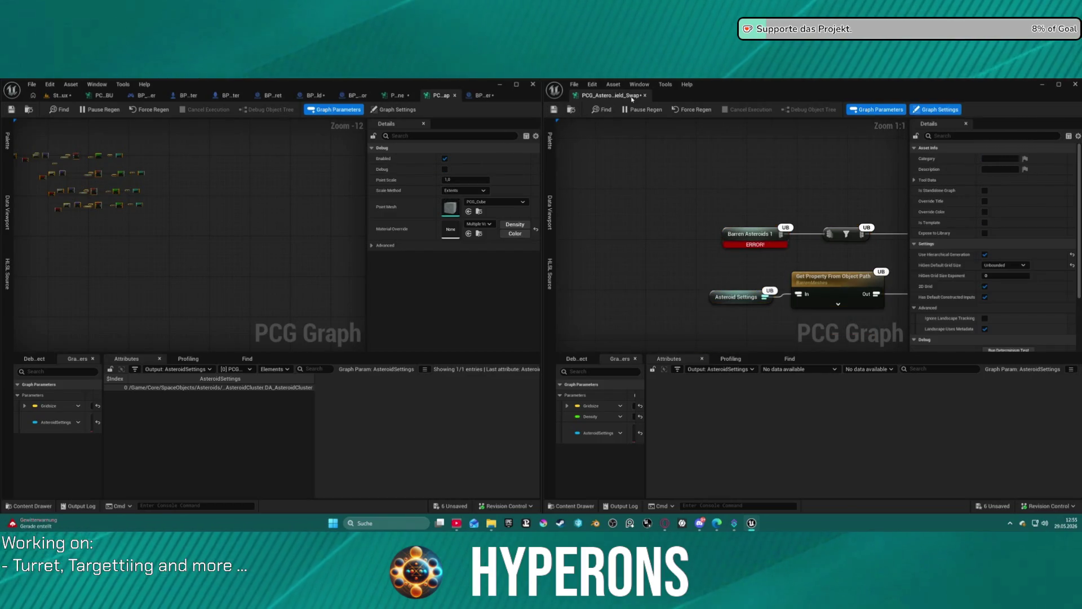
{"action": "left_click", "coordinate": [741, 234]}
{"action": "key", "text": "Delete"}
{"action": "right_click", "coordinate": [714, 220]}
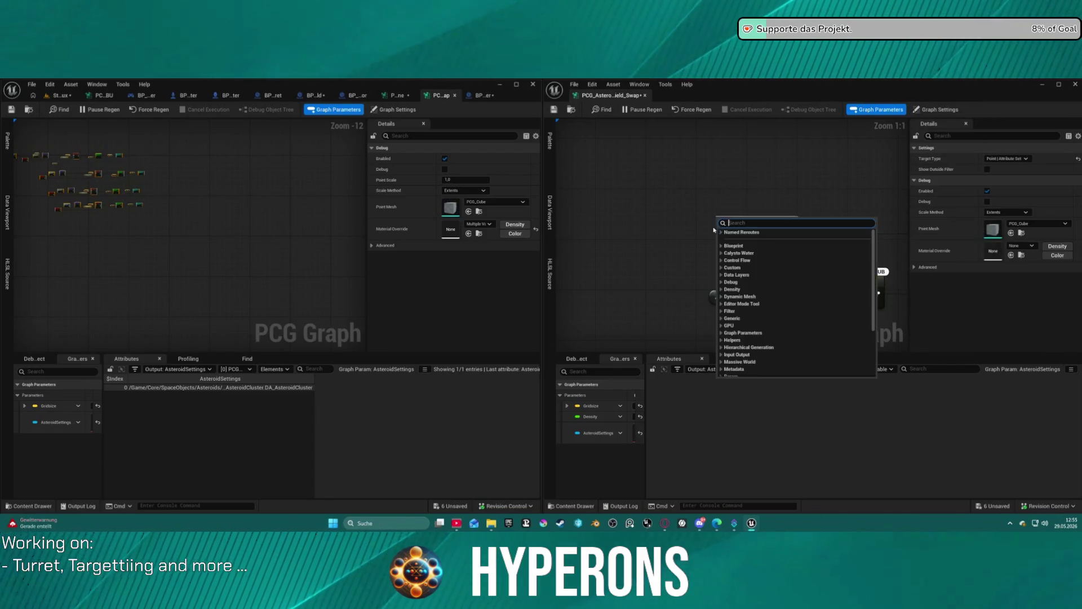
{"action": "type", "text": "barren"}
{"action": "key", "text": "Return"}
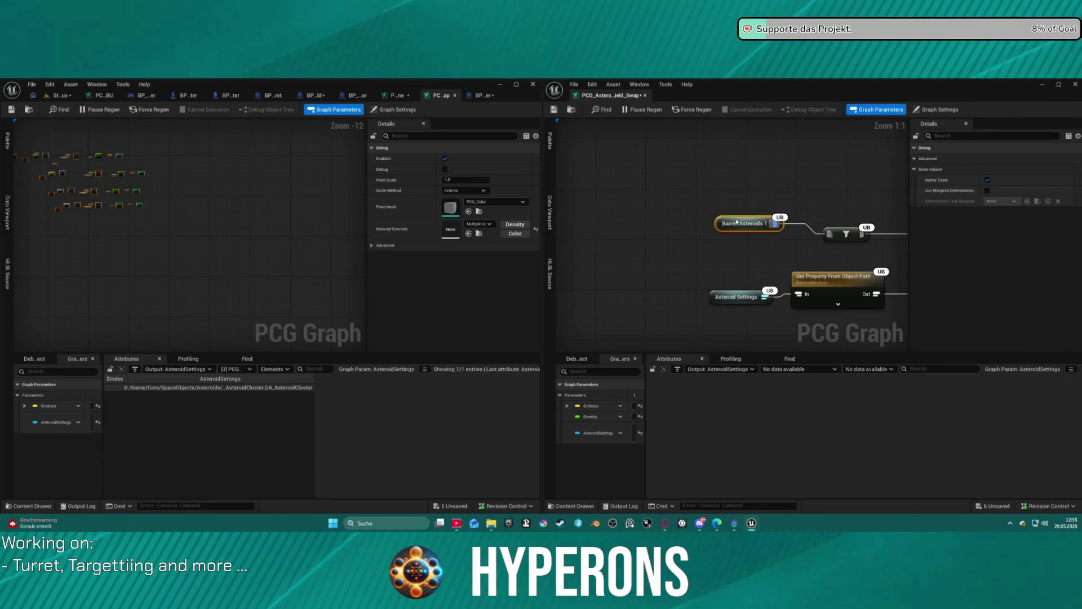
Step: Add a Mineral Asteroids 1 named reroute feeding the filter node
{"action": "scroll", "coordinate": [736, 222], "scroll_direction": "down", "scroll_amount": 11}
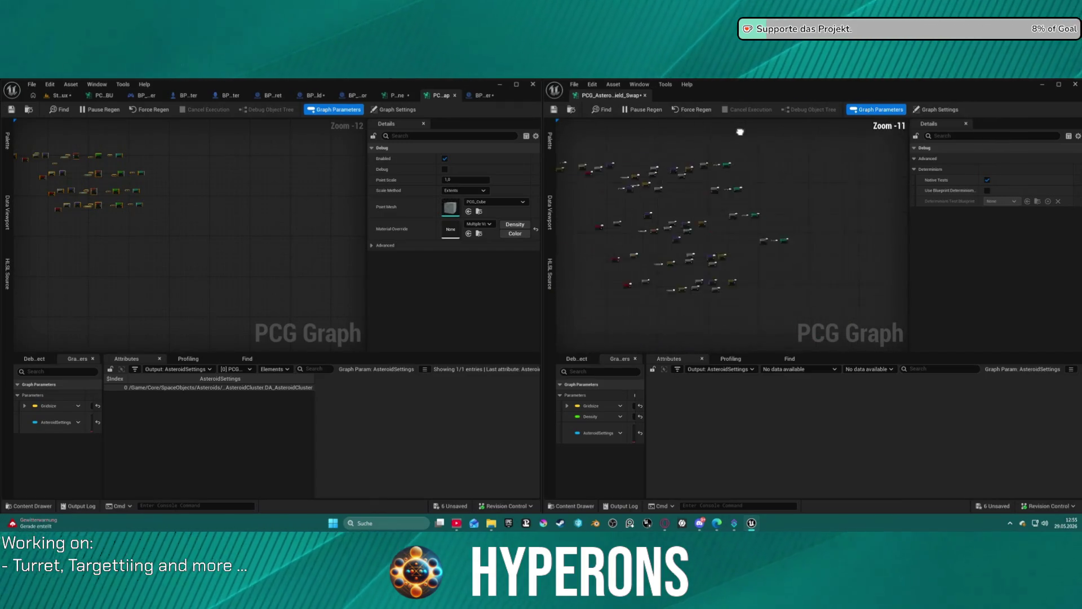
{"action": "scroll", "coordinate": [657, 223], "scroll_direction": "up", "scroll_amount": 6}
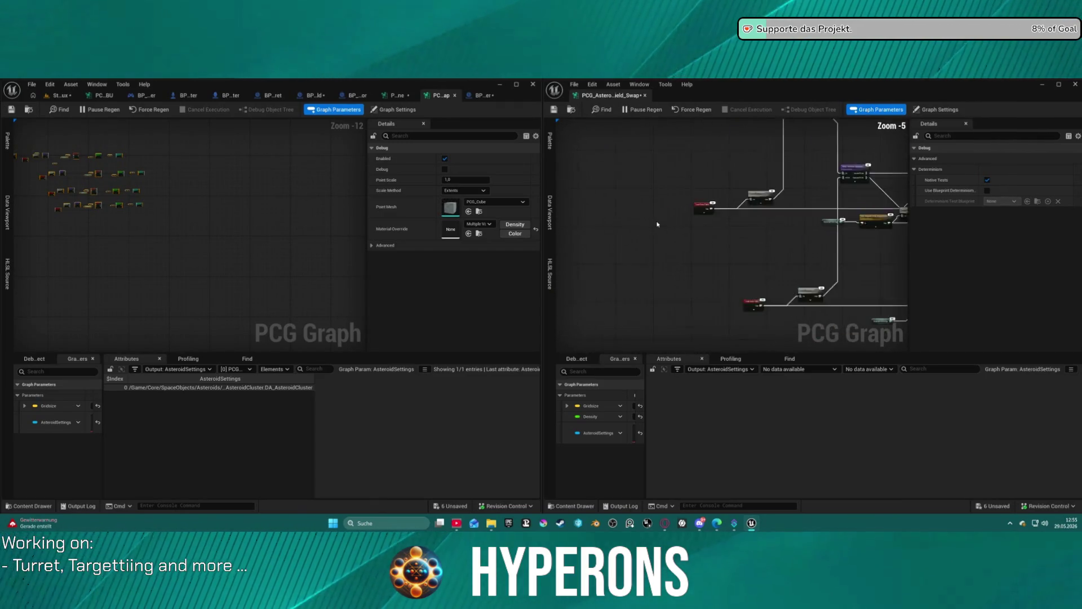
{"action": "scroll", "coordinate": [657, 224], "scroll_direction": "down", "scroll_amount": 6}
{"action": "scroll", "coordinate": [710, 246], "scroll_direction": "up", "scroll_amount": 5}
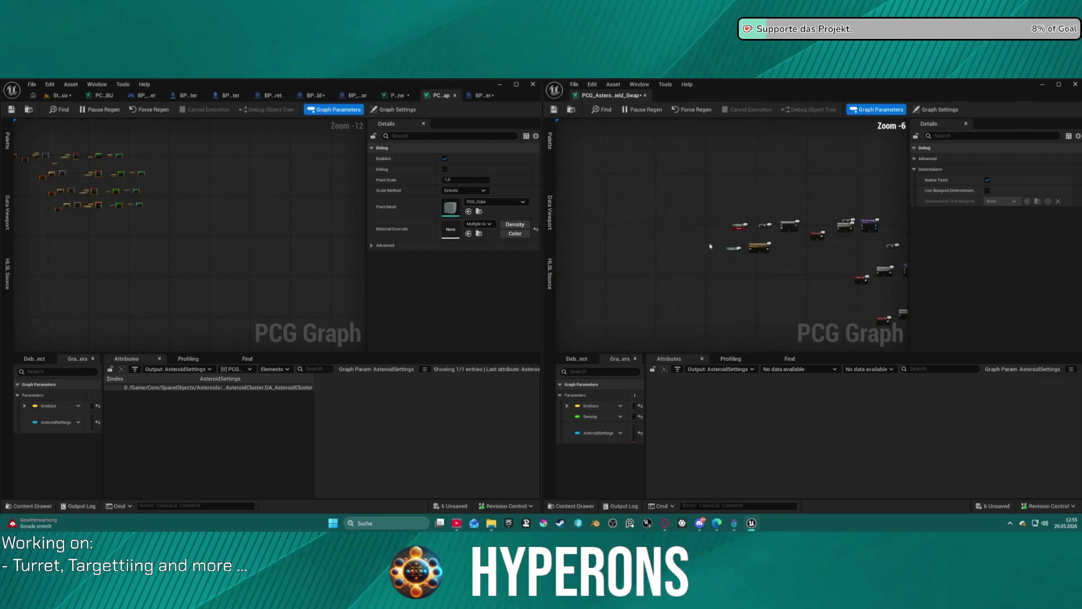
{"action": "scroll", "coordinate": [710, 246], "scroll_direction": "up", "scroll_amount": 6}
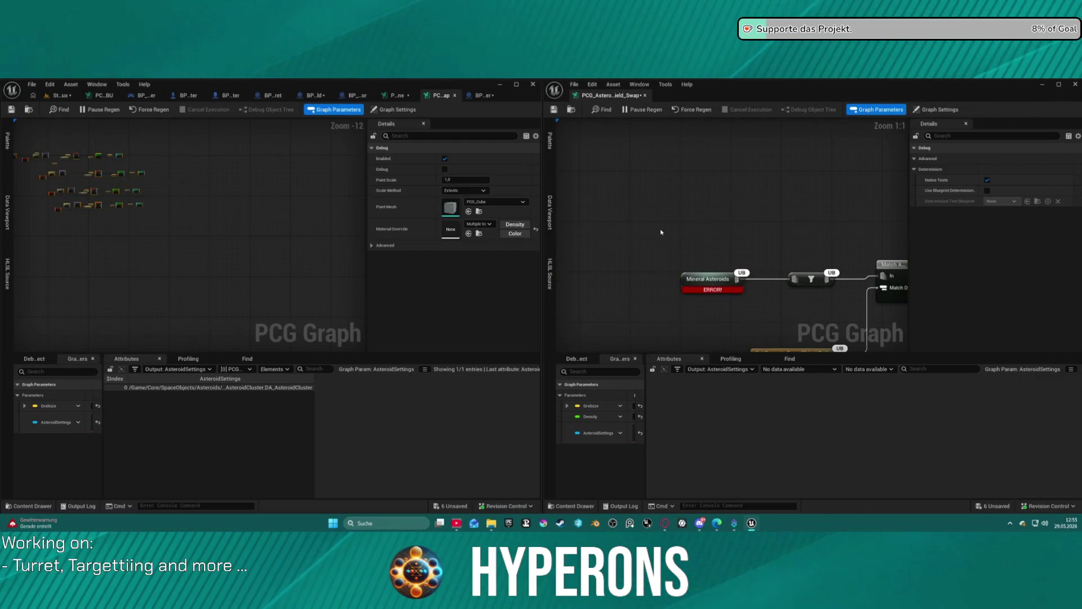
{"action": "left_click_drag", "start_coordinate": [795, 278], "coordinate": [723, 214]}
{"action": "type", "text": "minera"}
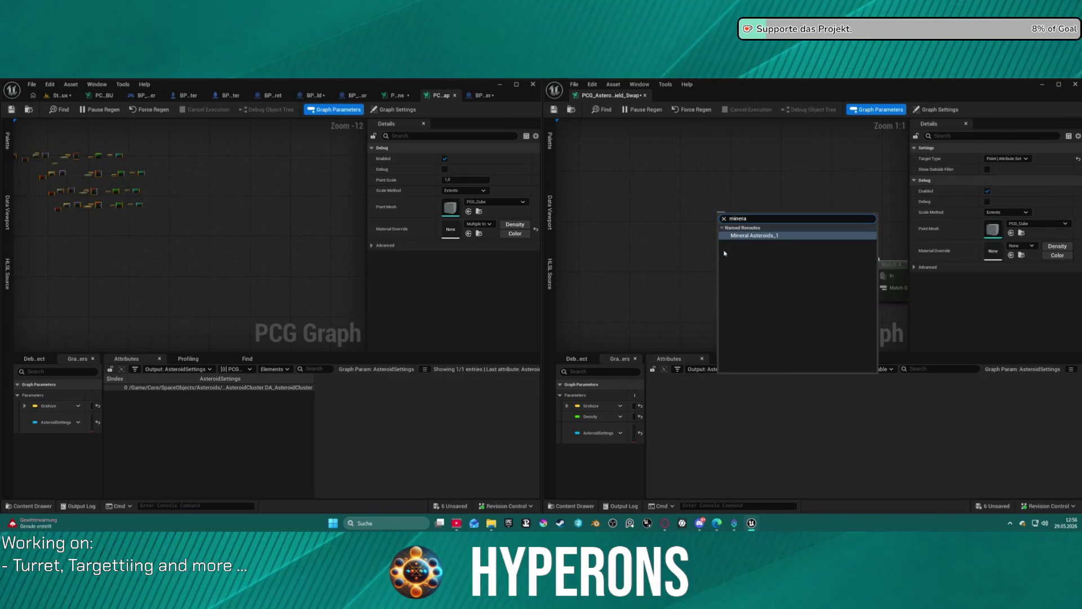
{"action": "left_click", "coordinate": [768, 236]}
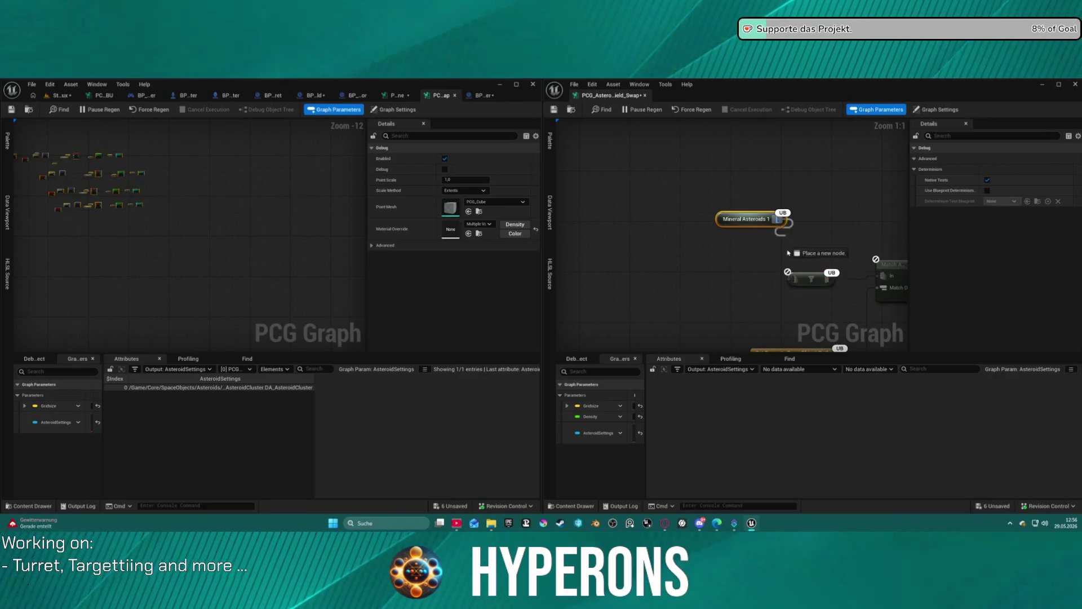
Step: Move the whole node cluster left and down, then view the level
{"action": "scroll", "coordinate": [794, 256], "scroll_direction": "down", "scroll_amount": 3}
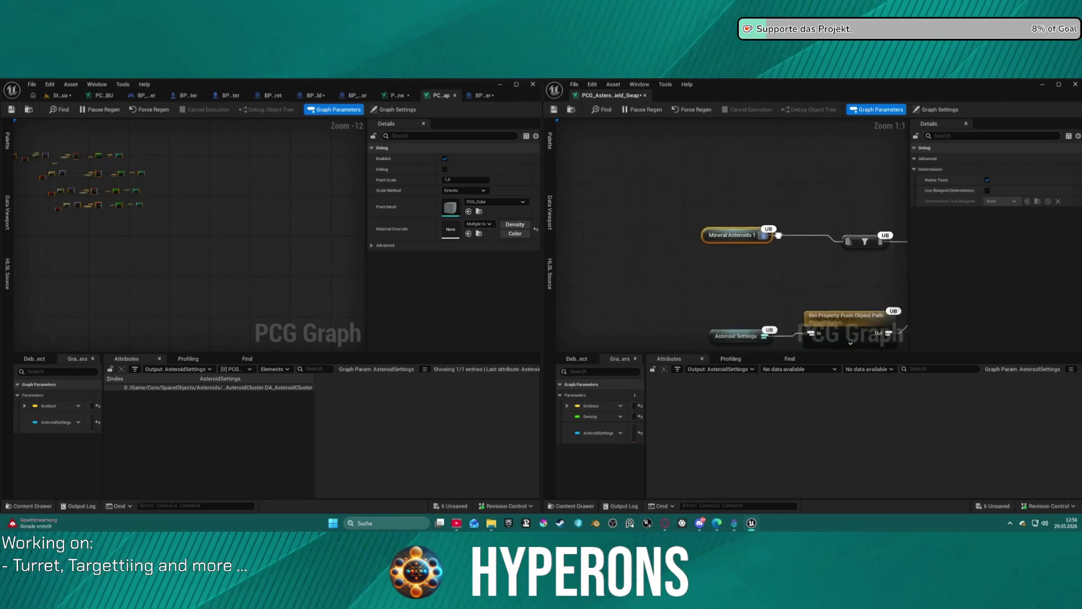
{"action": "scroll", "coordinate": [794, 255], "scroll_direction": "down", "scroll_amount": 9}
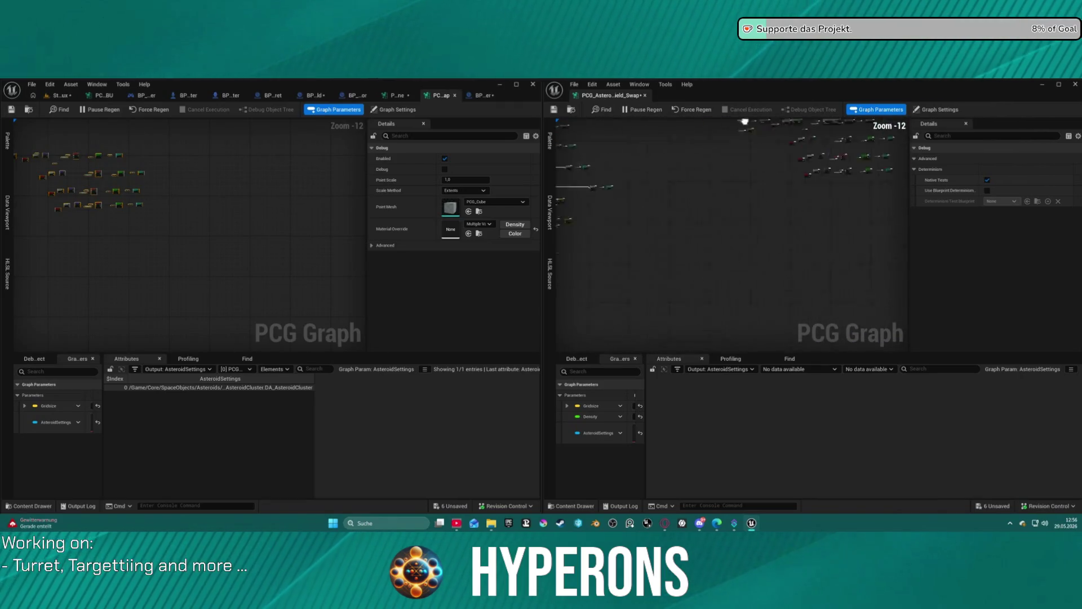
{"action": "left_click_drag", "start_coordinate": [676, 160], "coordinate": [983, 271]}
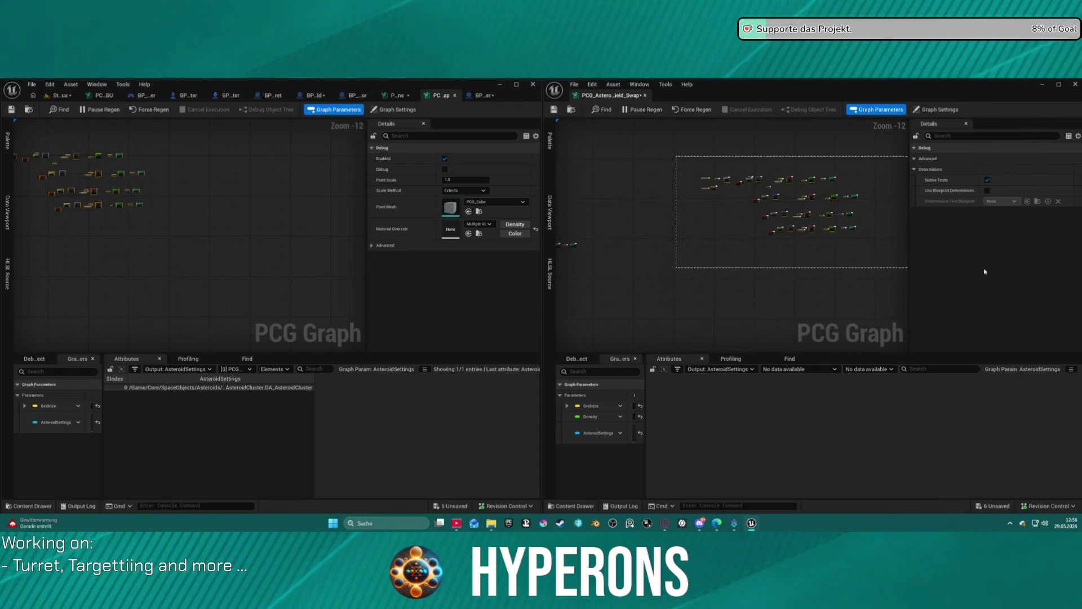
{"action": "key", "text": "f"}
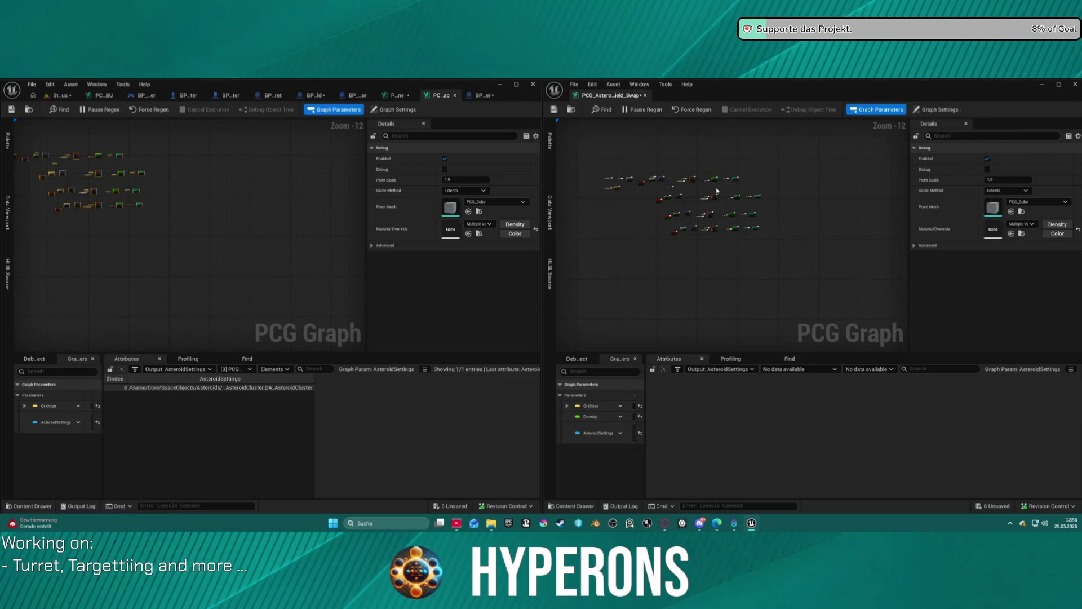
{"action": "mouse_move", "coordinate": [737, 198]}
{"action": "left_mouse_down"}
{"action": "mouse_move", "coordinate": [604, 207]}
{"action": "mouse_move", "coordinate": [732, 214]}
{"action": "mouse_move", "coordinate": [833, 194]}
{"action": "left_mouse_up"}
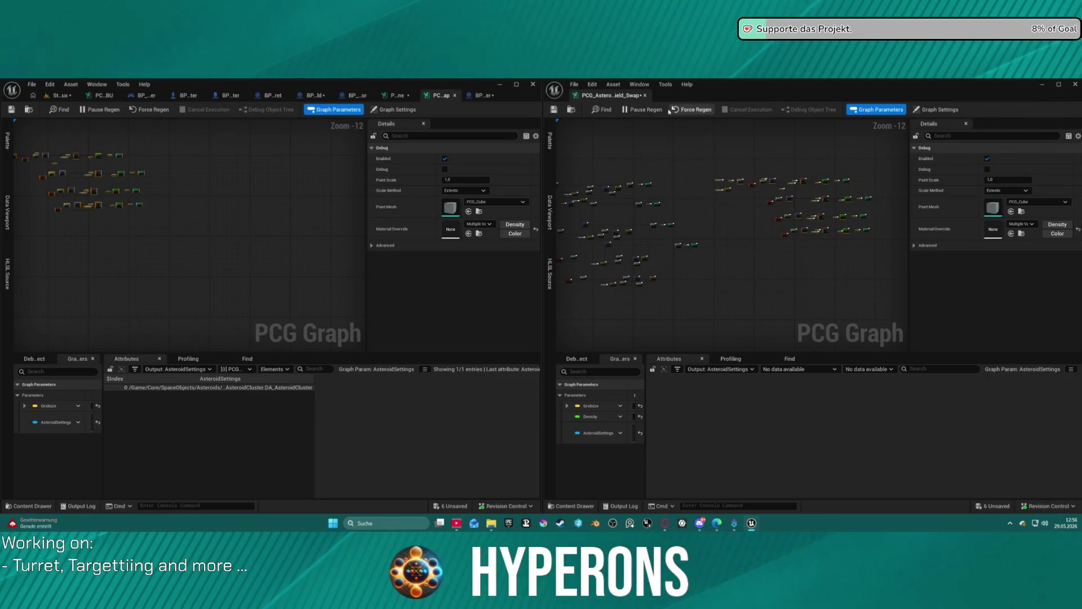
{"action": "left_click", "coordinate": [48, 97]}
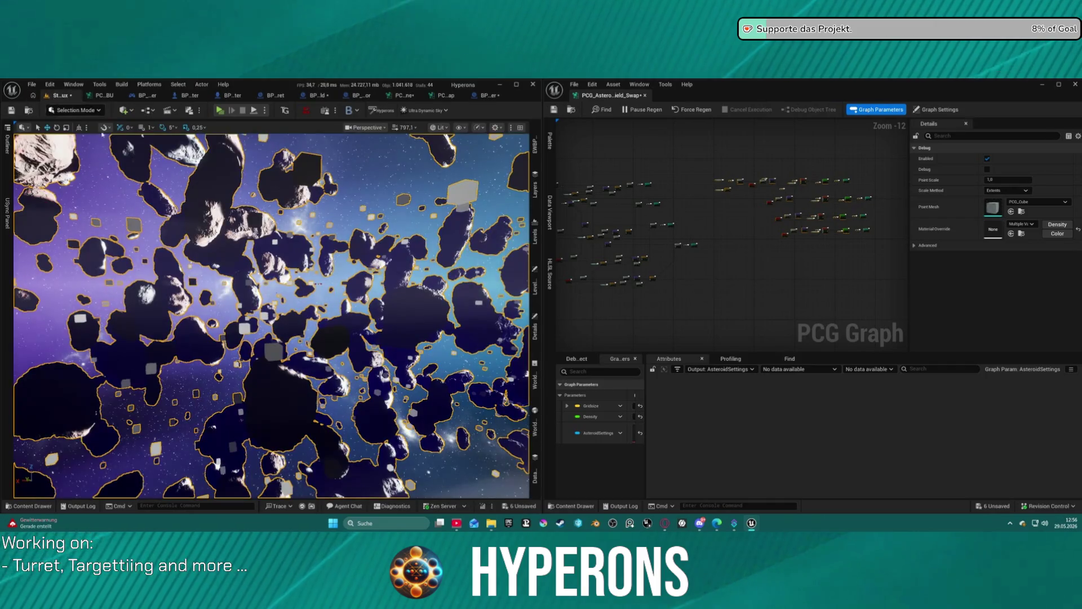
Step: Focus the viewport camera on the asteroid field and pan the graph to the Density nodes
{"action": "key", "text": "f"}
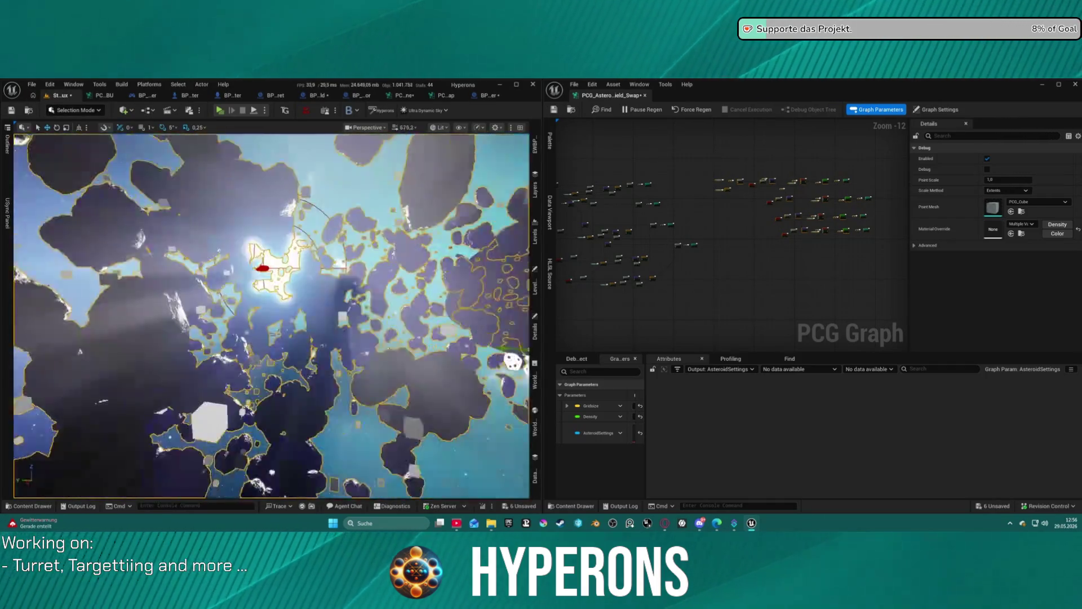
{"action": "scroll", "coordinate": [826, 186], "scroll_direction": "up", "scroll_amount": 5}
{"action": "scroll", "coordinate": [861, 139], "scroll_direction": "down", "scroll_amount": 5}
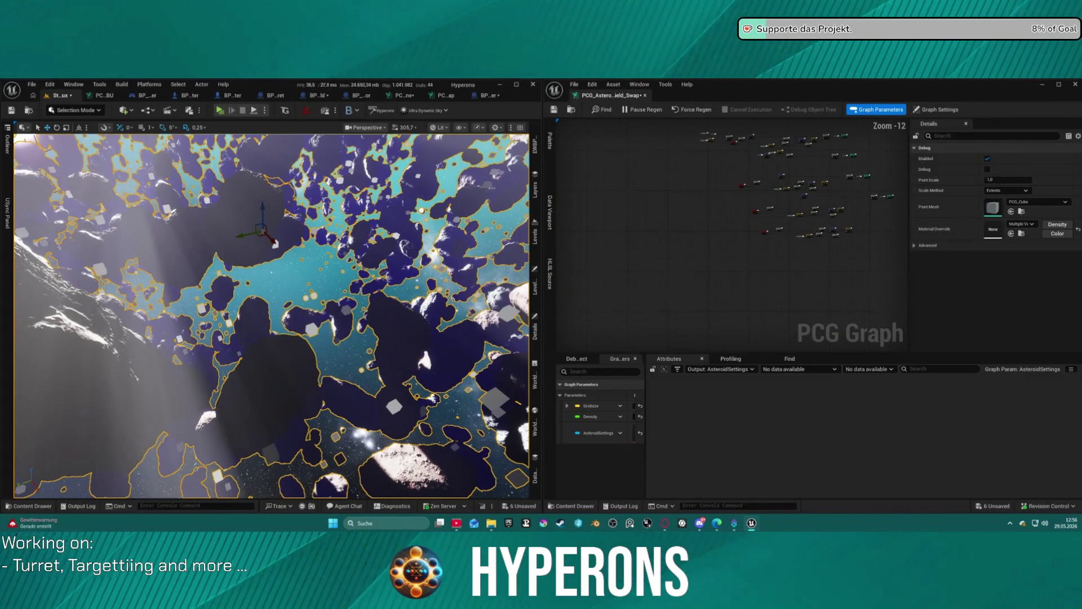
{"action": "scroll", "coordinate": [675, 165], "scroll_direction": "up", "scroll_amount": 8}
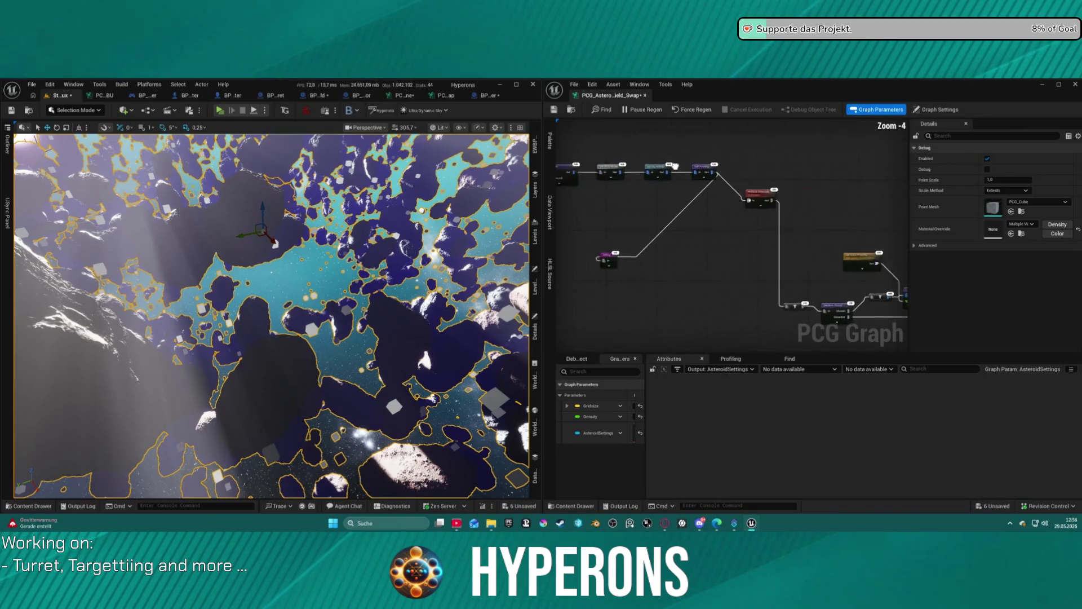
{"action": "left_click_drag", "start_coordinate": [674, 165], "coordinate": [804, 159]}
{"action": "mouse_move", "coordinate": [648, 169]}
{"action": "left_mouse_down"}
{"action": "mouse_move", "coordinate": [902, 161]}
{"action": "mouse_move", "coordinate": [795, 158]}
{"action": "left_mouse_up"}
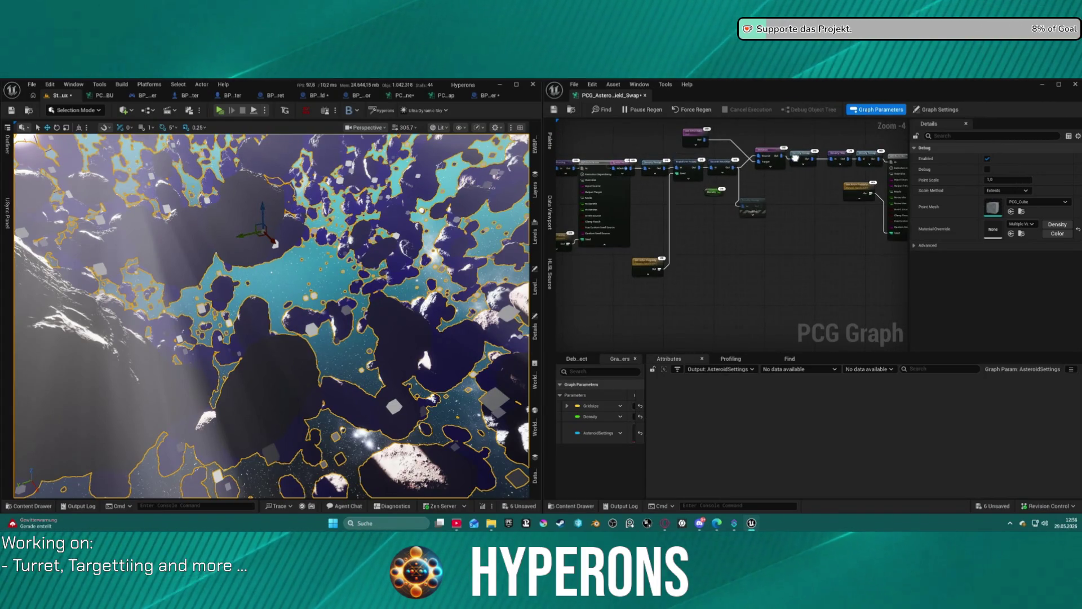
{"action": "right_click", "coordinate": [696, 164]}
{"action": "left_click", "coordinate": [697, 164]}
Step: Give Transform Points a scale range of Min 0.3 to Max 0.5 and inspect the regenerated asteroids
{"action": "scroll", "coordinate": [680, 162], "scroll_direction": "up", "scroll_amount": 4}
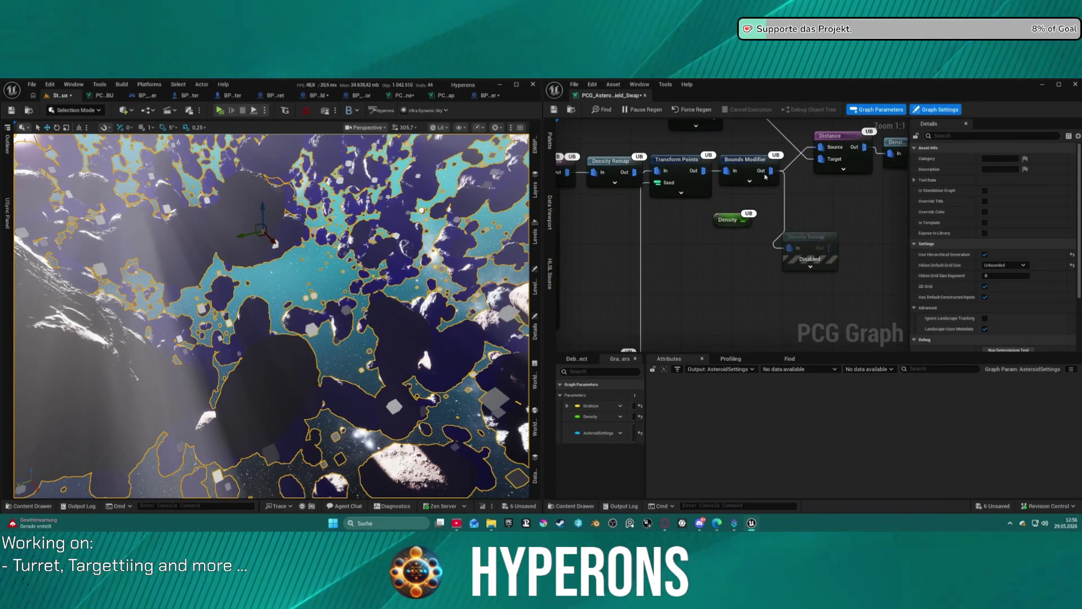
{"action": "left_click", "coordinate": [688, 167]}
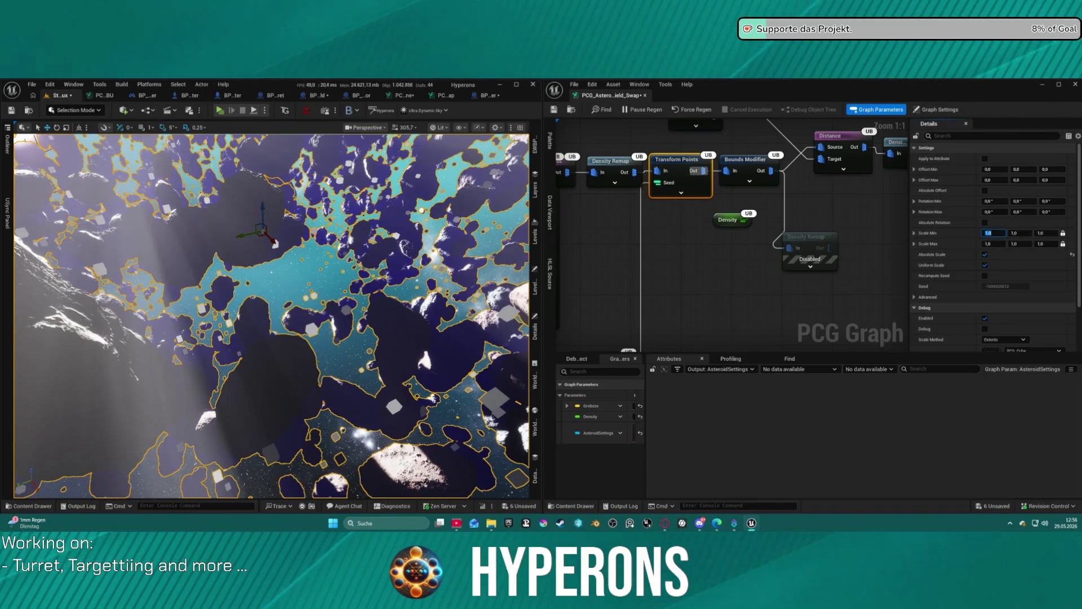
{"action": "key", "text": "Tab"}
{"action": "type", "text": ",5"}
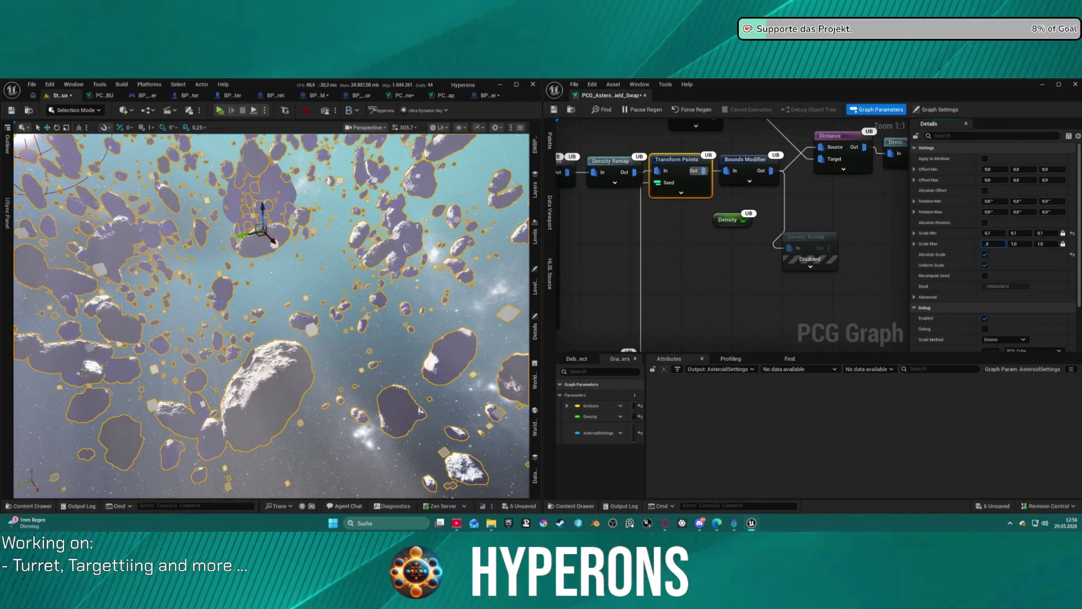
{"action": "key", "text": "Return"}
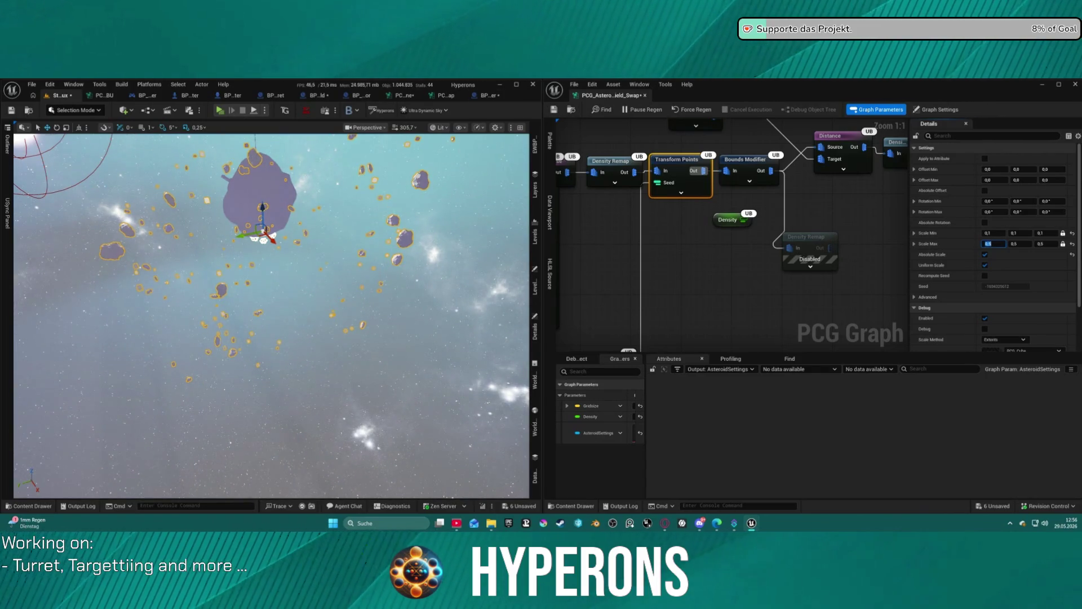
{"action": "scroll", "coordinate": [271, 316], "scroll_direction": "up", "scroll_amount": 5}
{"action": "mouse_move", "coordinate": [270, 316]}
{"action": "left_mouse_down"}
{"action": "mouse_move", "coordinate": [406, 307]}
{"action": "mouse_move", "coordinate": [237, 307]}
{"action": "mouse_move", "coordinate": [321, 307]}
{"action": "left_mouse_up"}
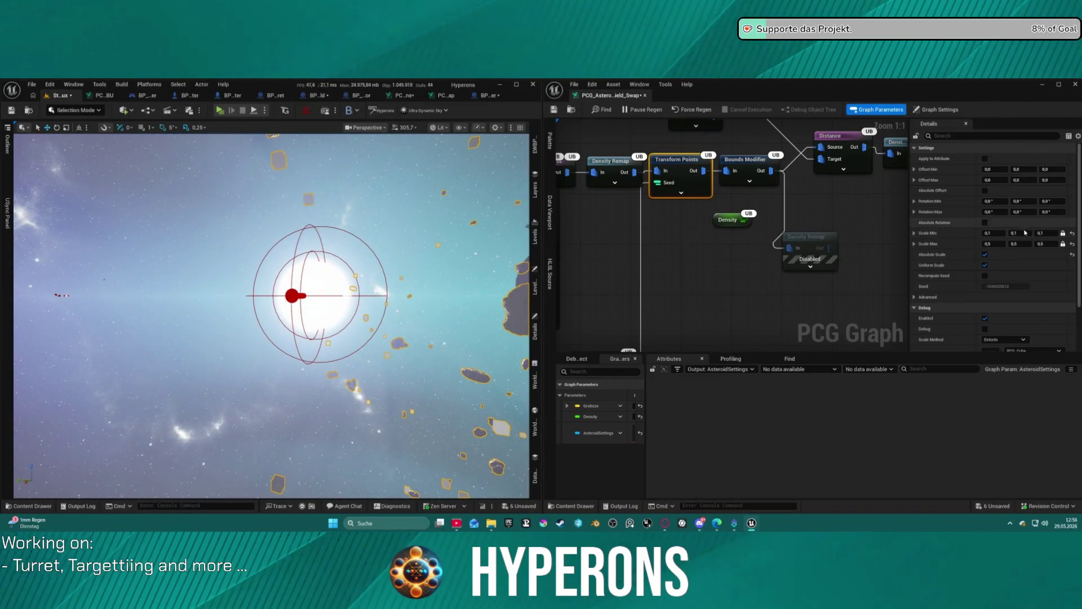
{"action": "type", "text": "0,3"}
{"action": "key", "text": "Return"}
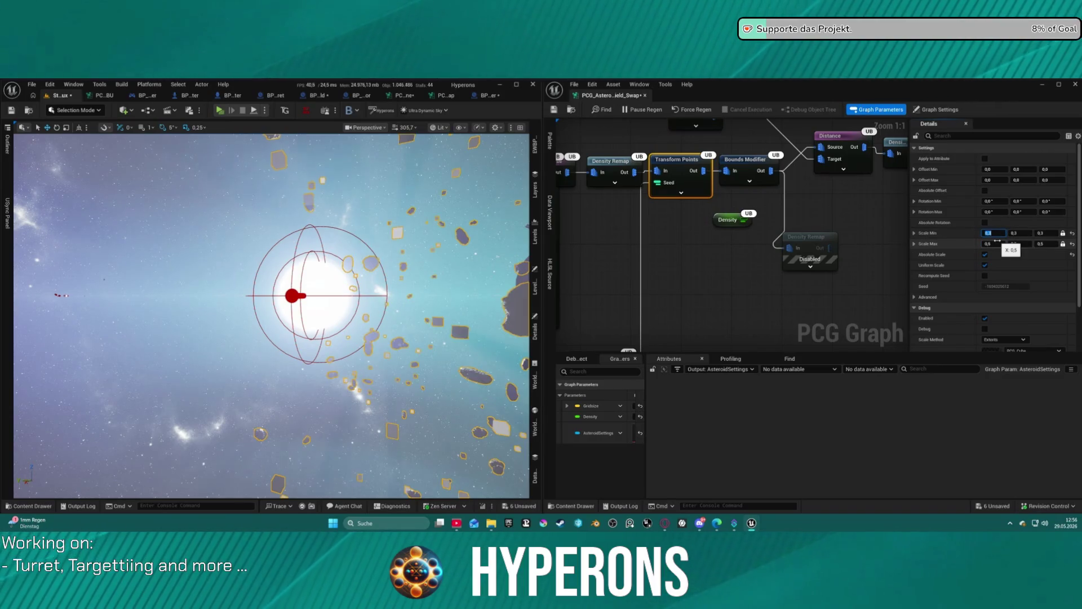
{"action": "mouse_move", "coordinate": [282, 309]}
{"action": "left_mouse_down"}
{"action": "mouse_move", "coordinate": [259, 310]}
{"action": "mouse_move", "coordinate": [293, 299]}
{"action": "mouse_move", "coordinate": [271, 254]}
{"action": "left_mouse_up"}
{"action": "scroll", "coordinate": [620, 237], "scroll_direction": "down", "scroll_amount": 3}
{"action": "mouse_move", "coordinate": [620, 237]}
{"action": "left_mouse_down"}
{"action": "mouse_move", "coordinate": [563, 248]}
{"action": "mouse_move", "coordinate": [733, 236]}
{"action": "mouse_move", "coordinate": [786, 255]}
{"action": "left_mouse_up"}
Step: Check the Density value, move the Debug node, and disconnect Self Pruning from PCGSub Asteroids
{"action": "left_click", "coordinate": [622, 238]}
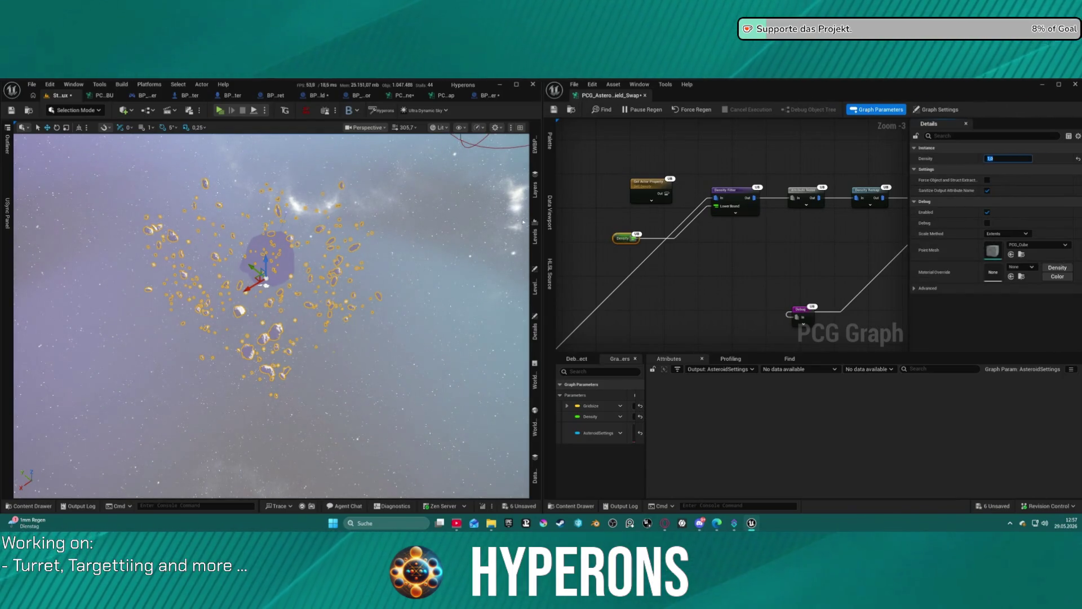
{"action": "mouse_move", "coordinate": [700, 264]}
{"action": "left_mouse_down"}
{"action": "mouse_move", "coordinate": [640, 240]}
{"action": "mouse_move", "coordinate": [655, 219]}
{"action": "left_mouse_up"}
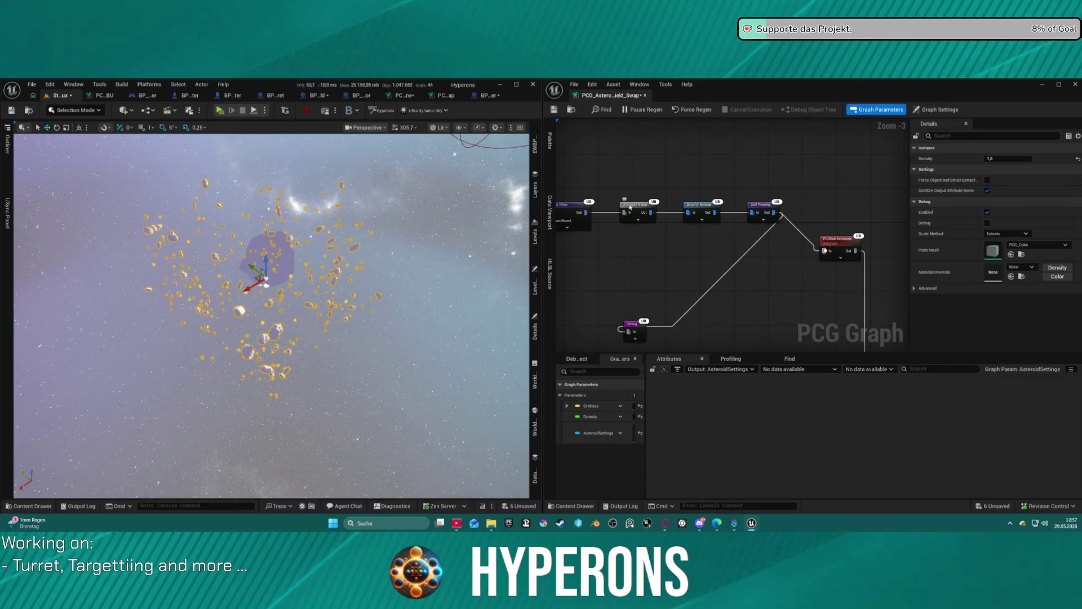
{"action": "scroll", "coordinate": [783, 230], "scroll_direction": "down", "scroll_amount": 5}
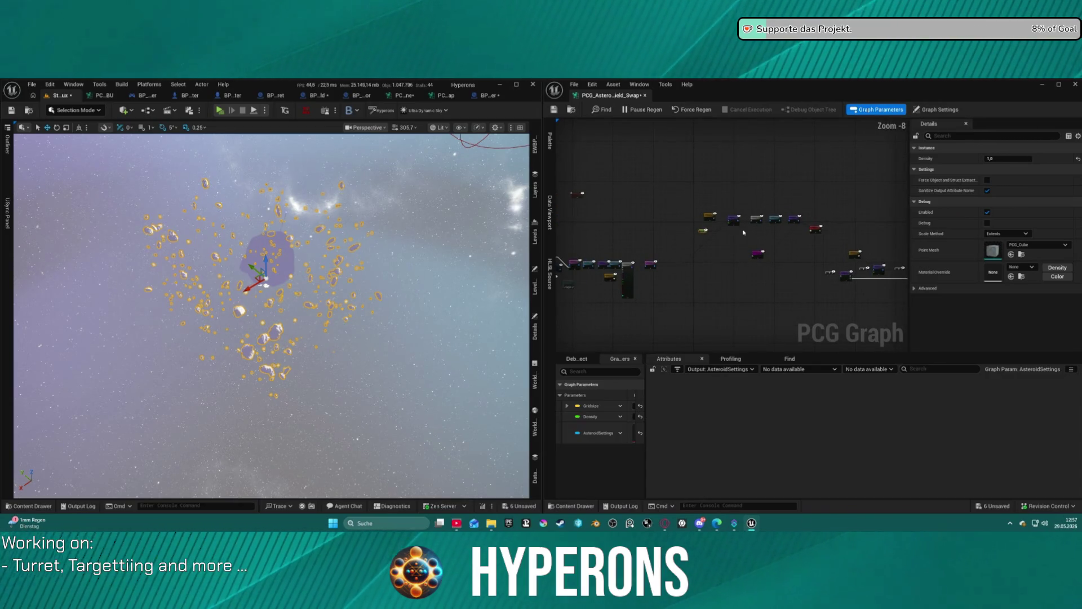
{"action": "scroll", "coordinate": [743, 232], "scroll_direction": "up", "scroll_amount": 8}
{"action": "mouse_move", "coordinate": [563, 324]}
{"action": "left_mouse_down"}
{"action": "mouse_move", "coordinate": [807, 151]}
{"action": "mouse_move", "coordinate": [837, 149]}
{"action": "left_mouse_up"}
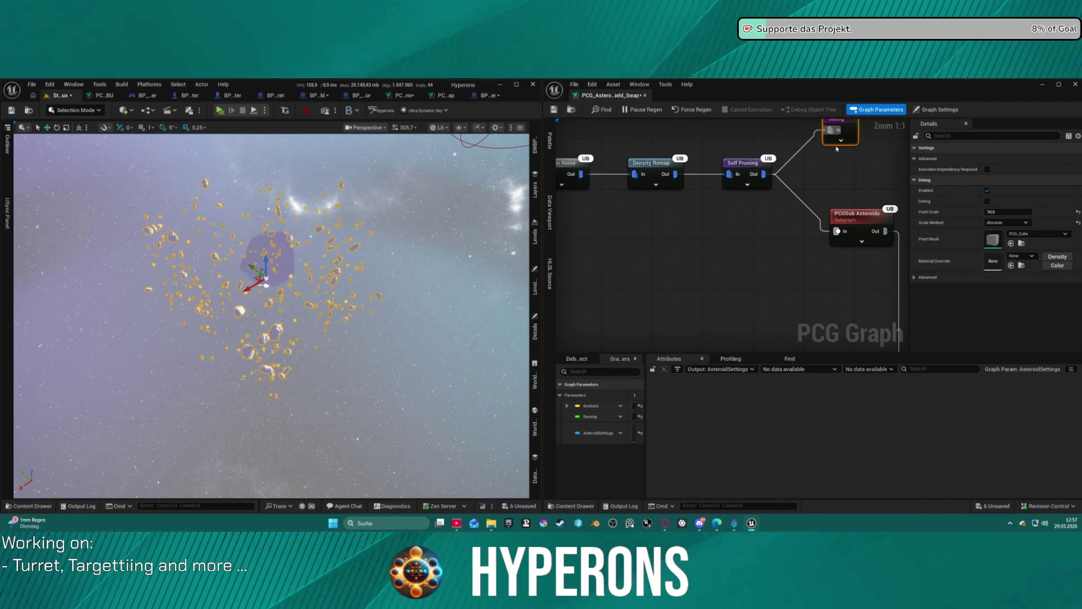
{"action": "left_click", "coordinate": [788, 190]}
{"action": "left_click", "coordinate": [792, 191], "text": "alt"}
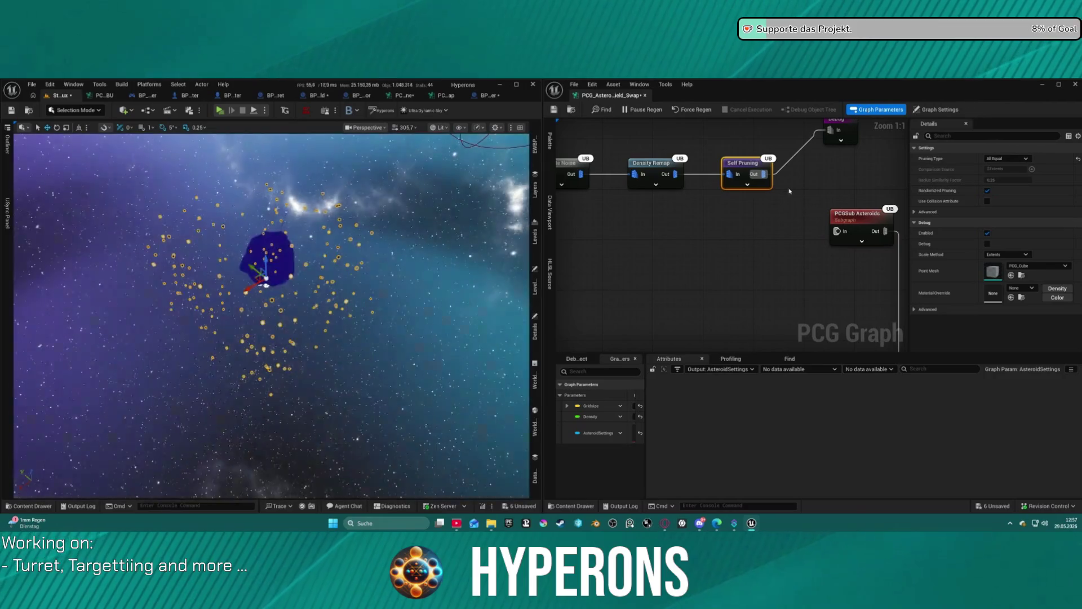
Step: Frame the generated point cloud in the viewport and bring the points grid node into view
{"action": "left_click_drag", "start_coordinate": [249, 278], "coordinate": [265, 225]}
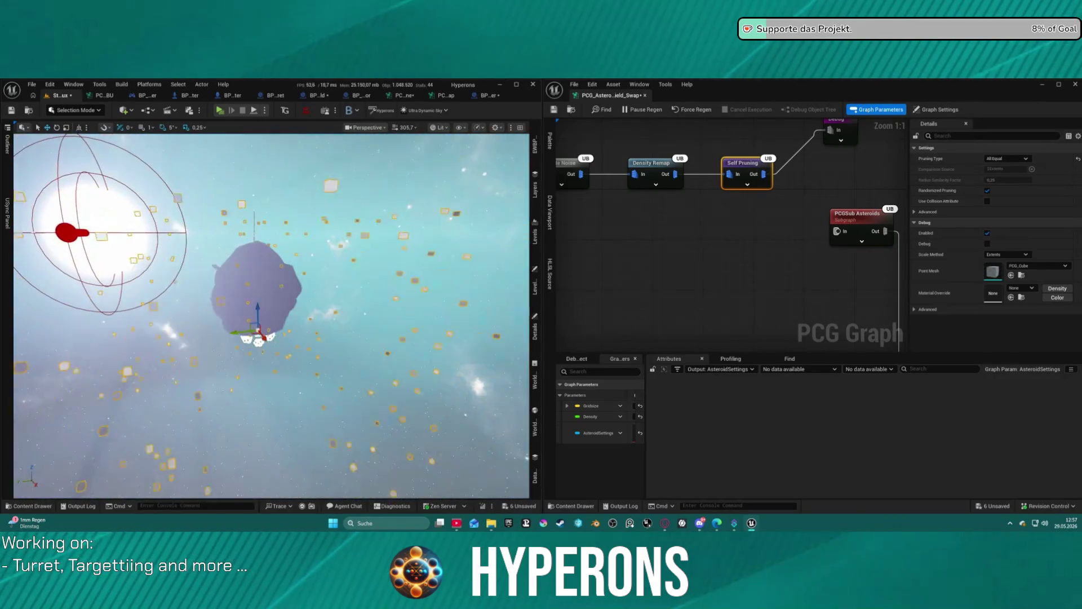
{"action": "left_click_drag", "start_coordinate": [654, 209], "coordinate": [666, 214]}
{"action": "scroll", "coordinate": [666, 214], "scroll_direction": "down", "scroll_amount": 4}
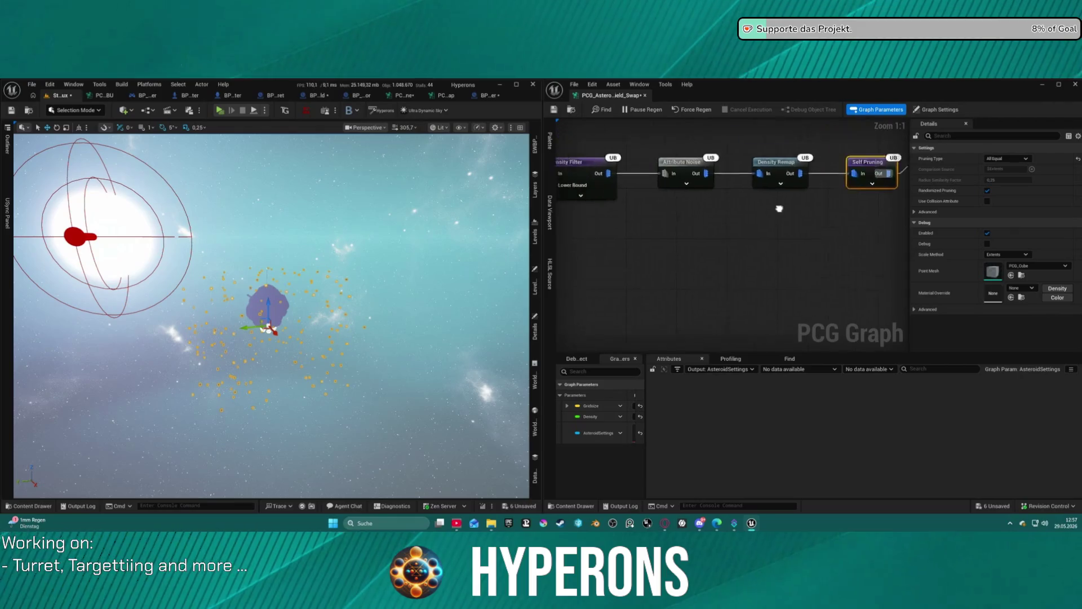
{"action": "left_click_drag", "start_coordinate": [666, 214], "coordinate": [750, 167]}
Step: Set the Create Points Grid Cell Size to 2500 × 2500 × 5000, then select the red object inside the sun
{"action": "left_click", "coordinate": [750, 168]}
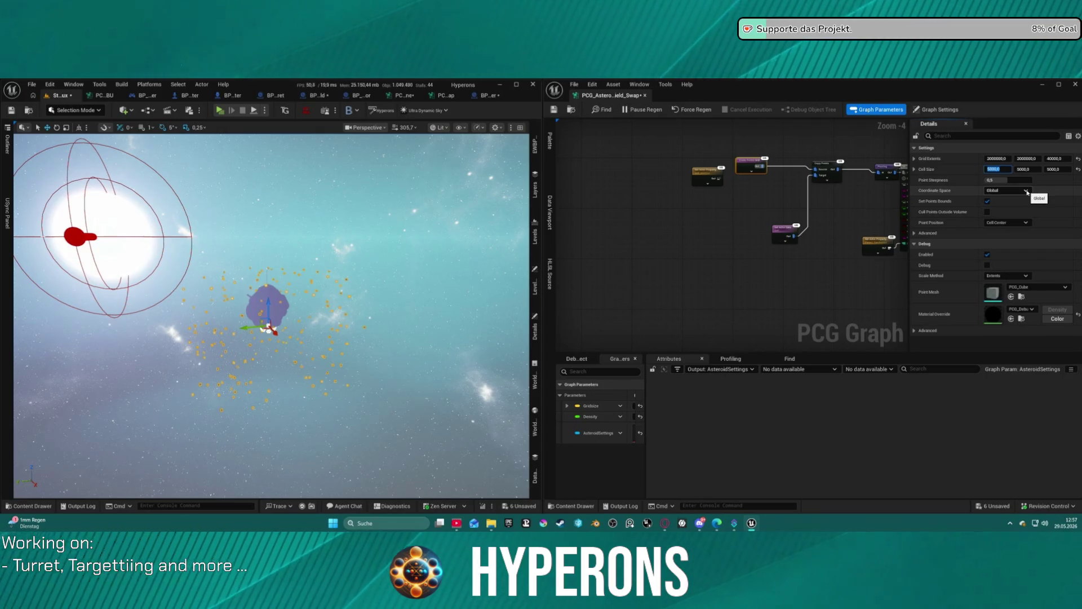
{"action": "type", "text": "500"}
{"action": "key", "text": "Tab"}
{"action": "type", "text": "25"}
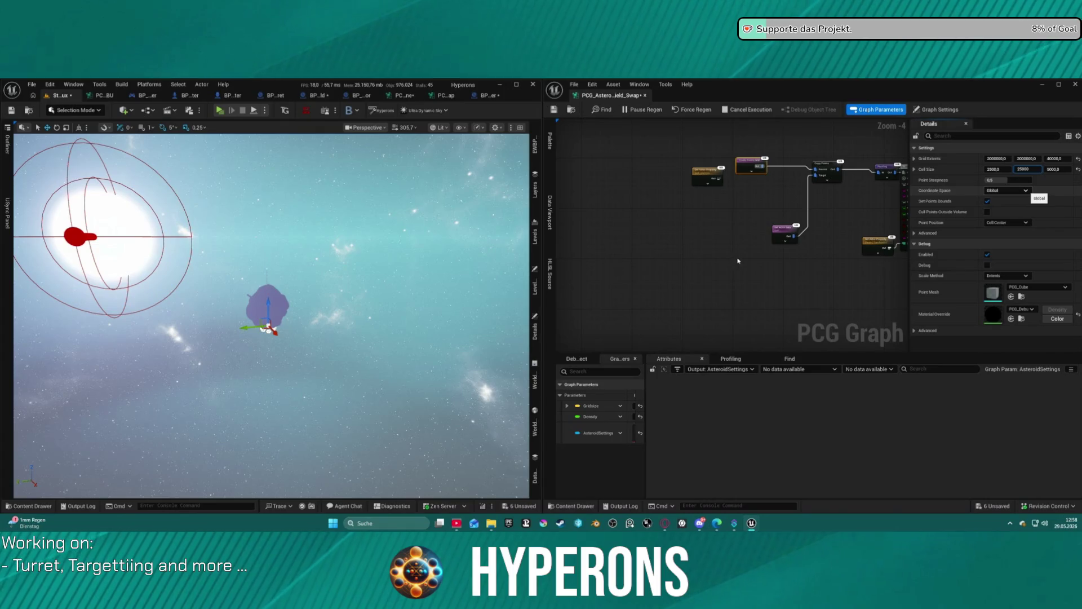
{"action": "key", "text": "BackSpace"}
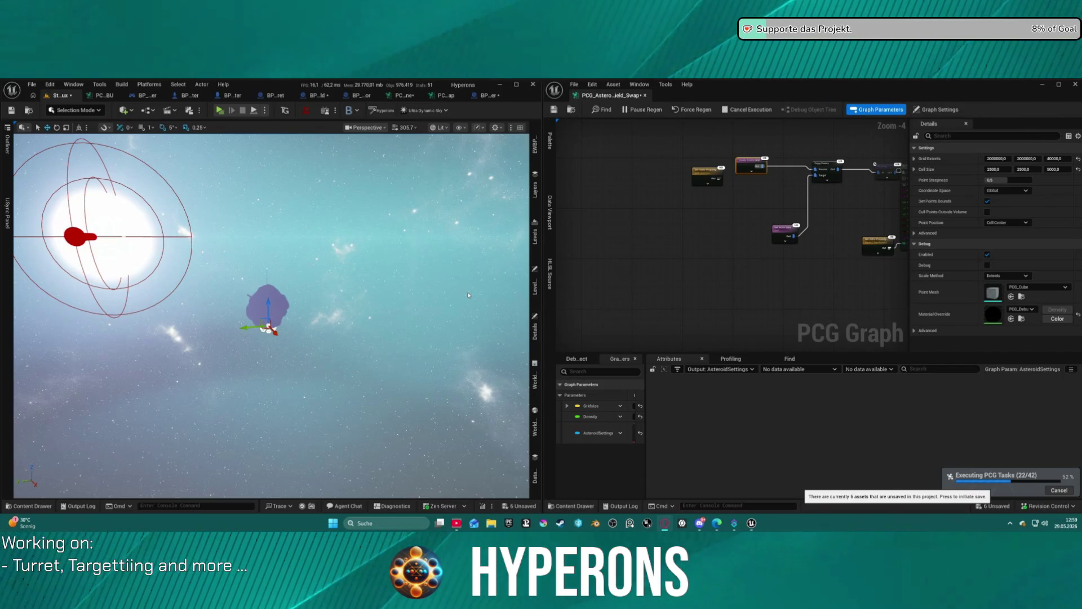
{"action": "left_click", "coordinate": [78, 236]}
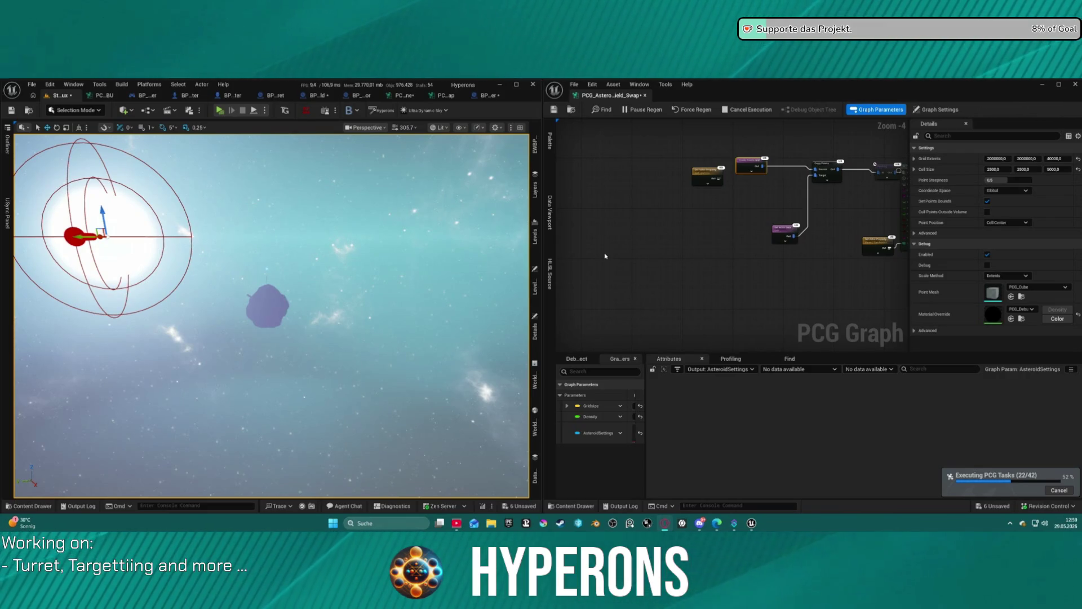
Step: Move the camera nearer the asteroid and pan the graph to show Get Actor Data and Density Remap
{"action": "mouse_move", "coordinate": [271, 316]}
{"action": "left_mouse_down"}
{"action": "mouse_move", "coordinate": [281, 293]}
{"action": "mouse_move", "coordinate": [265, 305]}
{"action": "mouse_move", "coordinate": [248, 265]}
{"action": "mouse_move", "coordinate": [185, 202]}
{"action": "left_mouse_up"}
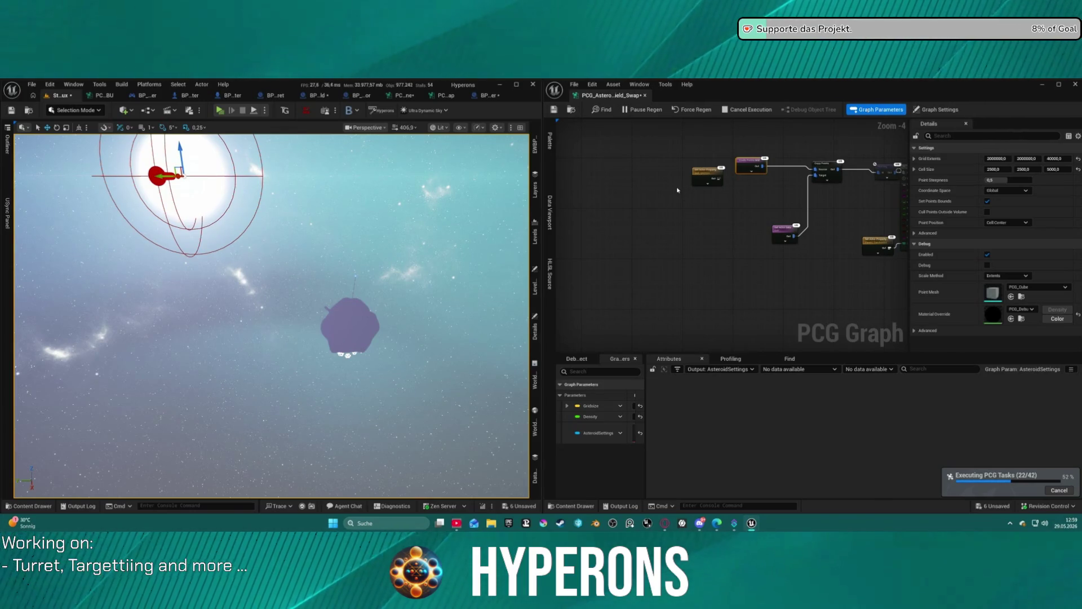
{"action": "scroll", "coordinate": [717, 186], "scroll_direction": "down", "scroll_amount": 5}
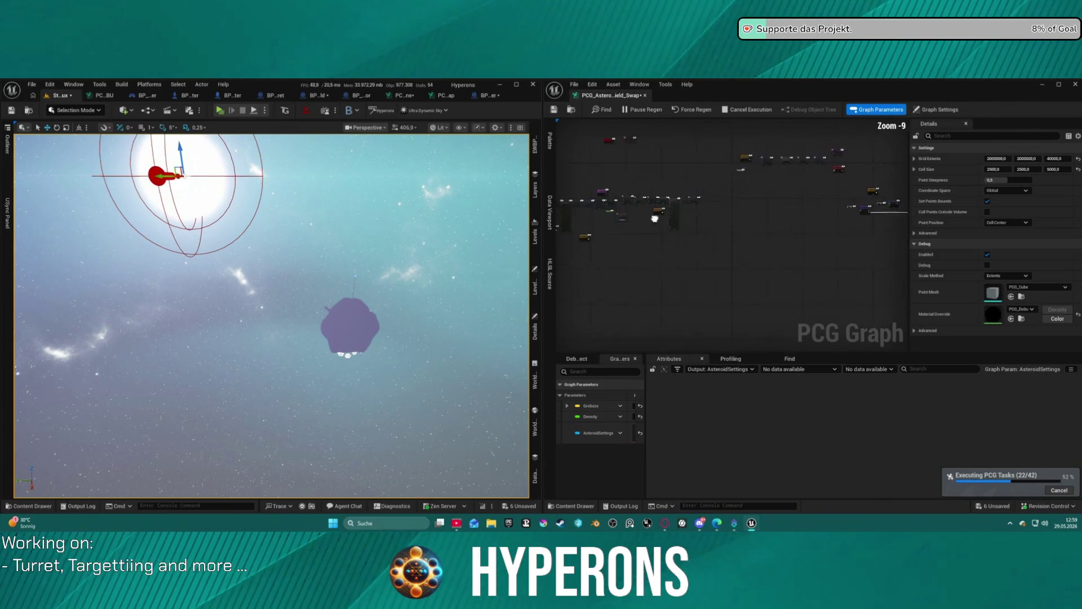
{"action": "mouse_move", "coordinate": [583, 189]}
{"action": "left_mouse_down"}
{"action": "mouse_move", "coordinate": [679, 135]}
{"action": "mouse_move", "coordinate": [684, 198]}
{"action": "left_mouse_up"}
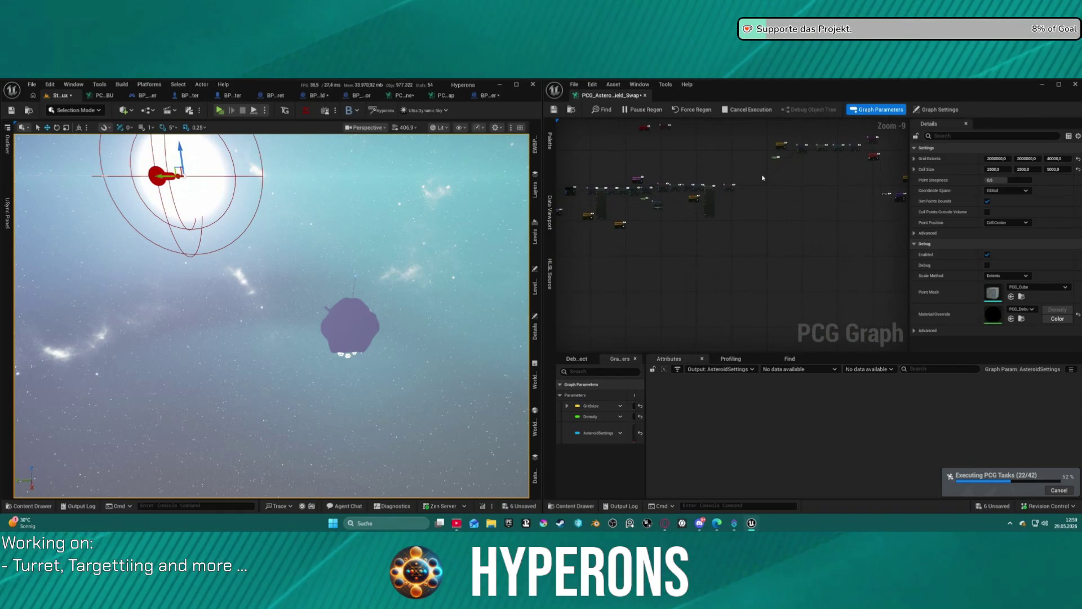
{"action": "scroll", "coordinate": [730, 183], "scroll_direction": "up", "scroll_amount": 5}
{"action": "scroll", "coordinate": [730, 183], "scroll_direction": "down", "scroll_amount": 4}
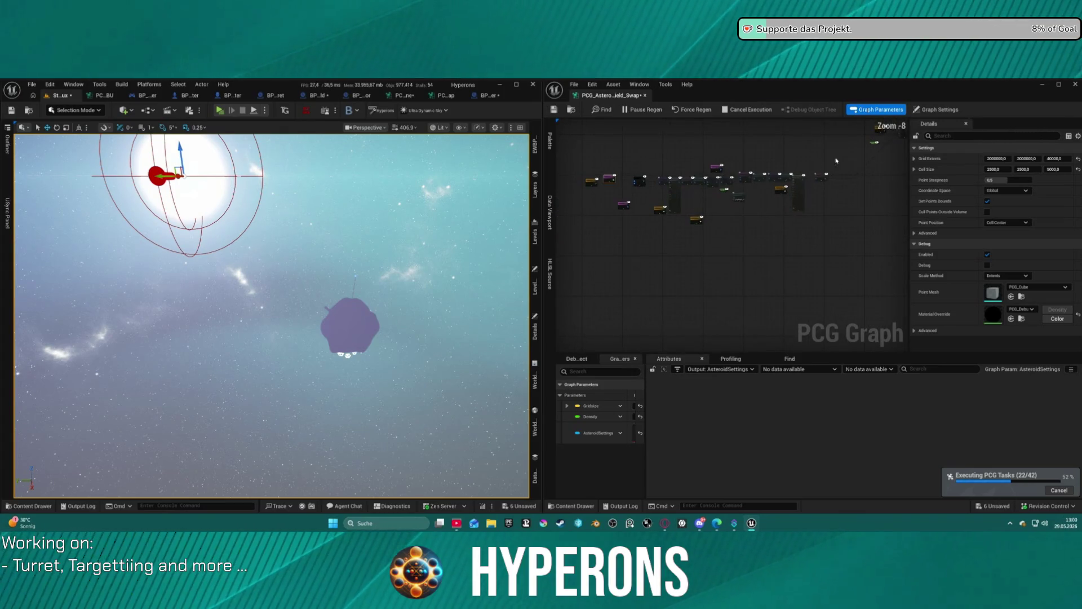
{"action": "scroll", "coordinate": [709, 201], "scroll_direction": "up", "scroll_amount": 6}
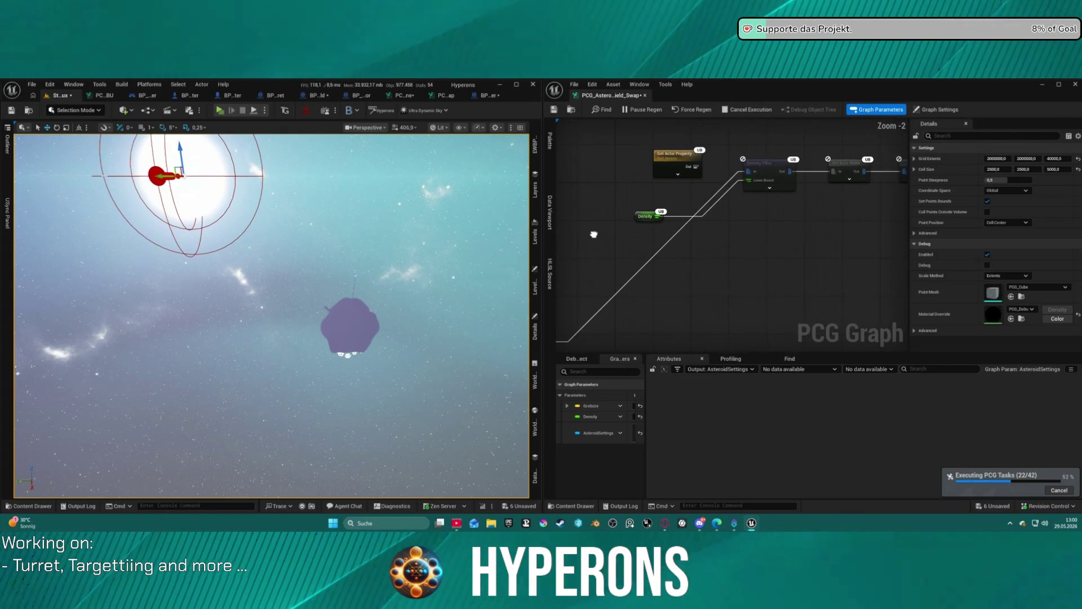
{"action": "left_click_drag", "start_coordinate": [593, 234], "coordinate": [839, 216]}
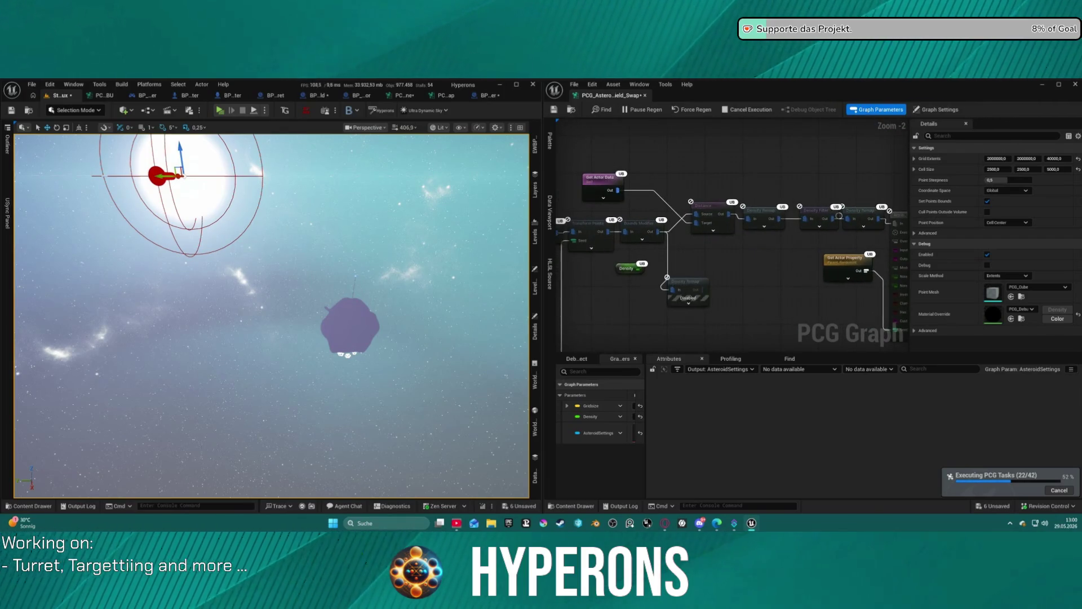
Step: Undo four edits, including the Attribute Noise node, move Create Points Grid beside Copy Points, and open the Content Drawer
{"action": "key", "text": "ctrl+z"}
{"action": "key", "text": "ctrl+z"}
{"action": "key", "text": "ctrl+z"}
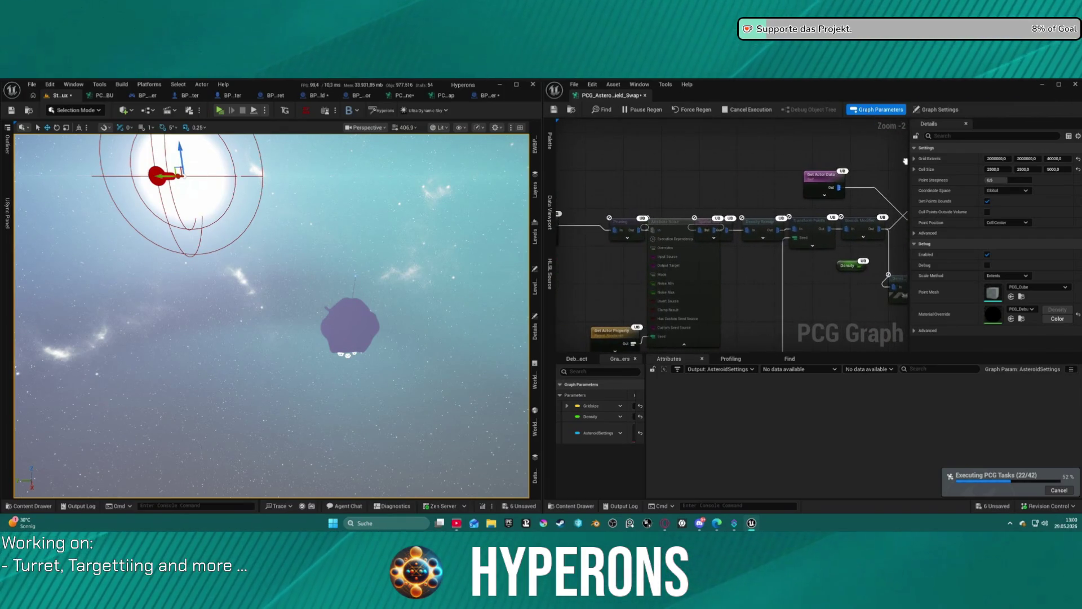
{"action": "key", "text": "ctrl+z"}
{"action": "key", "text": "ctrl+z"}
{"action": "key", "text": "ctrl+z"}
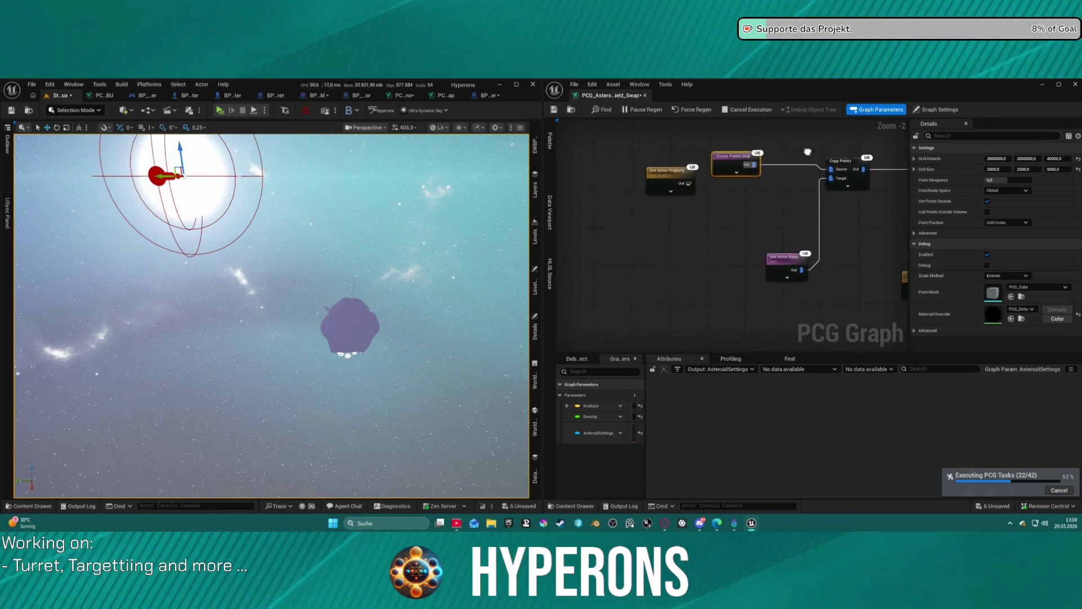
{"action": "key", "text": "ctrl+z"}
{"action": "key", "text": "ctrl+z"}
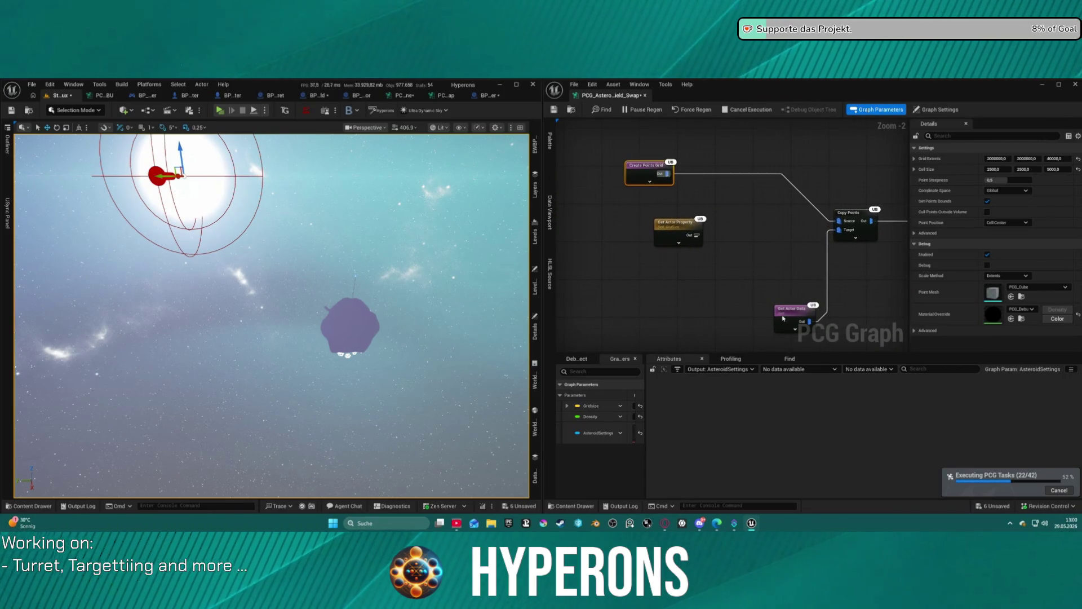
{"action": "key", "text": "ctrl+z"}
{"action": "key", "text": "ctrl+z"}
{"action": "key", "text": "ctrl+z"}
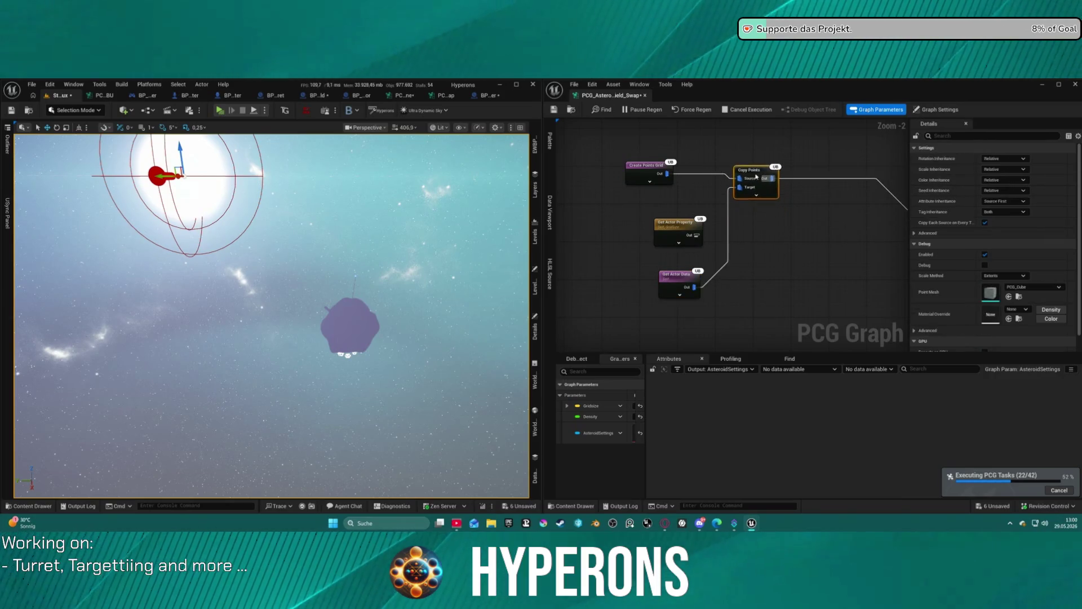
{"action": "left_click_drag", "start_coordinate": [643, 166], "coordinate": [678, 180]}
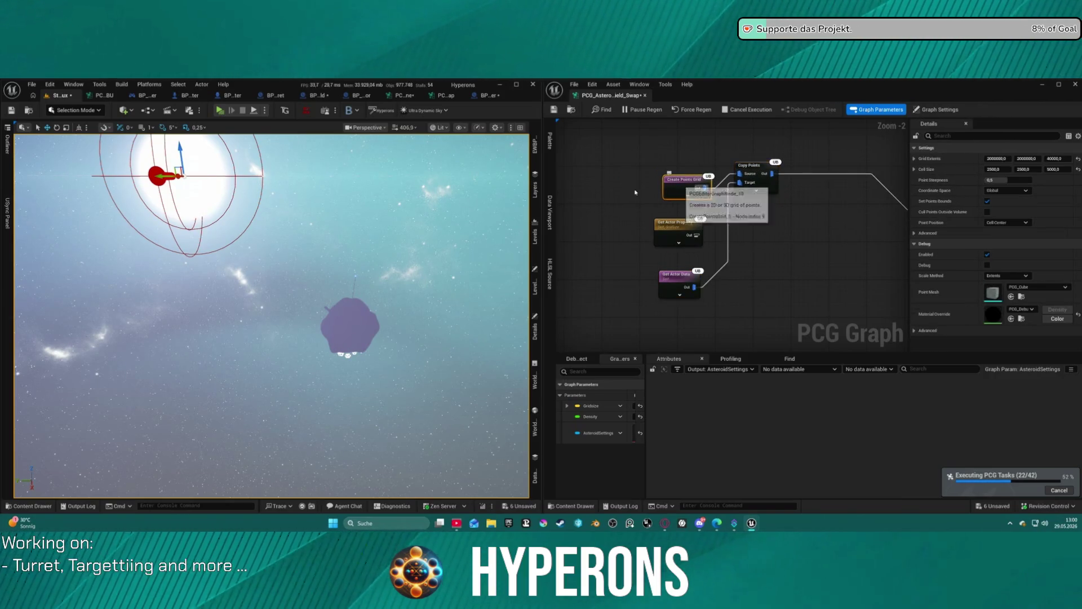
{"action": "left_click", "coordinate": [777, 332]}
{"action": "key", "text": "ctrl+space"}
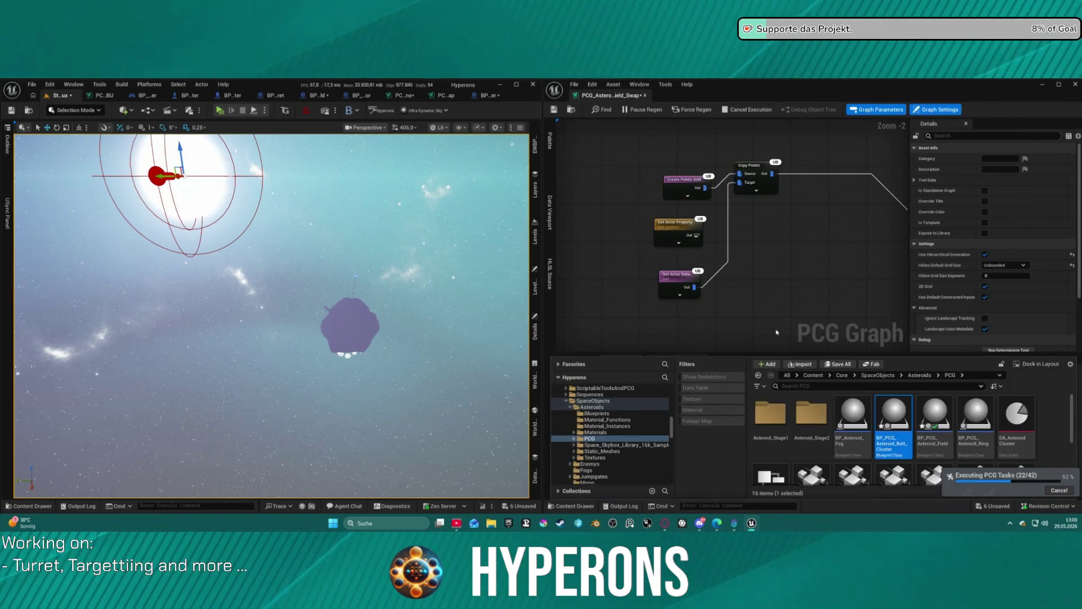
Step: Scroll through the 16 Asteroids/PCG assets, then pan the graph left to reveal more nodes
{"action": "scroll", "coordinate": [892, 341], "scroll_direction": "down", "scroll_amount": 3}
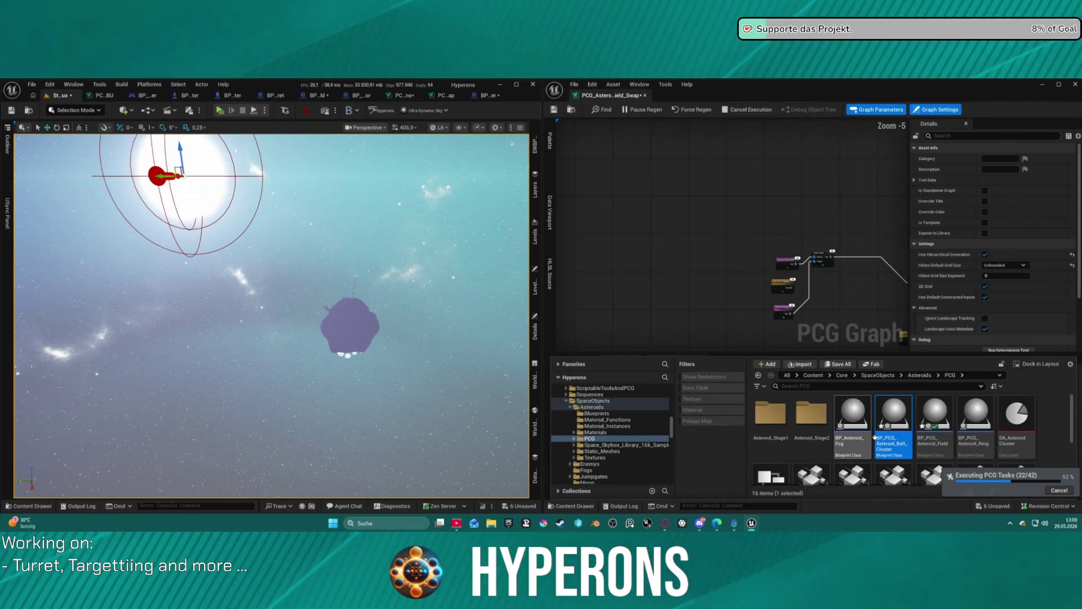
{"action": "scroll", "coordinate": [902, 442], "scroll_direction": "down", "scroll_amount": 1}
{"action": "scroll", "coordinate": [903, 442], "scroll_direction": "up", "scroll_amount": 2}
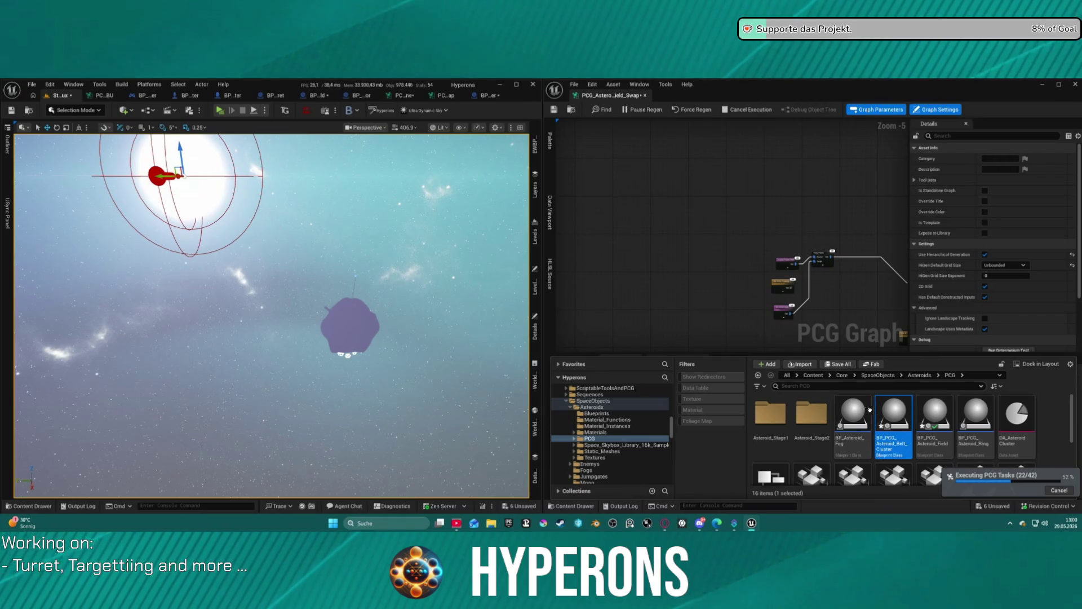
{"action": "scroll", "coordinate": [970, 435], "scroll_direction": "down", "scroll_amount": 3}
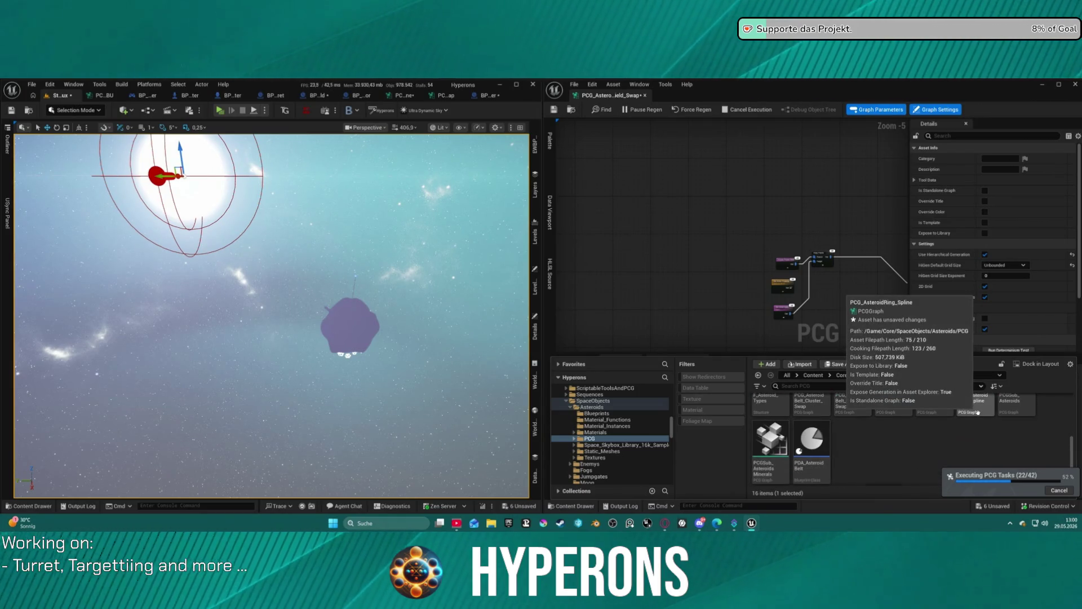
{"action": "scroll", "coordinate": [957, 413], "scroll_direction": "up", "scroll_amount": 5}
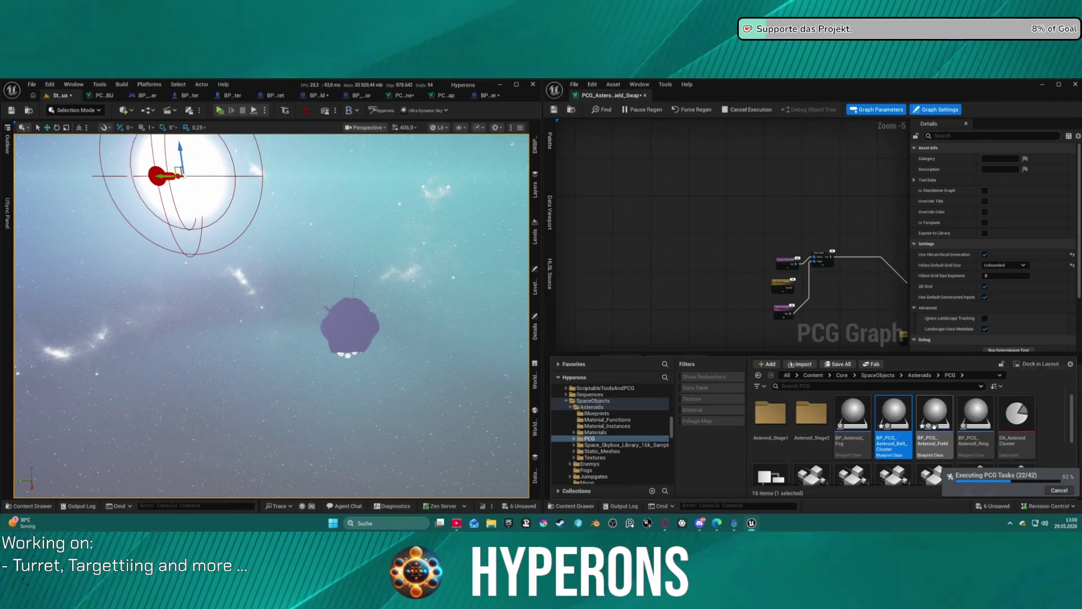
{"action": "left_click_drag", "start_coordinate": [861, 287], "coordinate": [649, 266]}
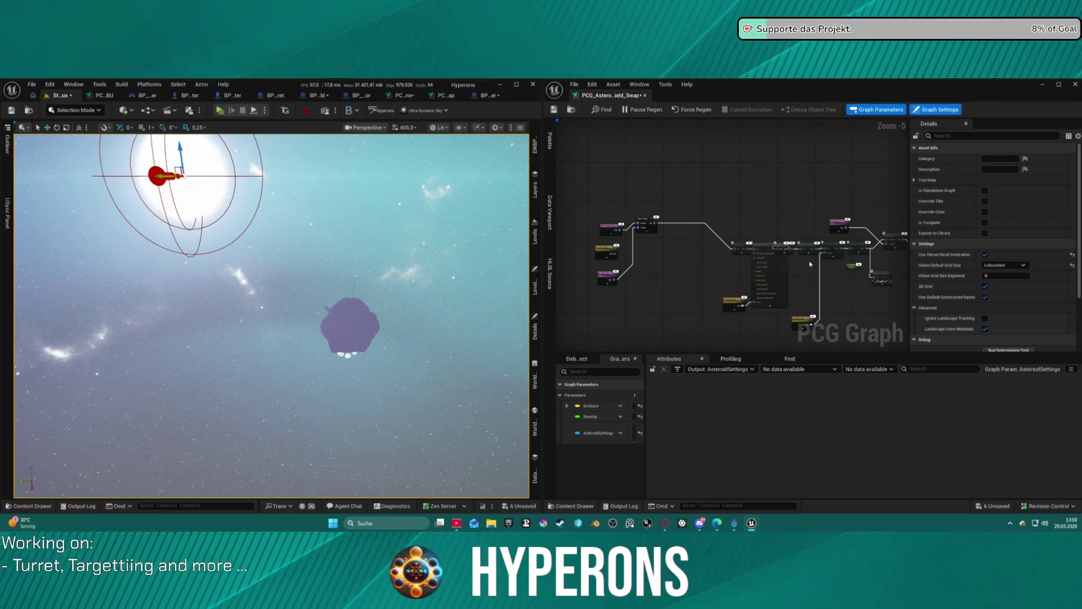
{"action": "right_click", "coordinate": [670, 233]}
{"action": "key", "text": "Escape"}
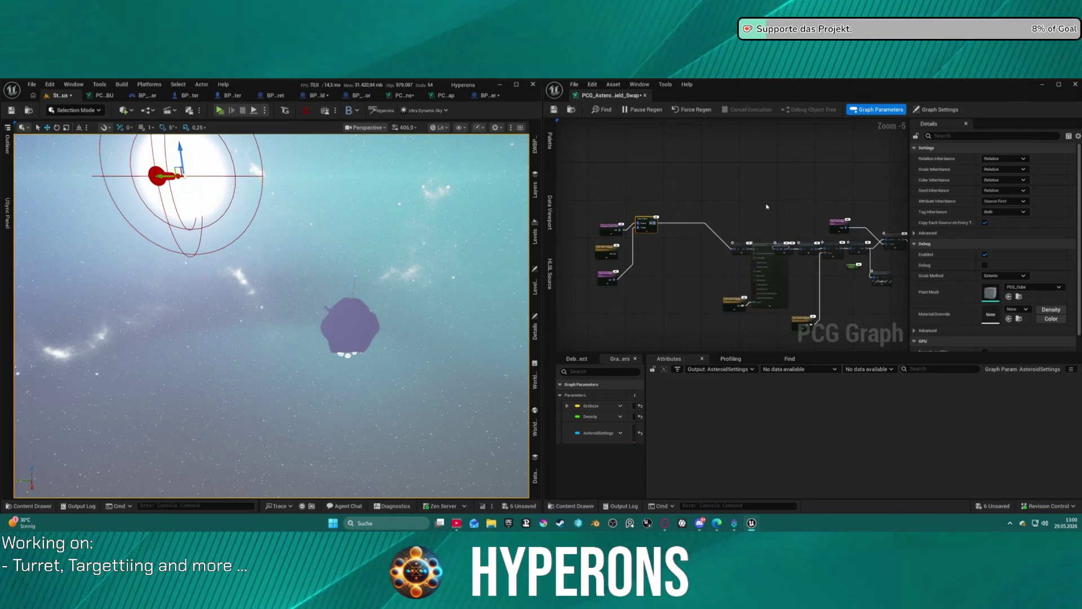
{"action": "scroll", "coordinate": [740, 227], "scroll_direction": "up", "scroll_amount": 5}
{"action": "left_click_drag", "start_coordinate": [728, 281], "coordinate": [722, 269]}
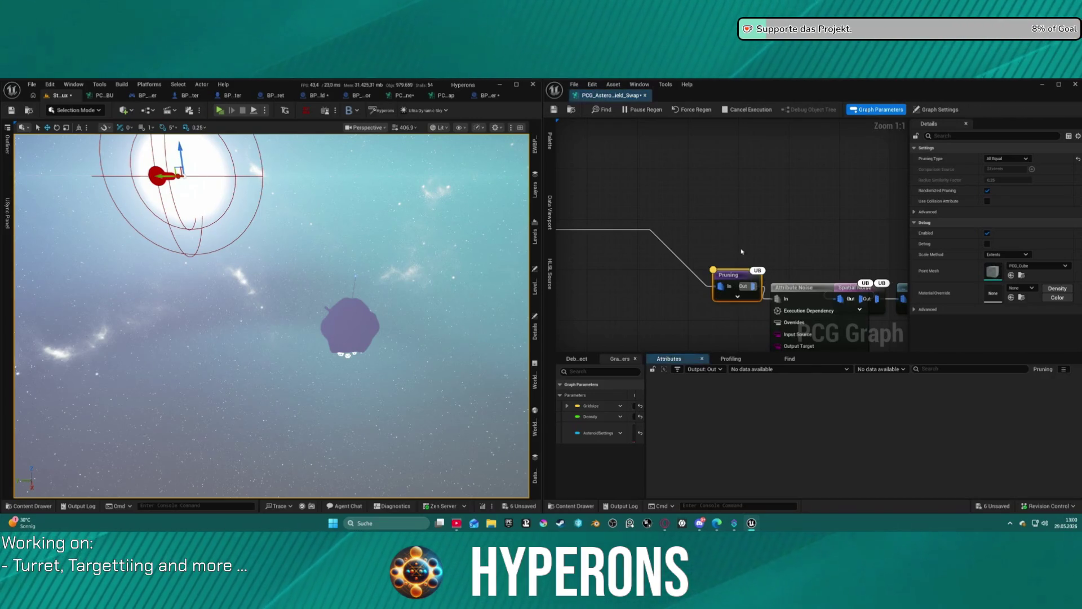
{"action": "scroll", "coordinate": [738, 241], "scroll_direction": "down", "scroll_amount": 6}
{"action": "scroll", "coordinate": [738, 241], "scroll_direction": "up", "scroll_amount": 2}
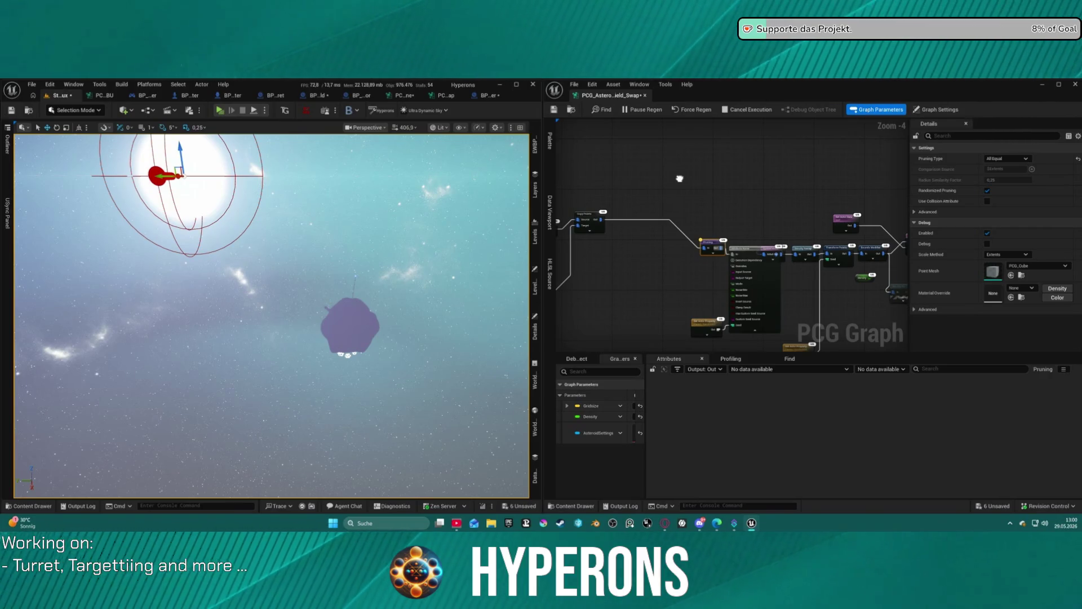
{"action": "right_click", "coordinate": [723, 200]}
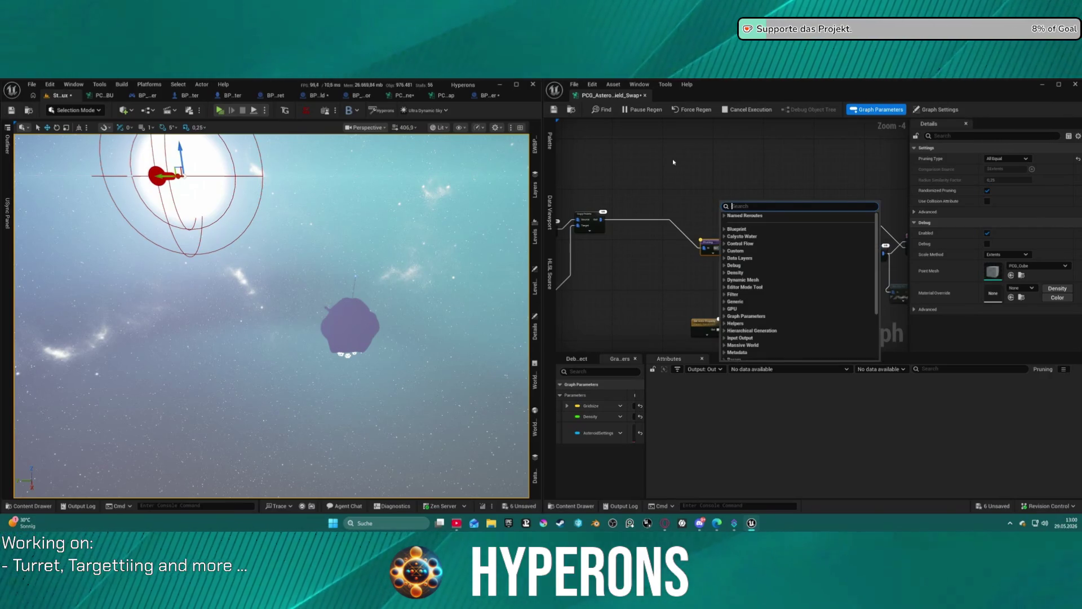
{"action": "left_click", "coordinate": [634, 183]}
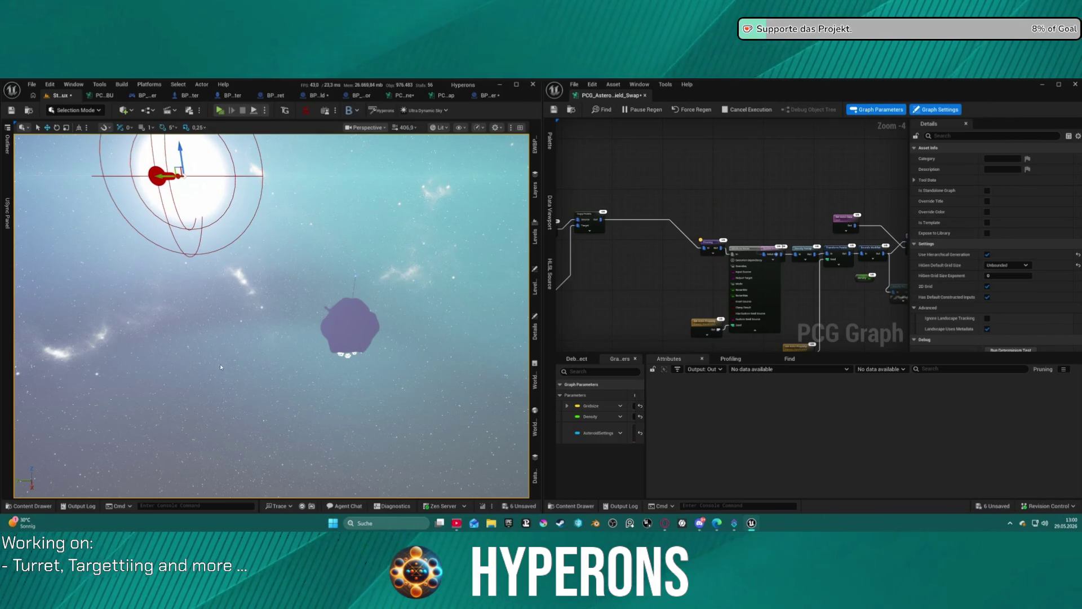